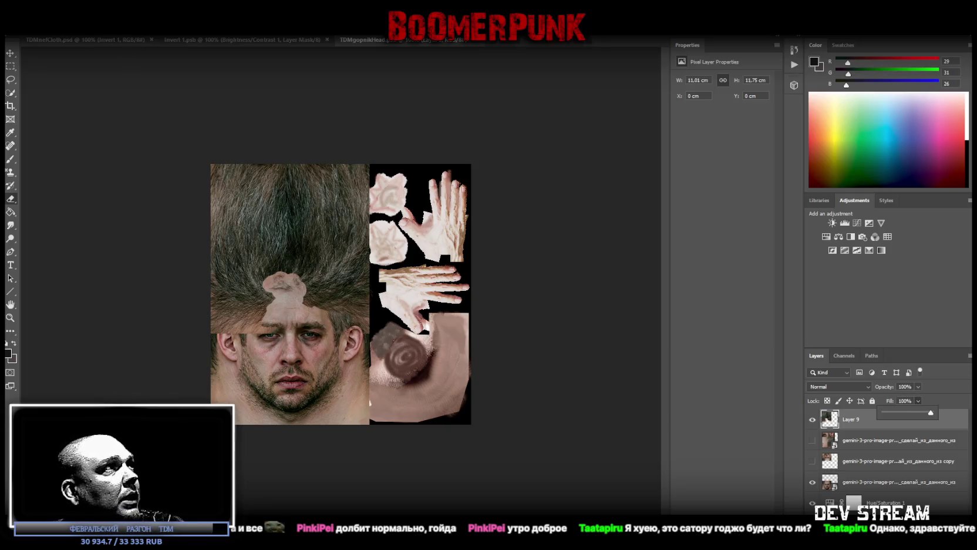
Step: Adjust the eraser brush preset, then erase hair over the forehead patch and beside the left ear
{"action": "left_click", "coordinate": [131, 59]}
{"action": "left_click", "coordinate": [35, 27]}
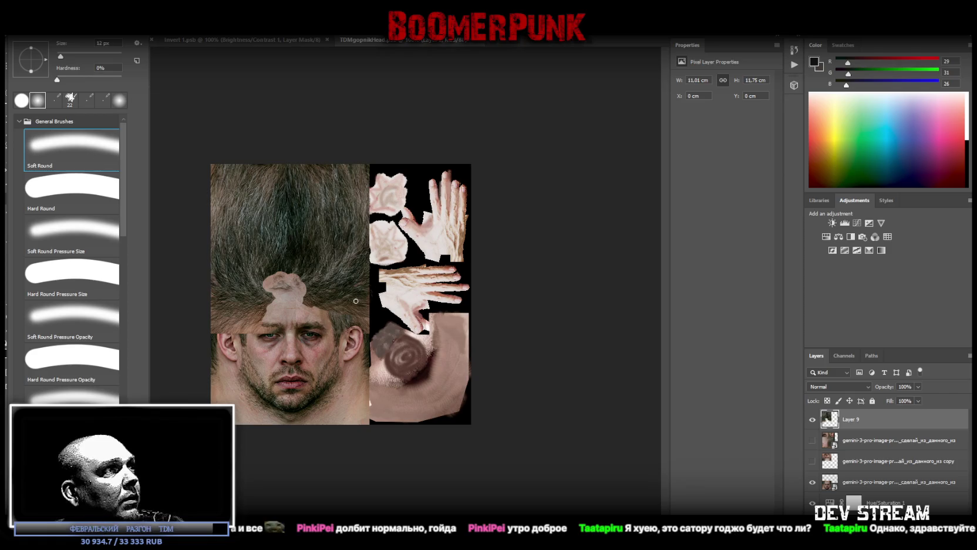
{"action": "left_click", "coordinate": [307, 289]}
{"action": "left_click_drag", "start_coordinate": [309, 290], "coordinate": [296, 282]}
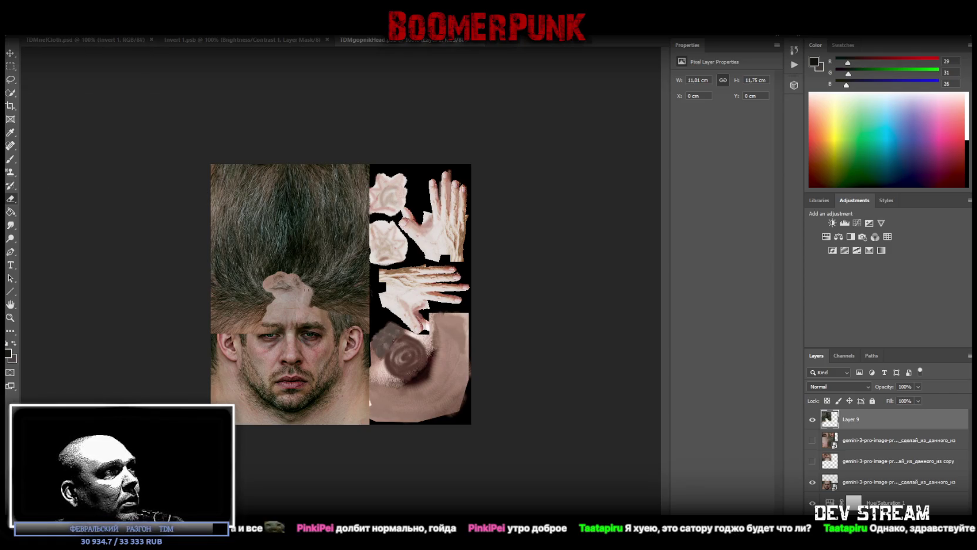
{"action": "mouse_move", "coordinate": [315, 303]}
{"action": "left_mouse_down"}
{"action": "mouse_move", "coordinate": [332, 300]}
{"action": "mouse_move", "coordinate": [308, 276]}
{"action": "mouse_move", "coordinate": [269, 280]}
{"action": "mouse_move", "coordinate": [256, 301]}
{"action": "mouse_move", "coordinate": [263, 335]}
{"action": "left_mouse_up"}
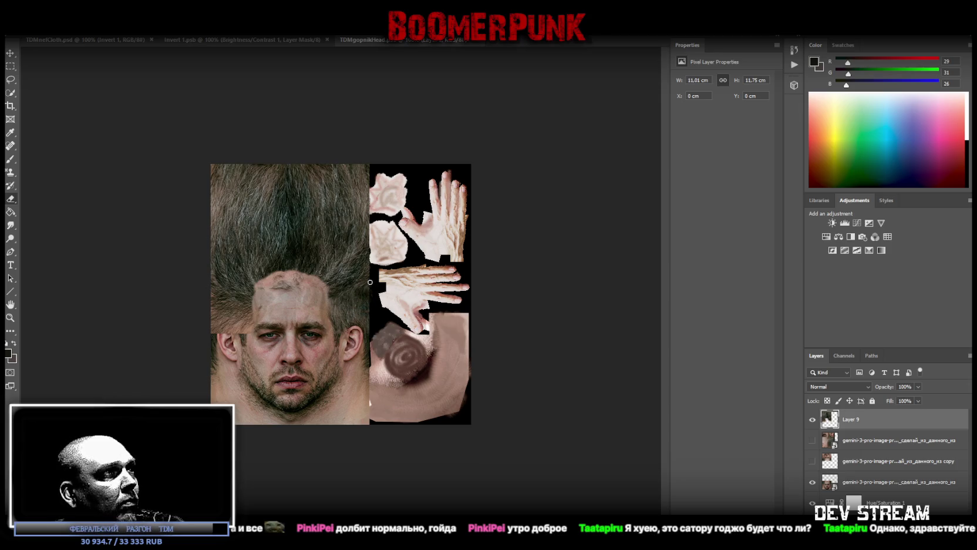
{"action": "mouse_move", "coordinate": [215, 320]}
{"action": "left_mouse_down"}
{"action": "mouse_move", "coordinate": [242, 325]}
{"action": "mouse_move", "coordinate": [252, 309]}
{"action": "left_mouse_up"}
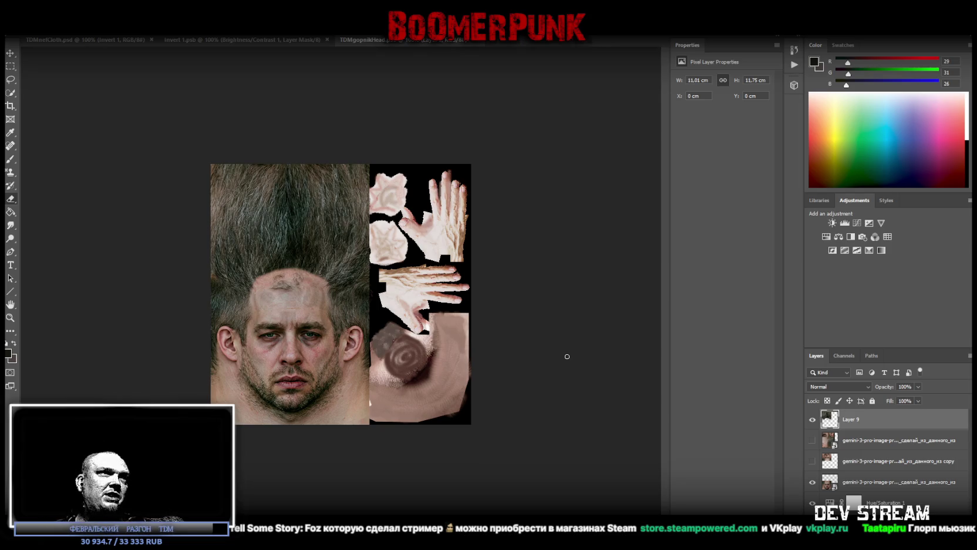
Step: Pick a soft round 12 px eraser brush at 0% hardness from the canvas preset picker
{"action": "right_click", "coordinate": [333, 285]}
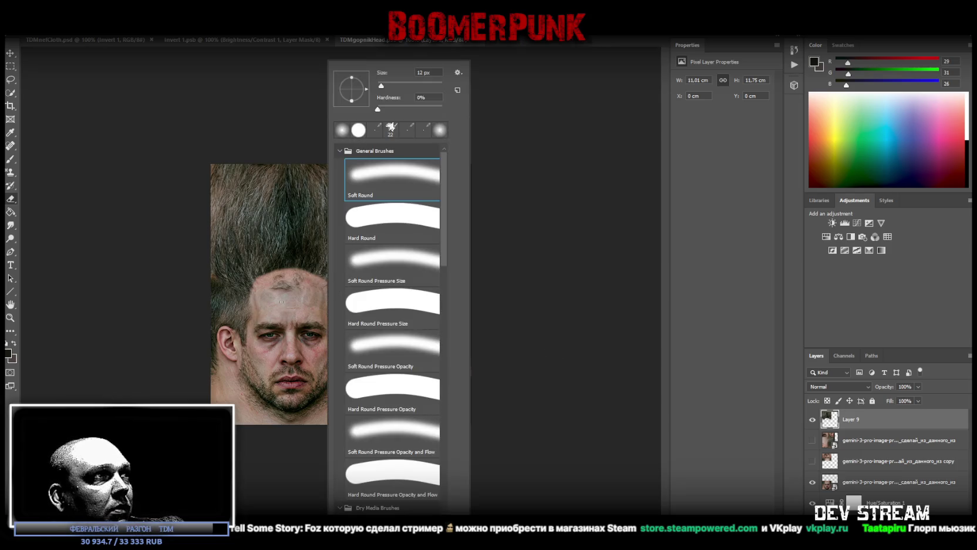
{"action": "left_click", "coordinate": [141, 314]}
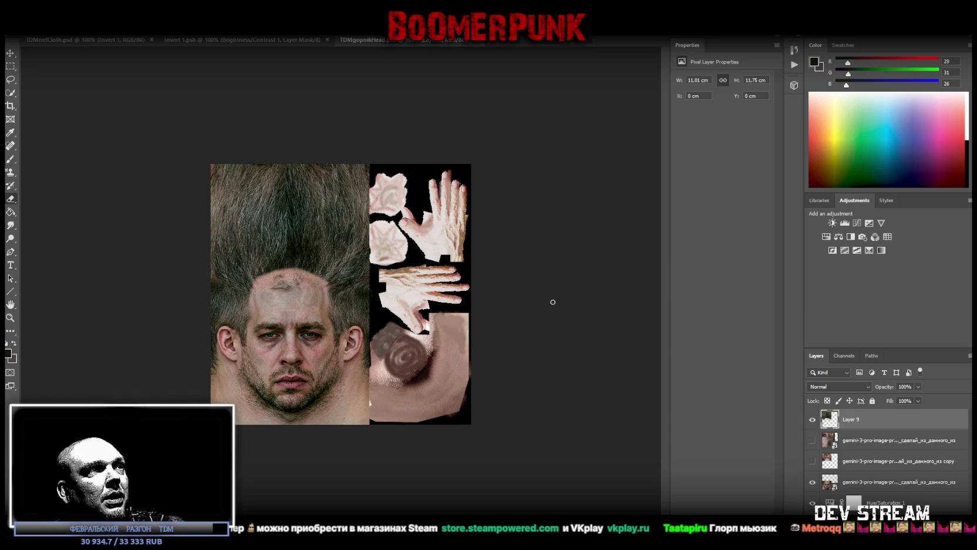
Step: Delete the duplicate gemini layers, keep the remaining gemini layer visible, and select Hue/Saturation 1
{"action": "left_click", "coordinate": [862, 444]}
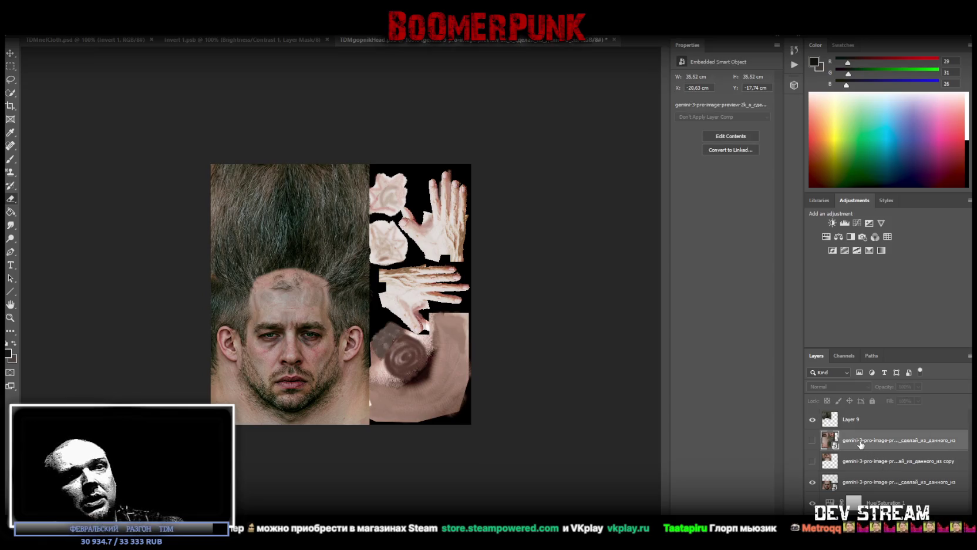
{"action": "key", "text": "Delete"}
{"action": "key", "text": "Delete"}
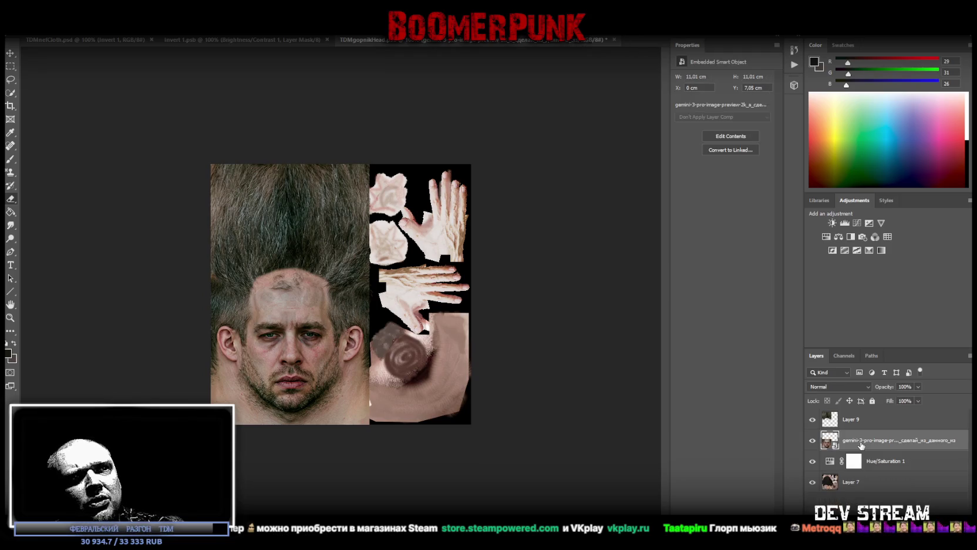
{"action": "left_click", "coordinate": [812, 441]}
{"action": "left_click", "coordinate": [812, 441]}
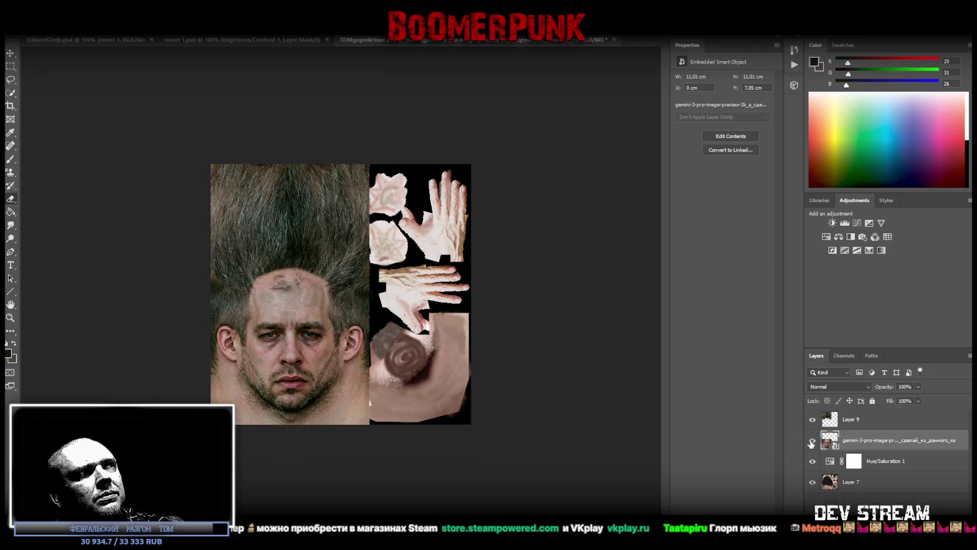
{"action": "left_click", "coordinate": [886, 465]}
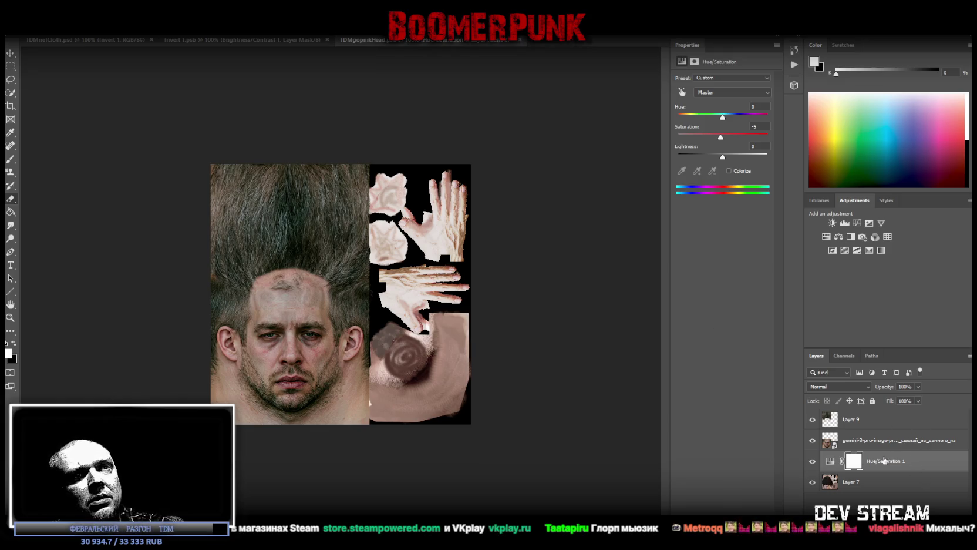
Step: Add a Brightness/Contrast adjustment layer and darken the textures by lowering brightness and contrast
{"action": "left_click", "coordinate": [832, 222]}
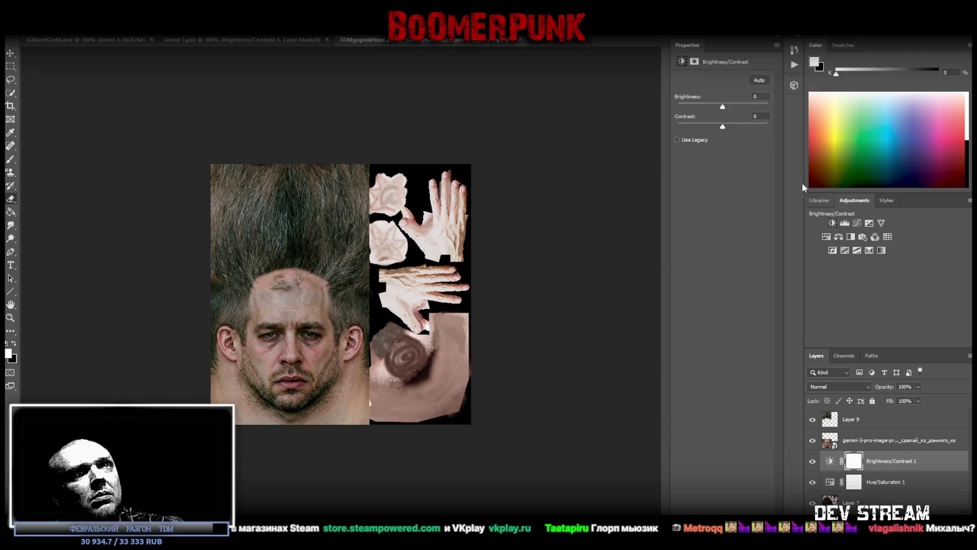
{"action": "left_click_drag", "start_coordinate": [721, 106], "coordinate": [622, 126]}
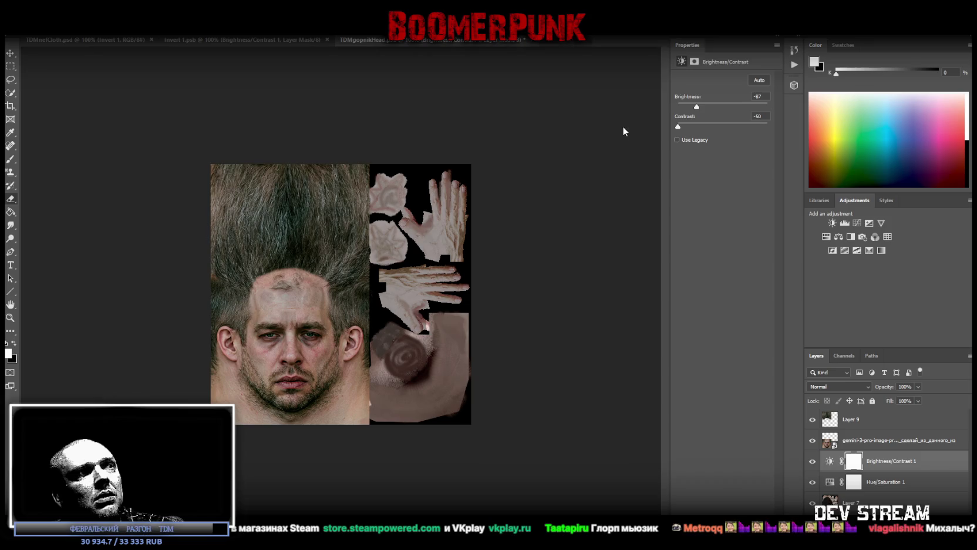
{"action": "mouse_move", "coordinate": [682, 123]}
{"action": "left_mouse_down"}
{"action": "mouse_move", "coordinate": [693, 121]}
{"action": "mouse_move", "coordinate": [686, 107]}
{"action": "mouse_move", "coordinate": [695, 126]}
{"action": "mouse_move", "coordinate": [675, 127]}
{"action": "left_mouse_up"}
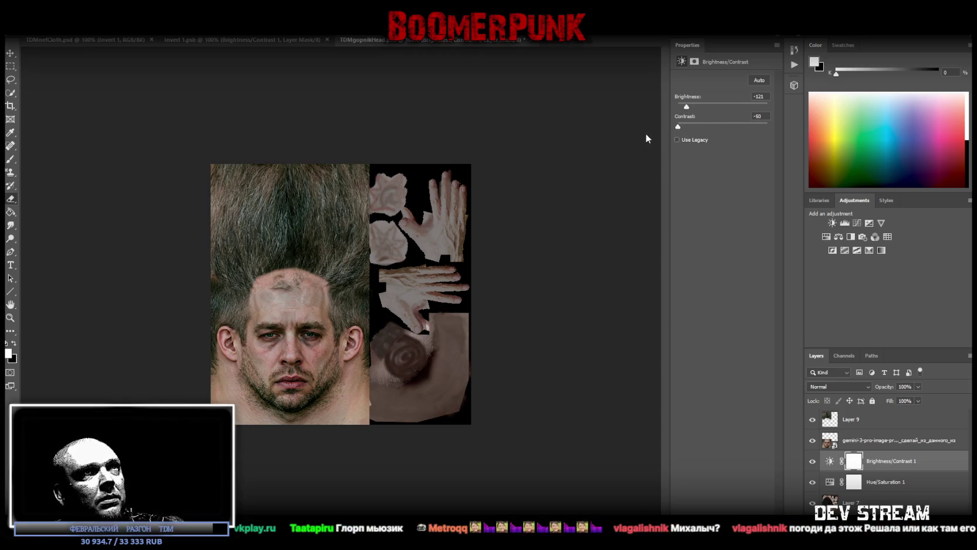
{"action": "left_click_drag", "start_coordinate": [686, 107], "coordinate": [691, 108]}
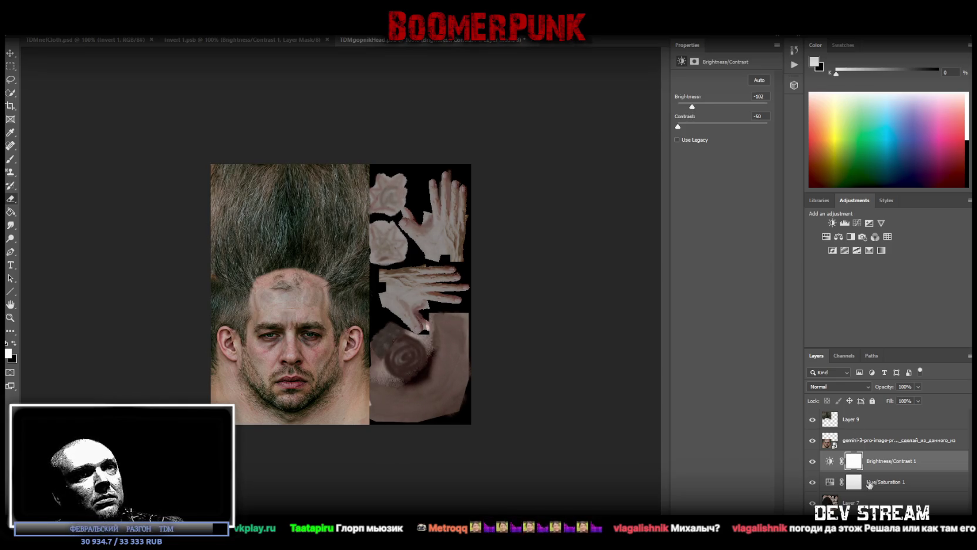
Step: Fine-tune both adjustments, bringing brightness back to about -84 and Hue/Saturation 1 to hue -14, saturation +17
{"action": "left_click", "coordinate": [883, 482]}
{"action": "left_click_drag", "start_coordinate": [721, 137], "coordinate": [739, 139]}
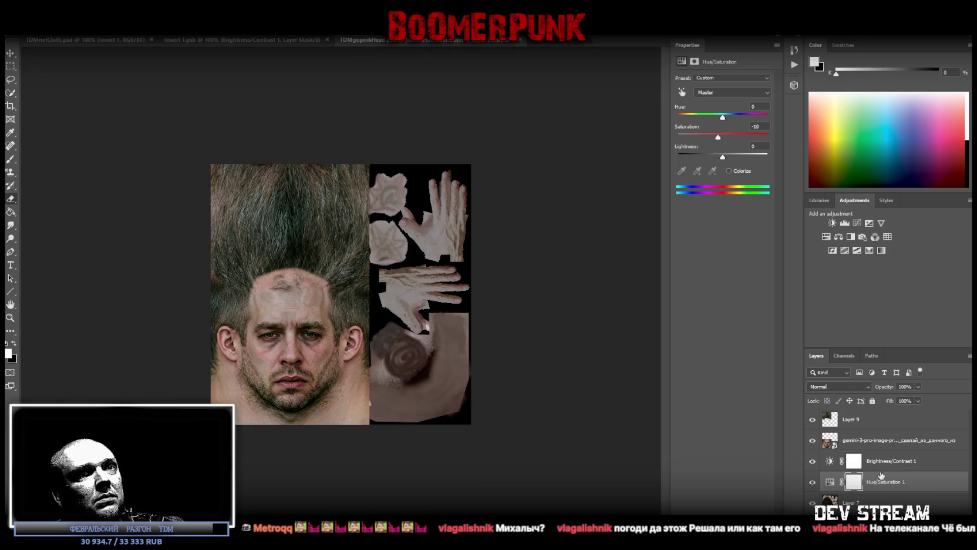
{"action": "left_click", "coordinate": [882, 462]}
{"action": "mouse_move", "coordinate": [705, 127]}
{"action": "left_mouse_down"}
{"action": "mouse_move", "coordinate": [732, 127]}
{"action": "mouse_move", "coordinate": [645, 124]}
{"action": "left_mouse_up"}
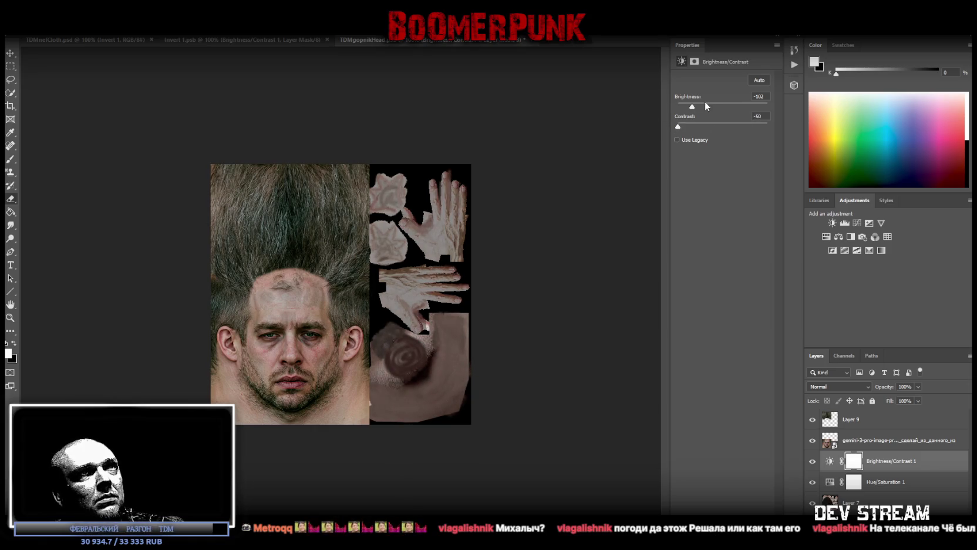
{"action": "mouse_move", "coordinate": [697, 105]}
{"action": "left_mouse_down"}
{"action": "mouse_move", "coordinate": [724, 106]}
{"action": "mouse_move", "coordinate": [776, 130]}
{"action": "mouse_move", "coordinate": [678, 127]}
{"action": "left_mouse_up"}
{"action": "left_click_drag", "start_coordinate": [724, 106], "coordinate": [698, 109]}
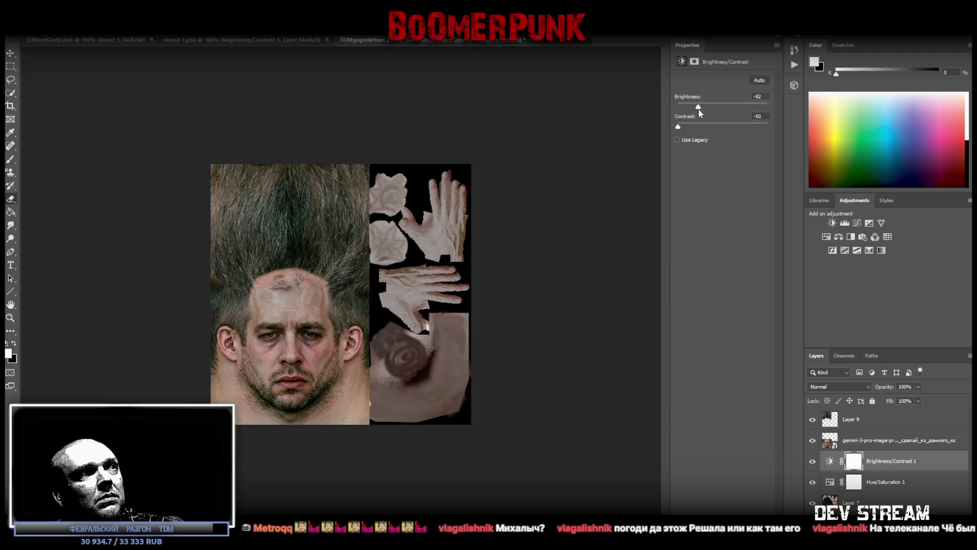
{"action": "left_click", "coordinate": [873, 484]}
{"action": "mouse_move", "coordinate": [721, 141]}
{"action": "left_mouse_down"}
{"action": "mouse_move", "coordinate": [733, 137]}
{"action": "mouse_move", "coordinate": [722, 139]}
{"action": "mouse_move", "coordinate": [728, 116]}
{"action": "mouse_move", "coordinate": [716, 119]}
{"action": "mouse_move", "coordinate": [777, 138]}
{"action": "mouse_move", "coordinate": [718, 119]}
{"action": "mouse_move", "coordinate": [730, 138]}
{"action": "left_mouse_up"}
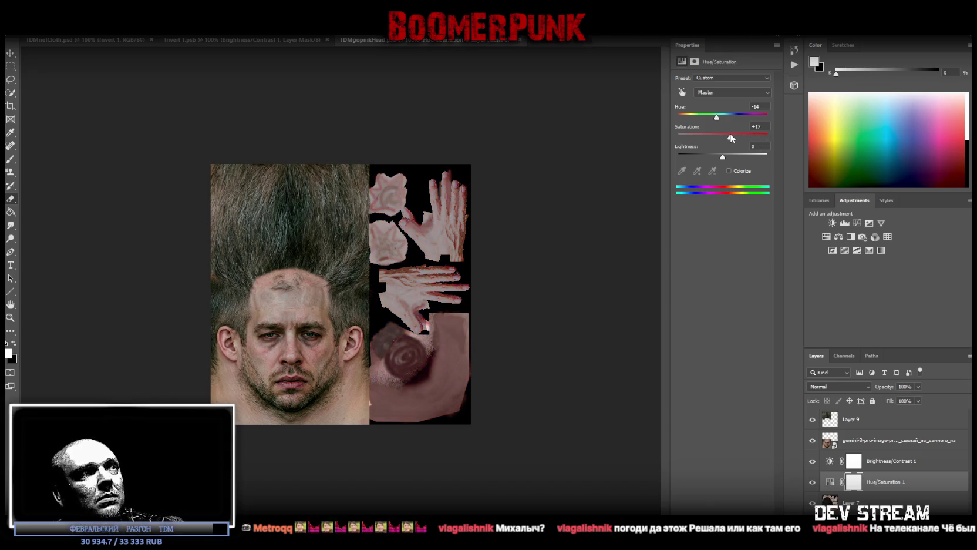
Step: Test Hue/Saturation 1 above Layer 9 with saturation +100 and hue -9
{"action": "left_click_drag", "start_coordinate": [883, 482], "coordinate": [878, 405]}
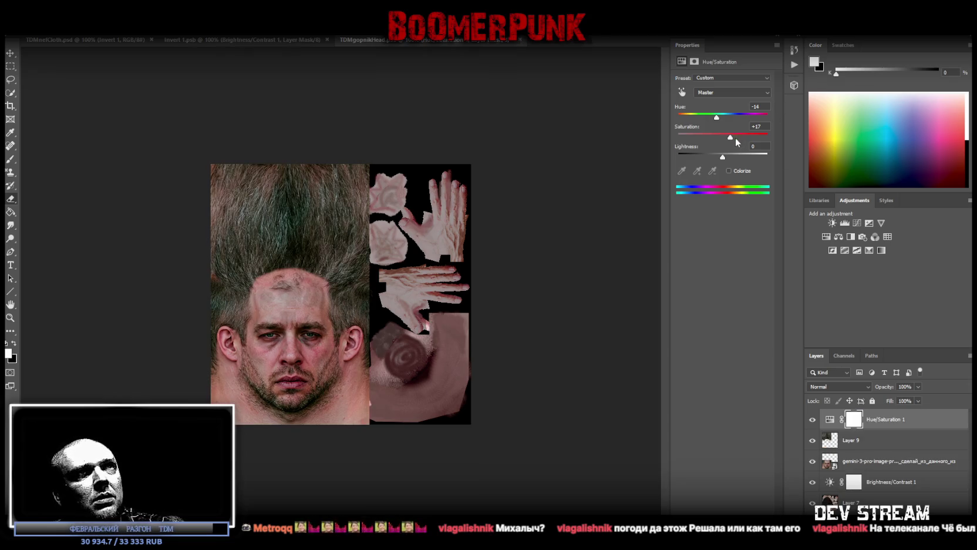
{"action": "left_click_drag", "start_coordinate": [735, 139], "coordinate": [775, 134]}
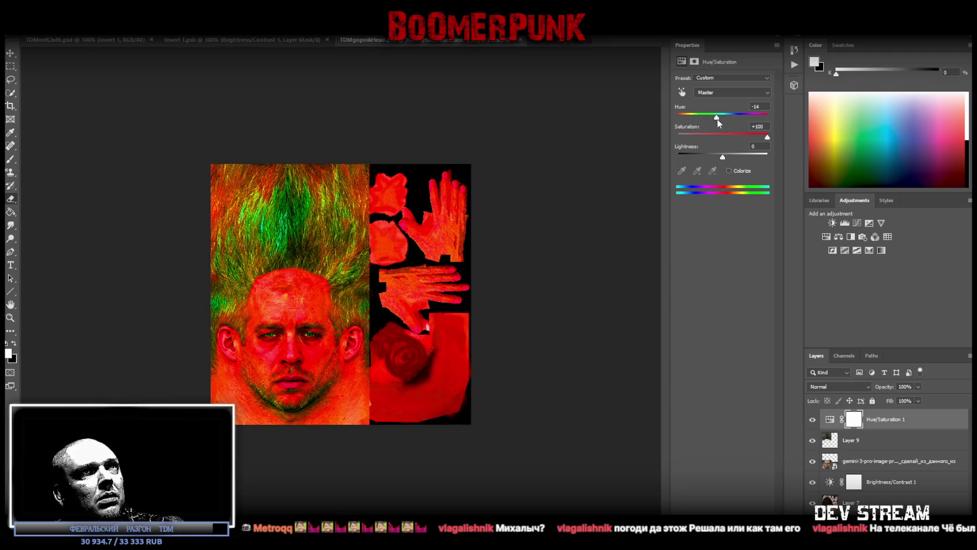
{"action": "left_click_drag", "start_coordinate": [717, 116], "coordinate": [719, 120]}
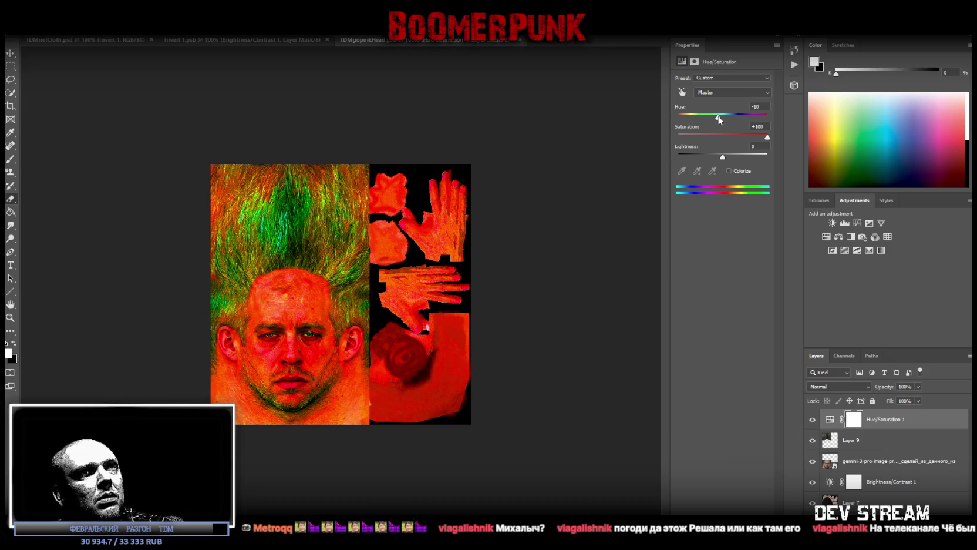
Step: Move Hue/Saturation 1 back below Brightness/Contrast and settle on hue -9, saturation -2
{"action": "left_click_drag", "start_coordinate": [875, 422], "coordinate": [864, 489]}
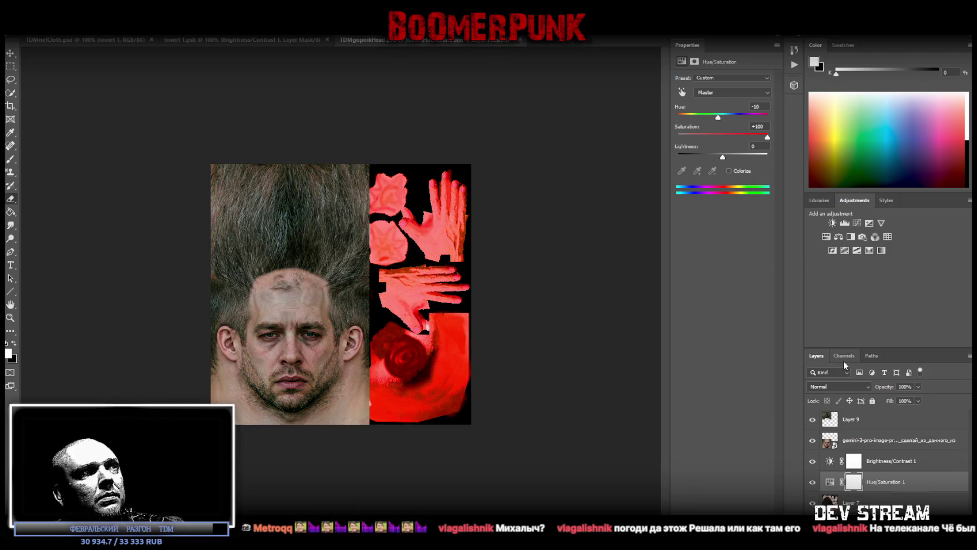
{"action": "mouse_move", "coordinate": [735, 134]}
{"action": "left_mouse_down"}
{"action": "mouse_move", "coordinate": [712, 138]}
{"action": "mouse_move", "coordinate": [721, 118]}
{"action": "left_mouse_up"}
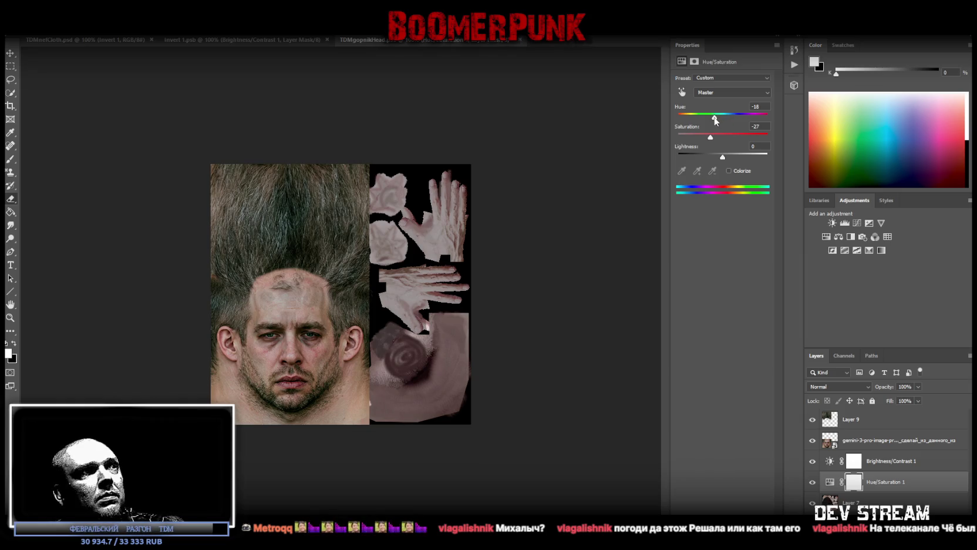
{"action": "left_click_drag", "start_coordinate": [721, 118], "coordinate": [722, 138]}
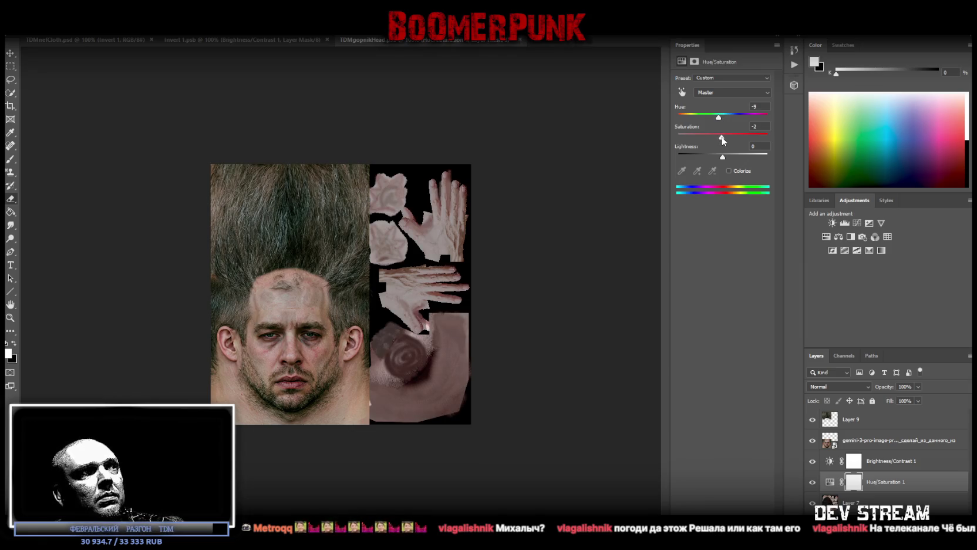
{"action": "right_click", "coordinate": [875, 481]}
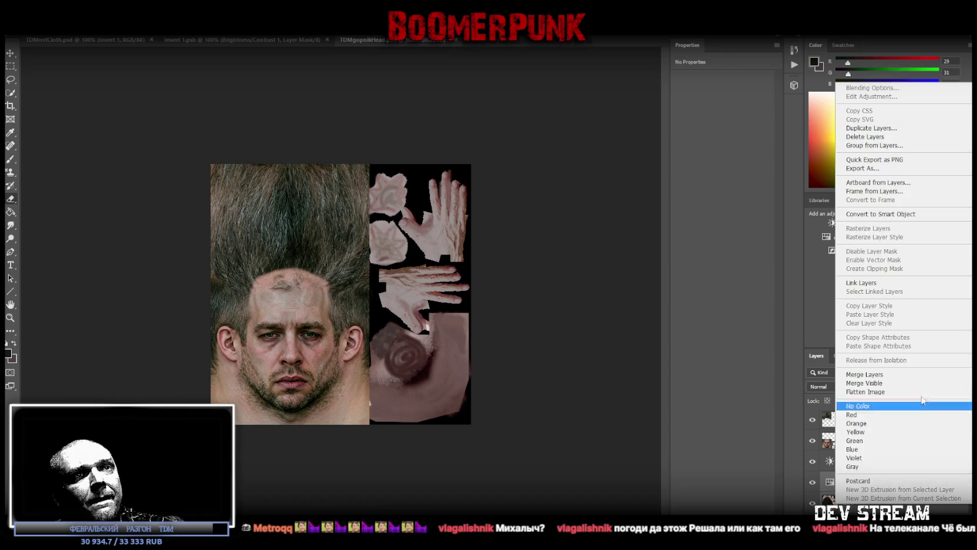
Step: Set Brightness/Contrast 1 to brightness -82, contrast -2, and merge it down into the layer below
{"action": "left_click", "coordinate": [863, 374]}
{"action": "left_click", "coordinate": [881, 469]}
{"action": "key", "text": "x"}
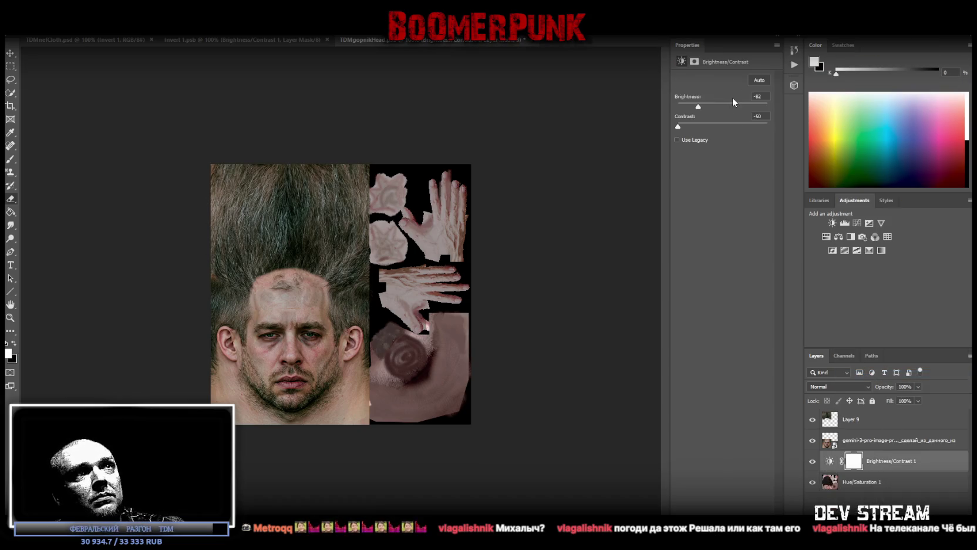
{"action": "left_click_drag", "start_coordinate": [684, 125], "coordinate": [750, 128]}
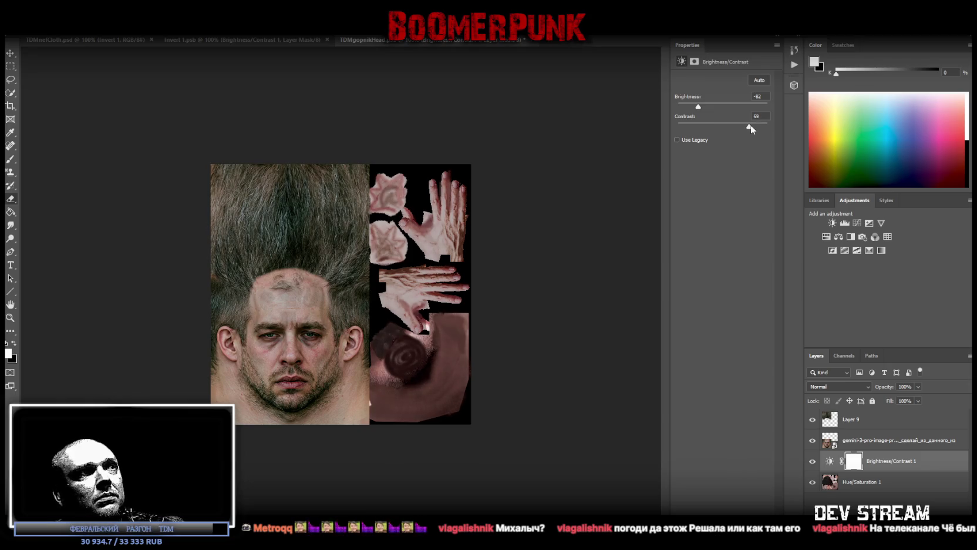
{"action": "mouse_move", "coordinate": [762, 127]}
{"action": "left_mouse_down"}
{"action": "mouse_move", "coordinate": [710, 127]}
{"action": "mouse_move", "coordinate": [720, 128]}
{"action": "left_mouse_up"}
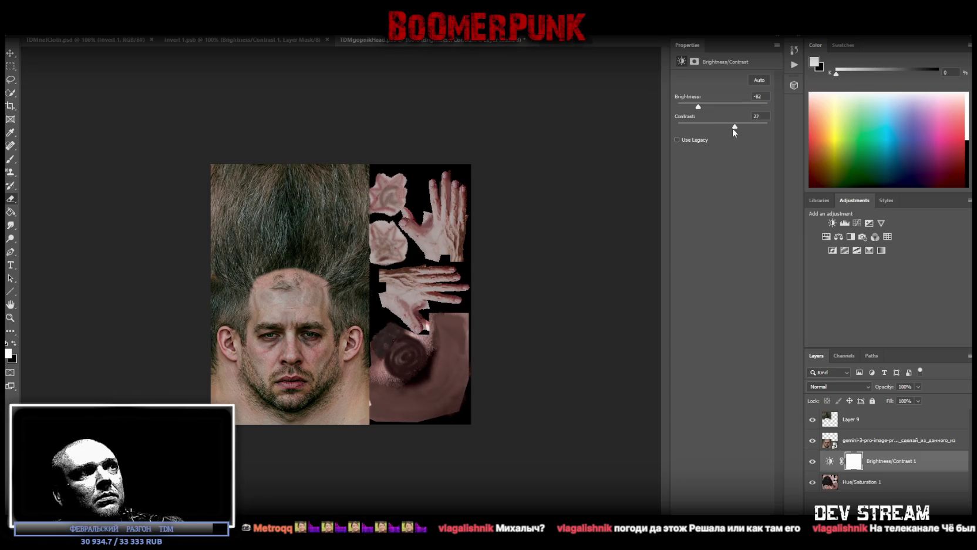
{"action": "left_click_drag", "start_coordinate": [721, 127], "coordinate": [737, 128]}
{"action": "mouse_move", "coordinate": [699, 109]}
{"action": "left_mouse_down"}
{"action": "mouse_move", "coordinate": [719, 109]}
{"action": "mouse_move", "coordinate": [699, 109]}
{"action": "left_mouse_up"}
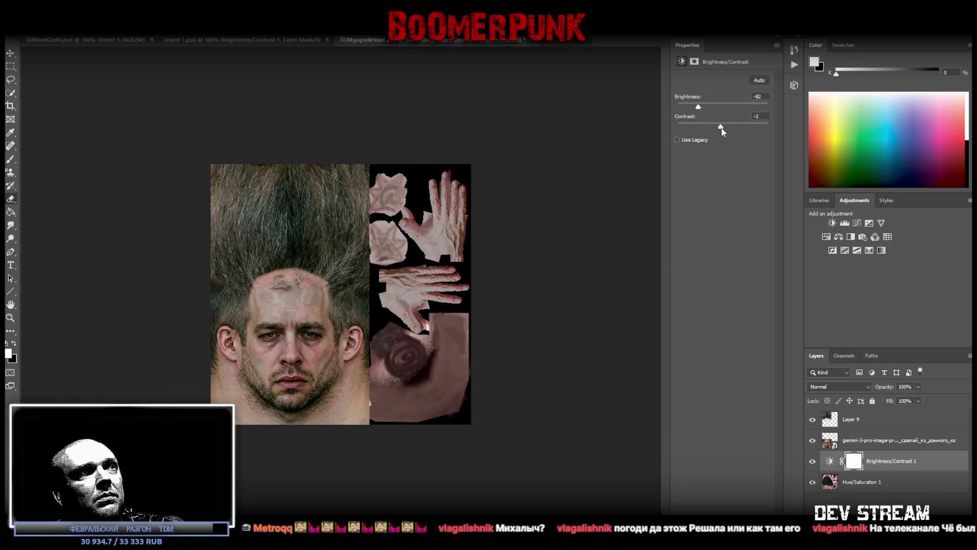
{"action": "right_click", "coordinate": [855, 482]}
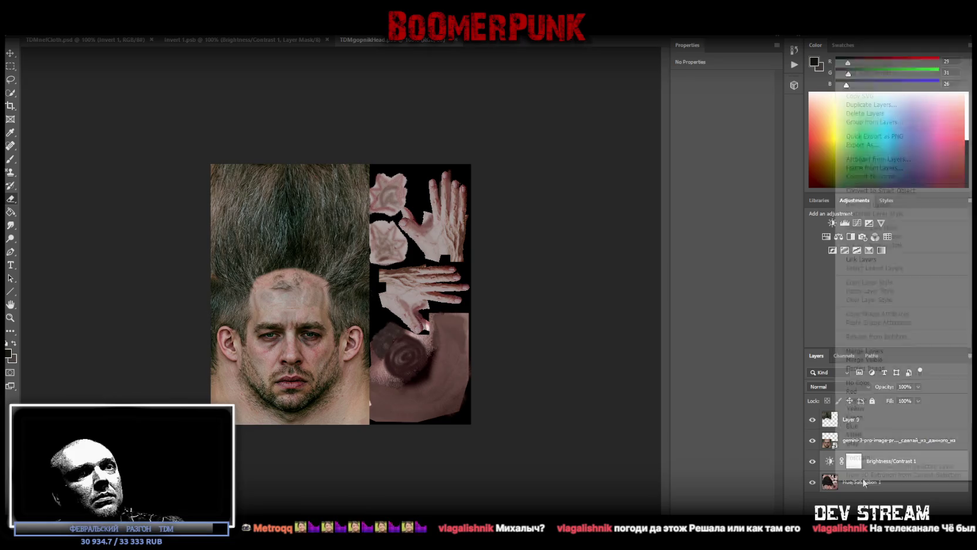
{"action": "left_click", "coordinate": [865, 350]}
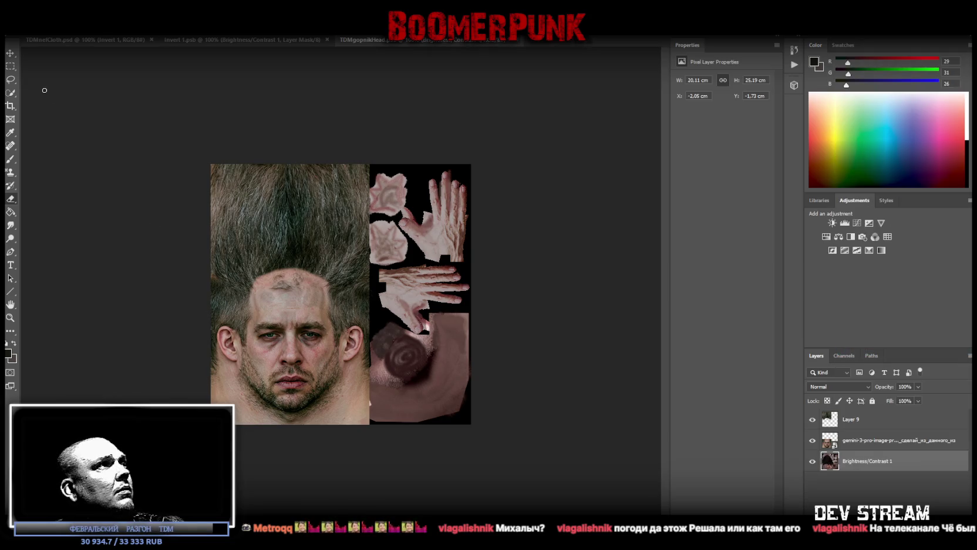
Step: Draw a rectangular selection around the lower-right skin patch
{"action": "left_click", "coordinate": [11, 68]}
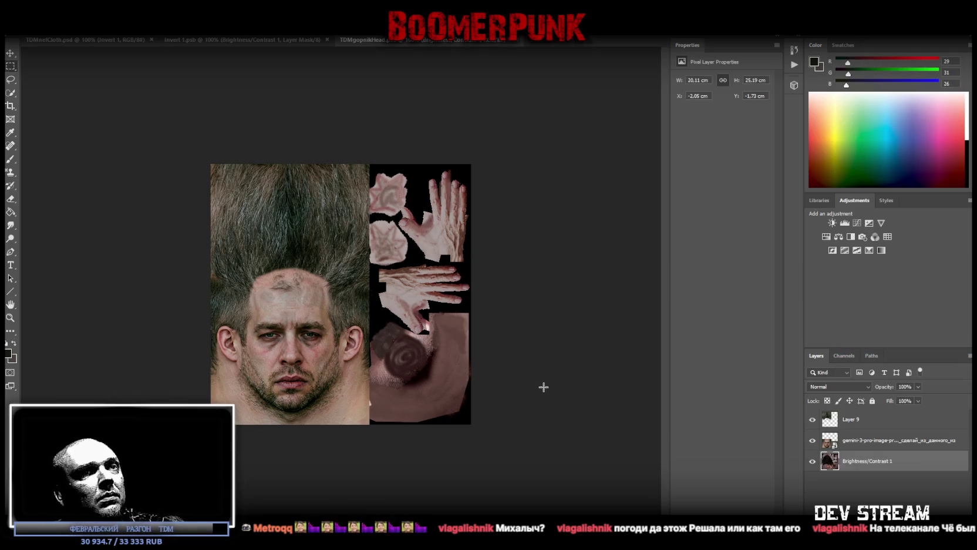
{"action": "mouse_move", "coordinate": [210, 161]}
{"action": "left_mouse_down"}
{"action": "mouse_move", "coordinate": [359, 473]}
{"action": "mouse_move", "coordinate": [368, 471]}
{"action": "left_mouse_up"}
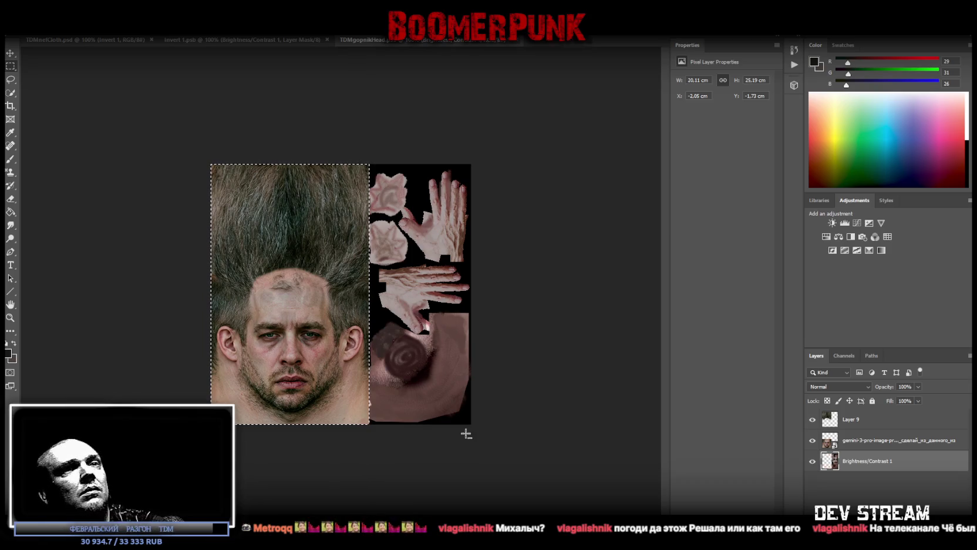
{"action": "key", "text": "ctrl+d"}
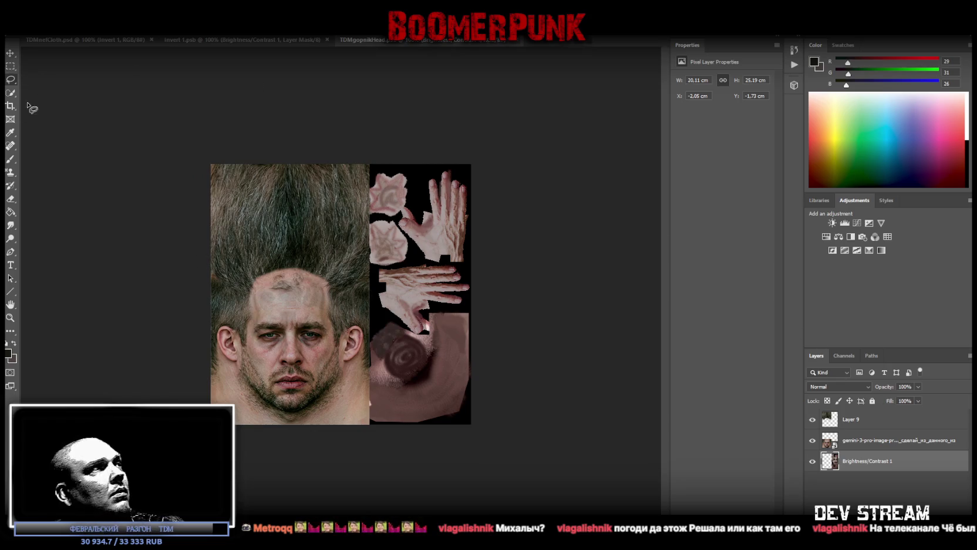
{"action": "left_click_drag", "start_coordinate": [345, 471], "coordinate": [530, 314]}
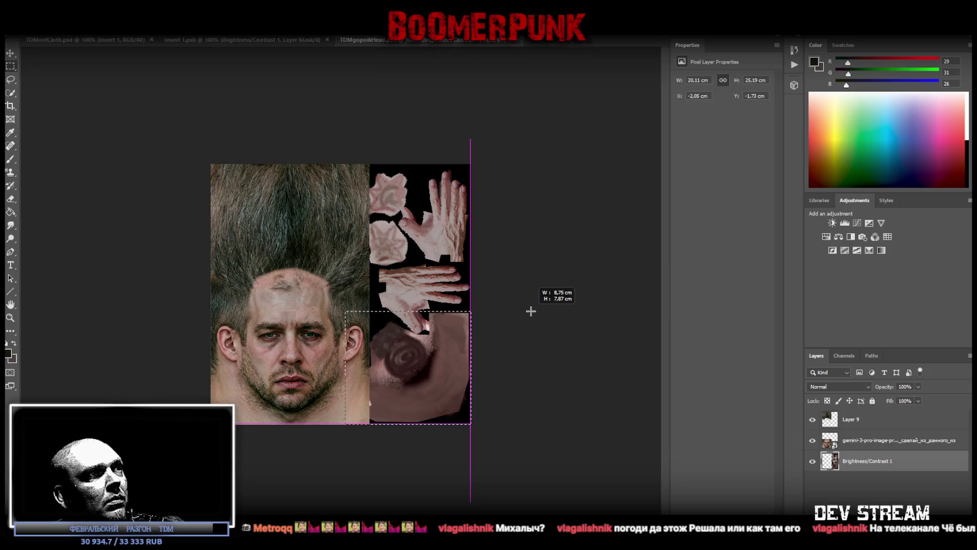
{"action": "left_click_drag", "start_coordinate": [531, 314], "coordinate": [531, 314]}
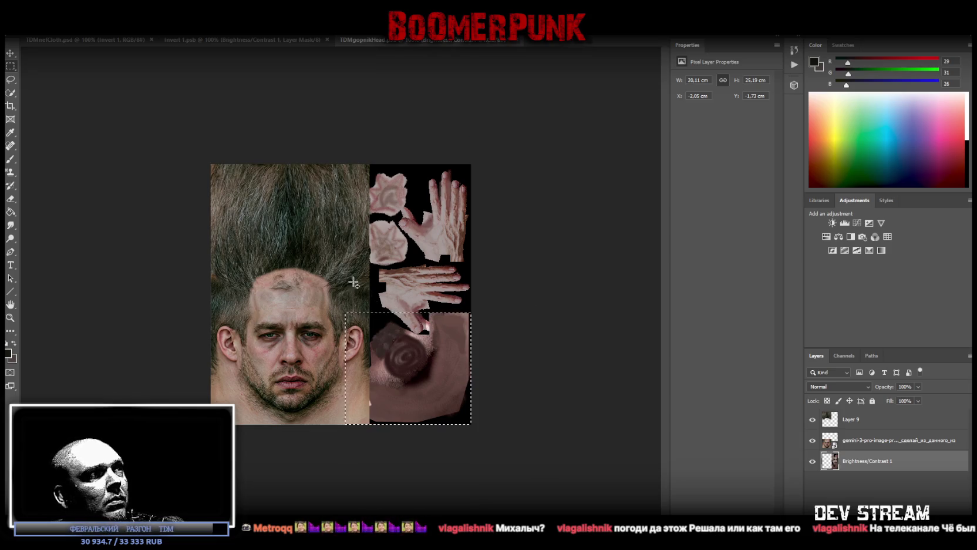
Step: Add a notch above the skin patch to the selection with the Polygonal Lasso
{"action": "left_click", "coordinate": [10, 80]}
{"action": "left_click", "coordinate": [46, 90]}
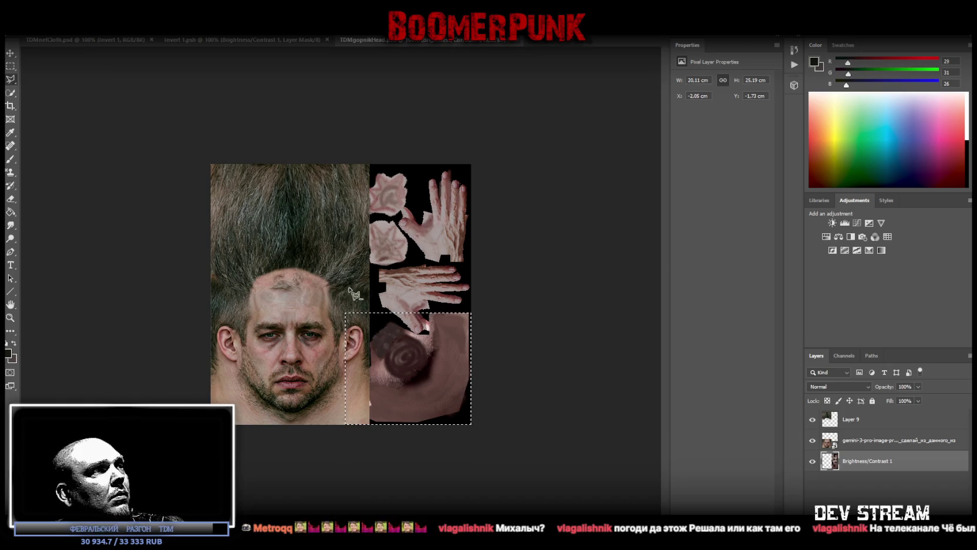
{"action": "left_click", "coordinate": [392, 317]}
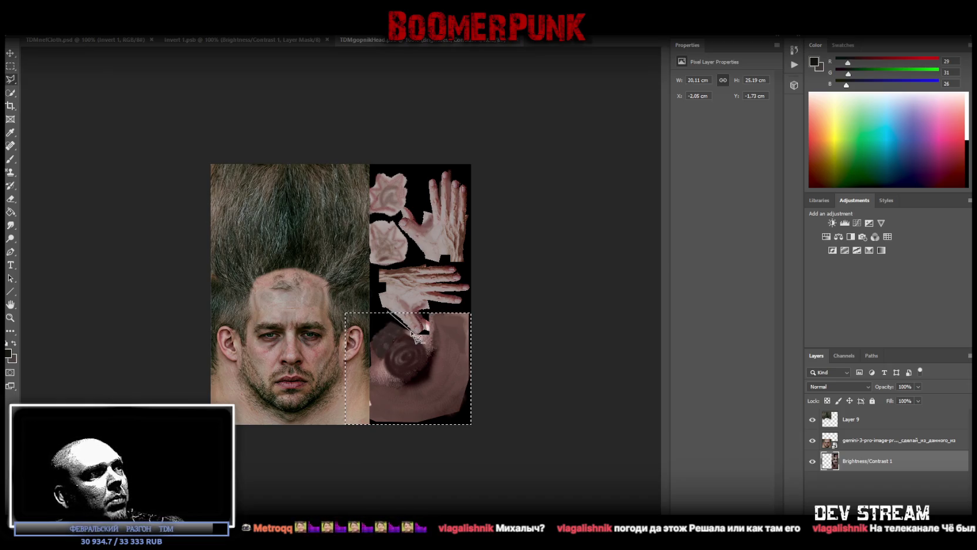
{"action": "left_click", "coordinate": [424, 333]}
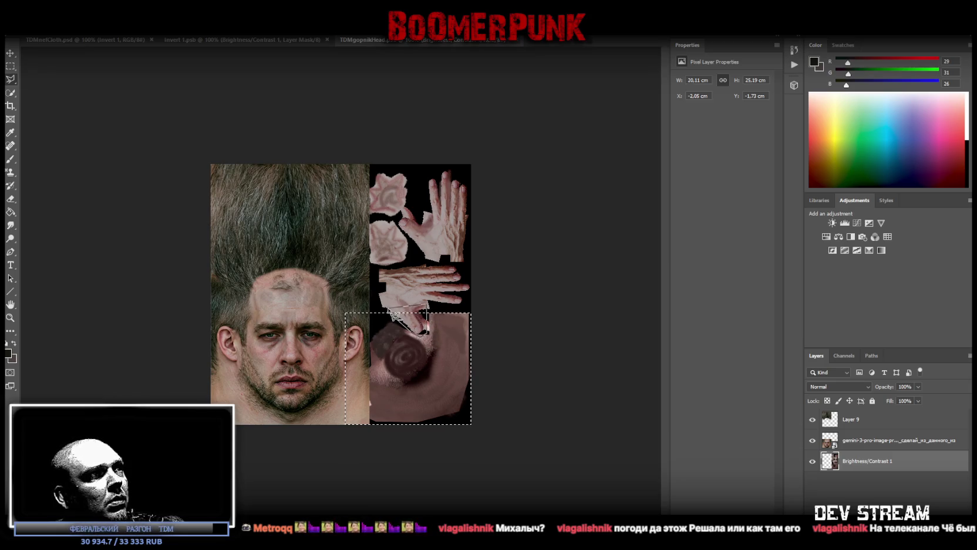
{"action": "left_click", "coordinate": [389, 314]}
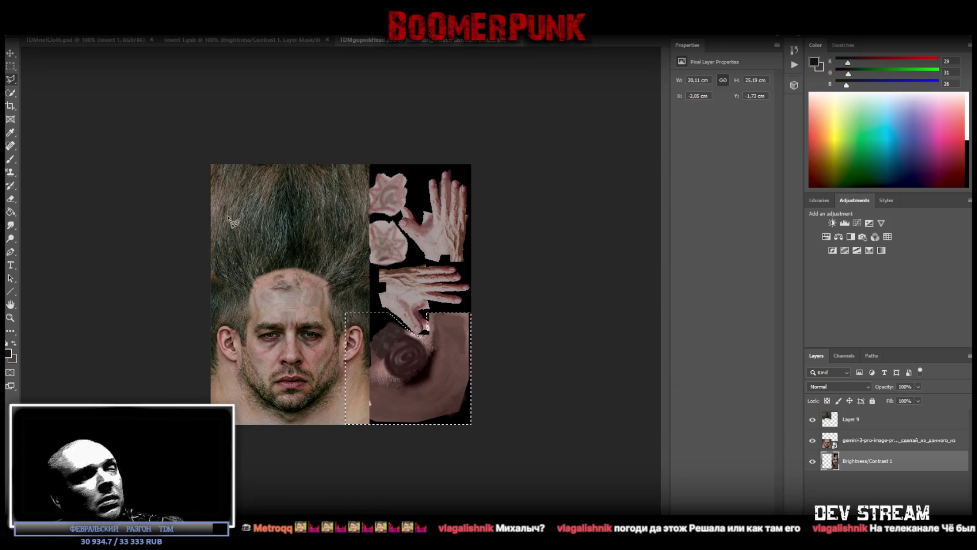
Step: Cut the selected patch onto Layer 10 and move it to the bottom of the stack
{"action": "right_click", "coordinate": [421, 362]}
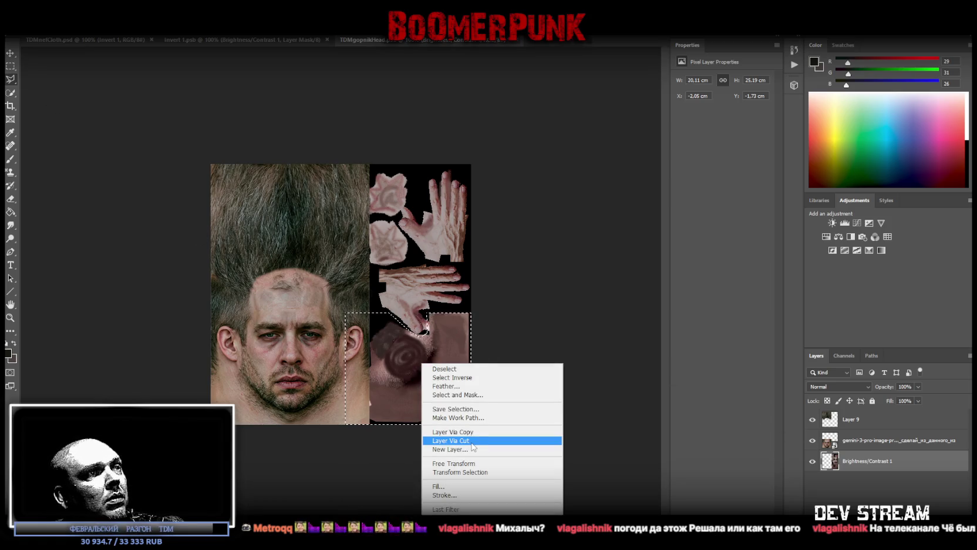
{"action": "left_click", "coordinate": [452, 440]}
{"action": "left_click_drag", "start_coordinate": [855, 464], "coordinate": [859, 493]}
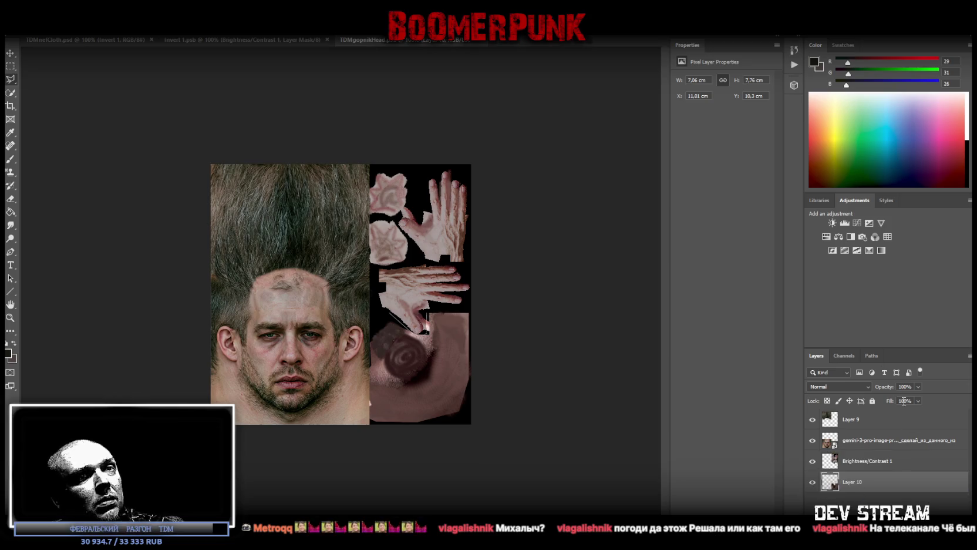
Step: Brighten the patch to 150 with contrast 100 and merge the adjustment into Layer 10
{"action": "left_click", "coordinate": [832, 222]}
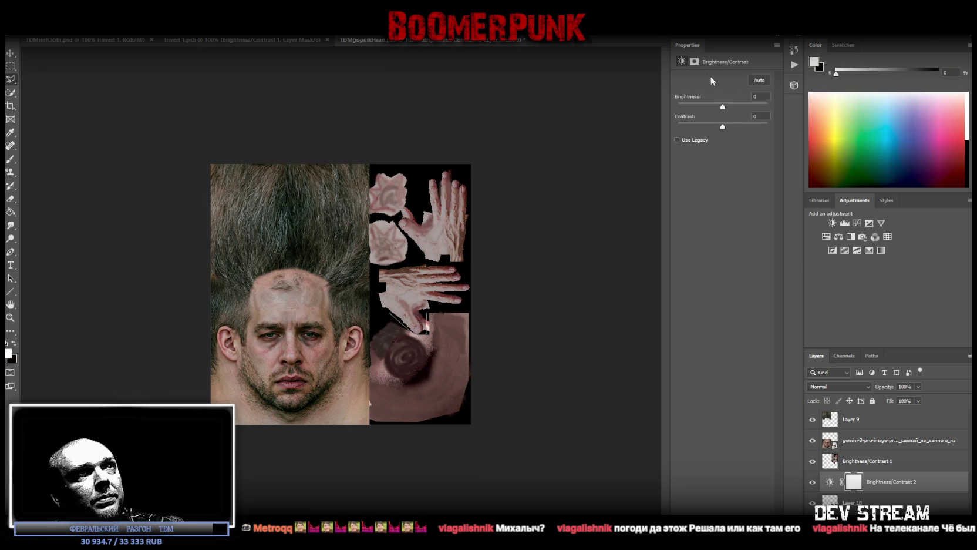
{"action": "mouse_move", "coordinate": [723, 107]}
{"action": "left_mouse_down"}
{"action": "mouse_move", "coordinate": [647, 100]}
{"action": "mouse_move", "coordinate": [807, 107]}
{"action": "left_mouse_up"}
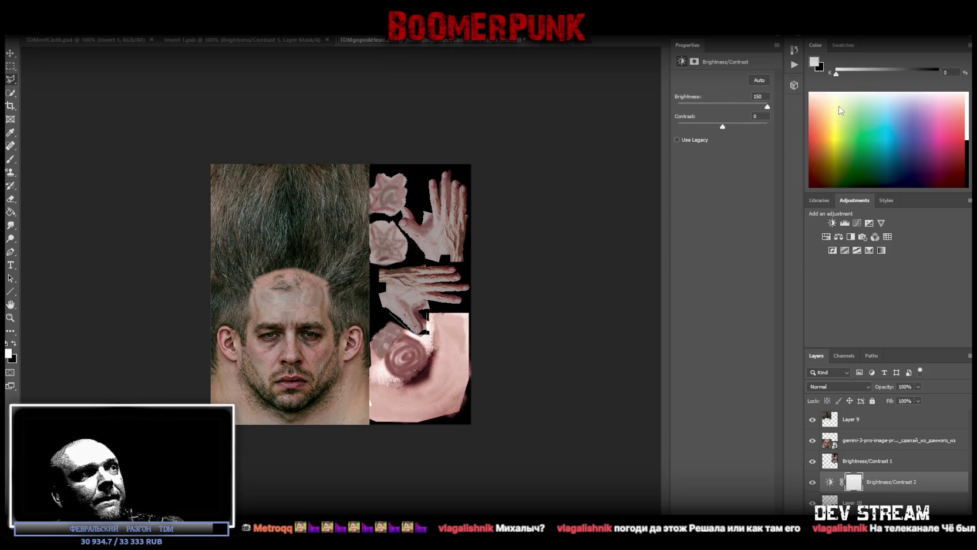
{"action": "left_click_drag", "start_coordinate": [723, 127], "coordinate": [792, 128]}
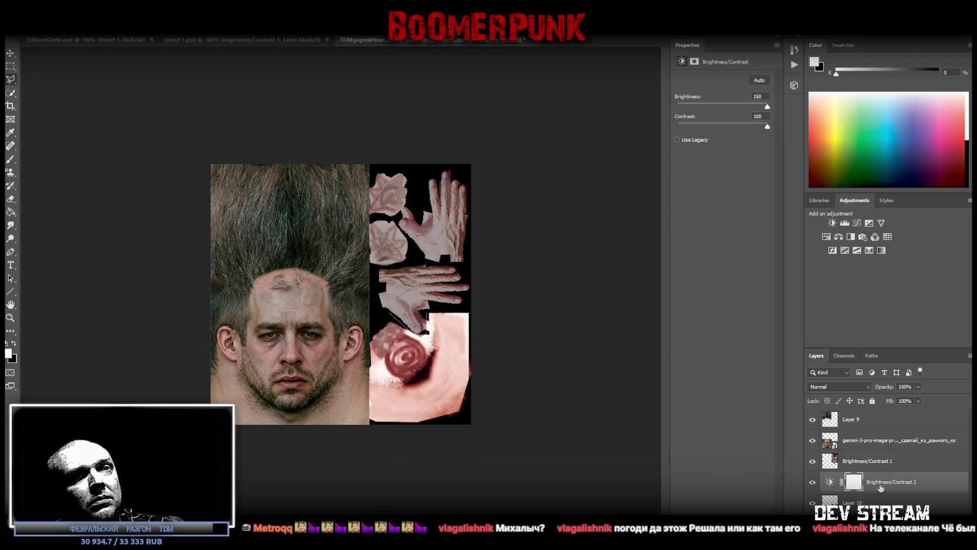
{"action": "left_click", "coordinate": [864, 503], "text": "shift"}
{"action": "left_click", "coordinate": [886, 485]}
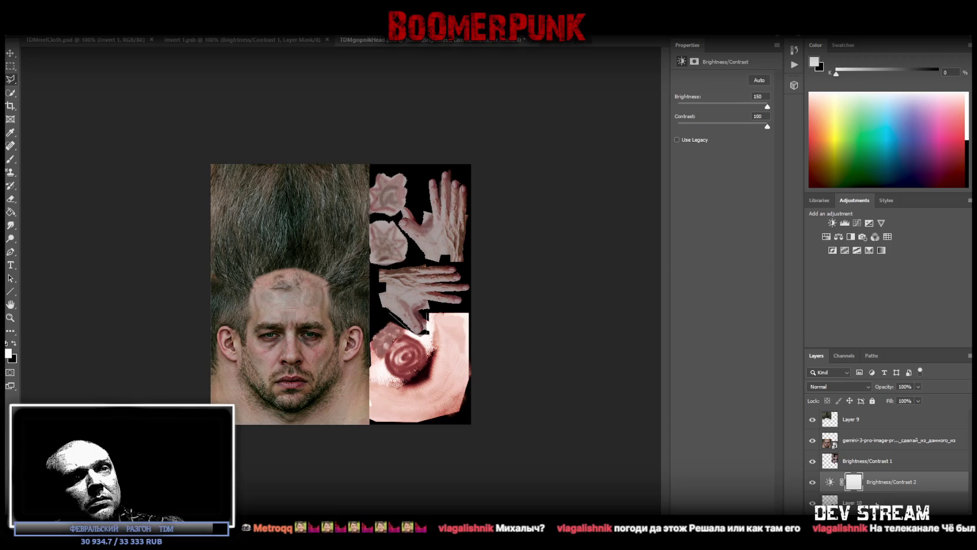
{"action": "right_click", "coordinate": [834, 482]}
{"action": "left_click", "coordinate": [826, 237]}
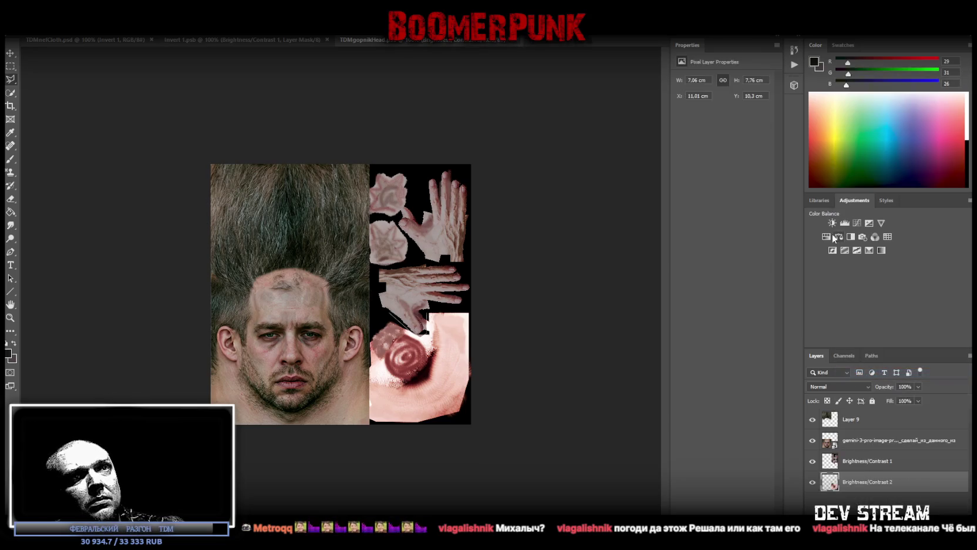
Step: Shift the patch's hue, darken its lightness, desaturate to -48, and merge the adjustment down
{"action": "left_click_drag", "start_coordinate": [723, 119], "coordinate": [726, 121]}
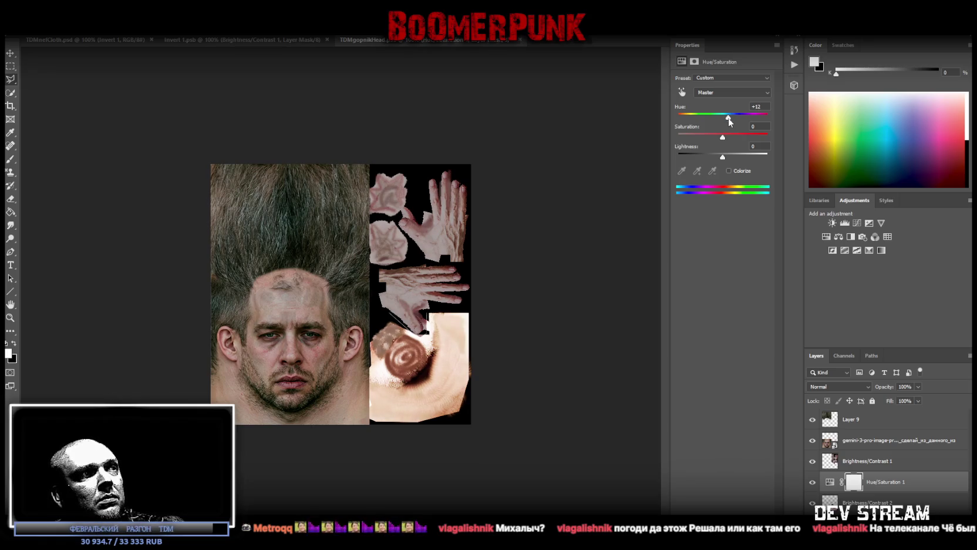
{"action": "left_click_drag", "start_coordinate": [723, 159], "coordinate": [711, 159]}
{"action": "mouse_move", "coordinate": [725, 121]}
{"action": "left_mouse_down"}
{"action": "mouse_move", "coordinate": [715, 119]}
{"action": "mouse_move", "coordinate": [727, 119]}
{"action": "left_mouse_up"}
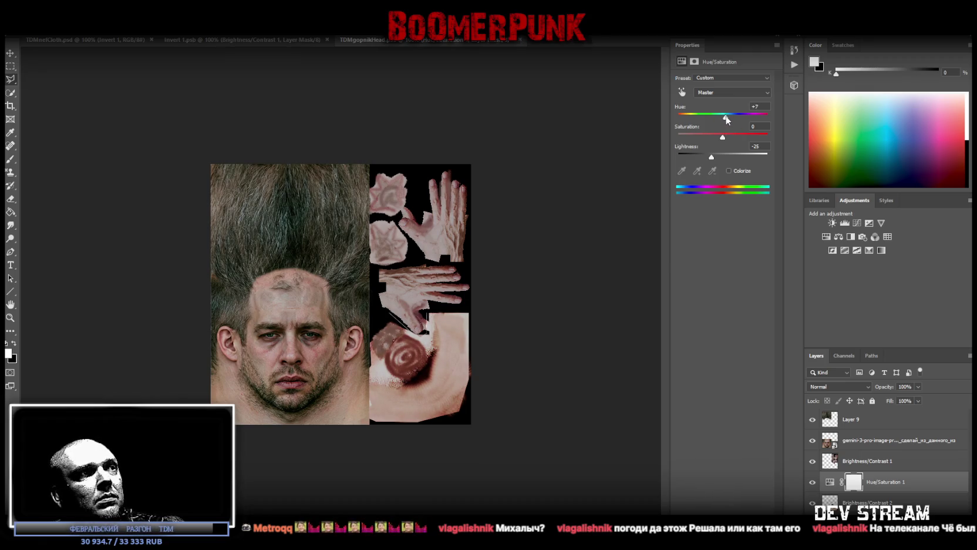
{"action": "left_click_drag", "start_coordinate": [724, 137], "coordinate": [702, 138]}
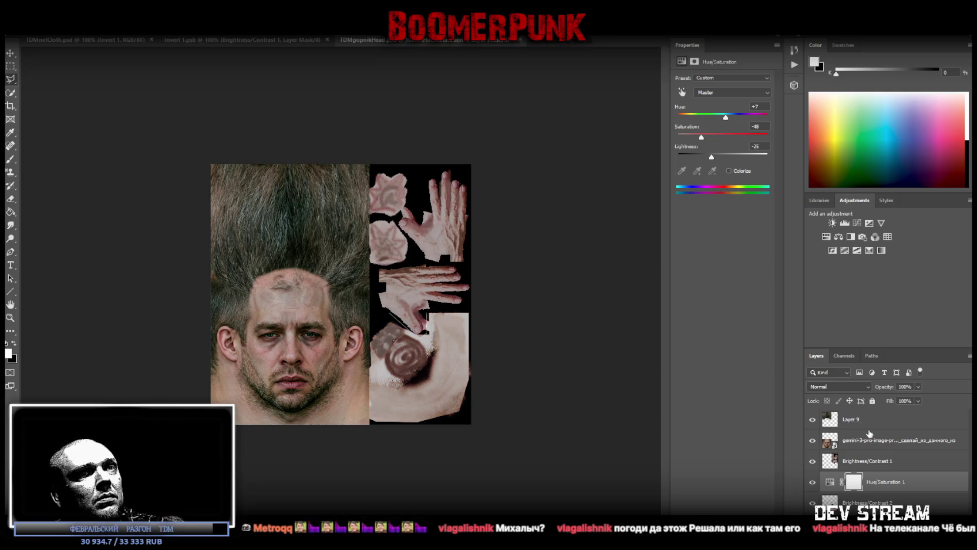
{"action": "right_click", "coordinate": [837, 482]}
{"action": "left_click", "coordinate": [858, 374]}
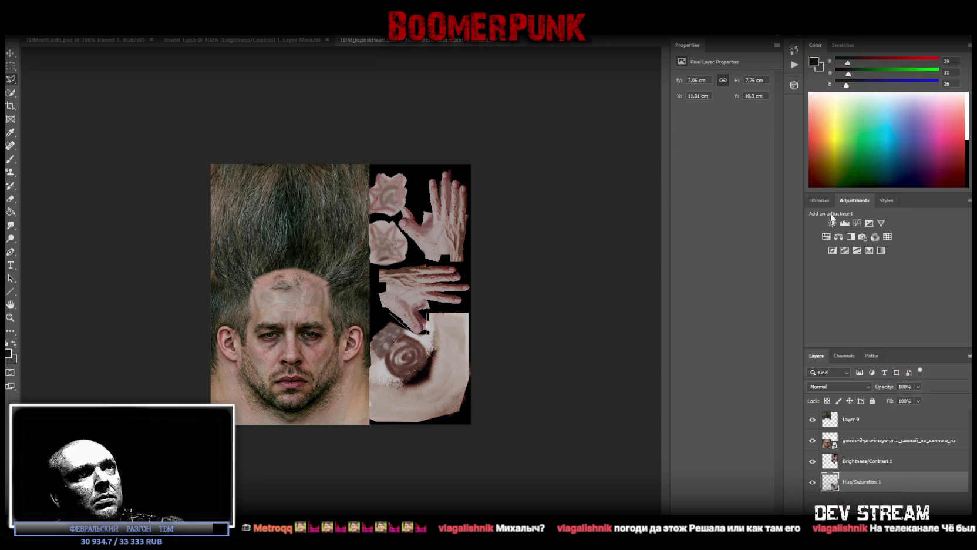
Step: Add another Brightness/Contrast at contrast 100, brightness about -32, and merge it into the patch
{"action": "left_click", "coordinate": [832, 224]}
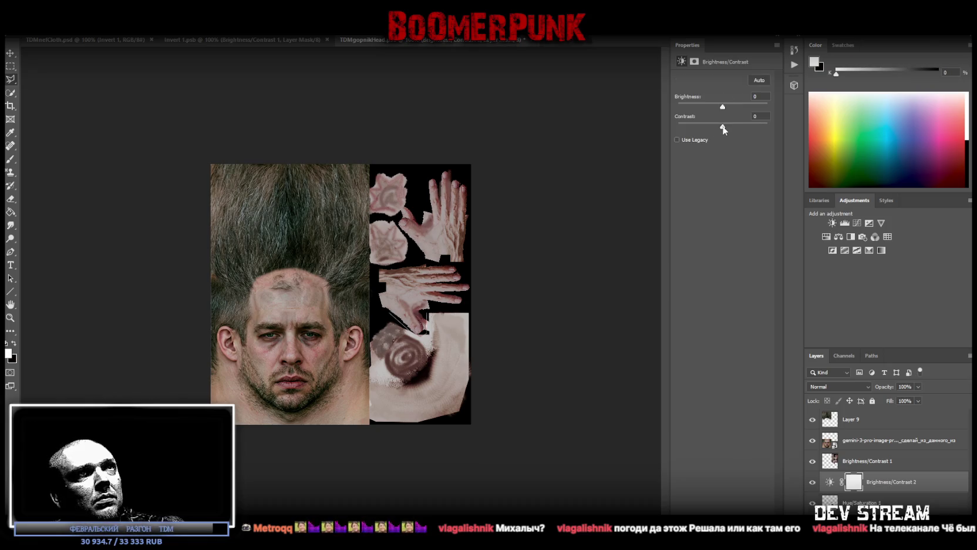
{"action": "left_click_drag", "start_coordinate": [722, 127], "coordinate": [799, 130]}
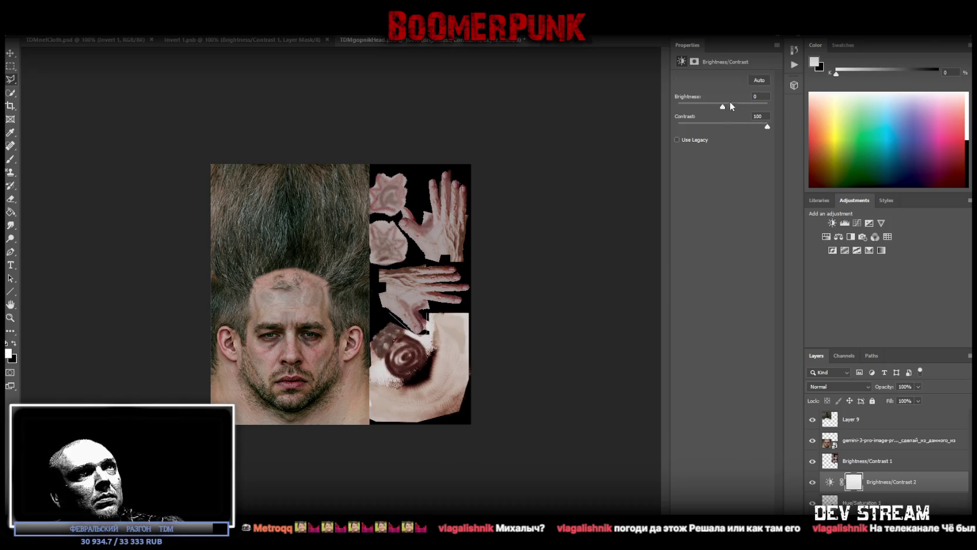
{"action": "left_click_drag", "start_coordinate": [723, 106], "coordinate": [714, 107]}
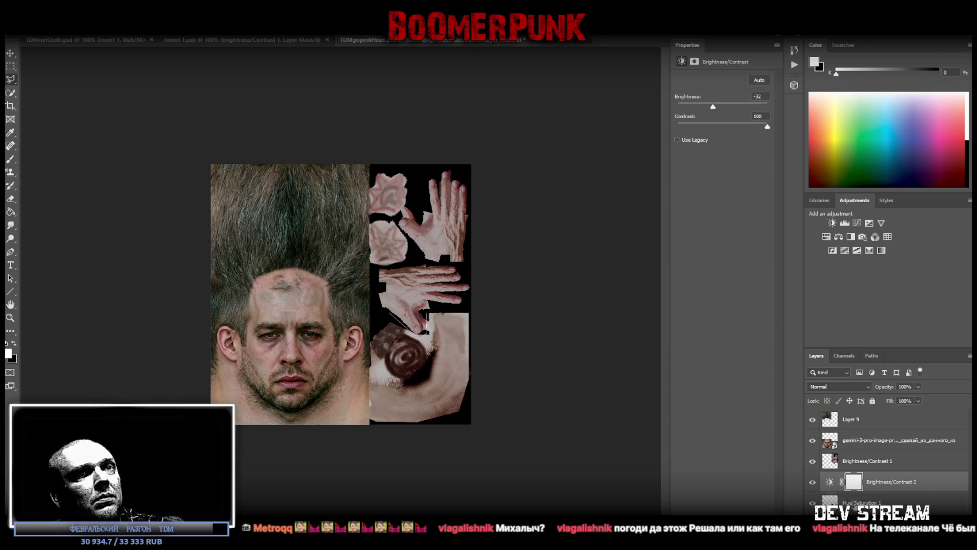
{"action": "right_click", "coordinate": [881, 481]}
{"action": "left_click", "coordinate": [861, 379]}
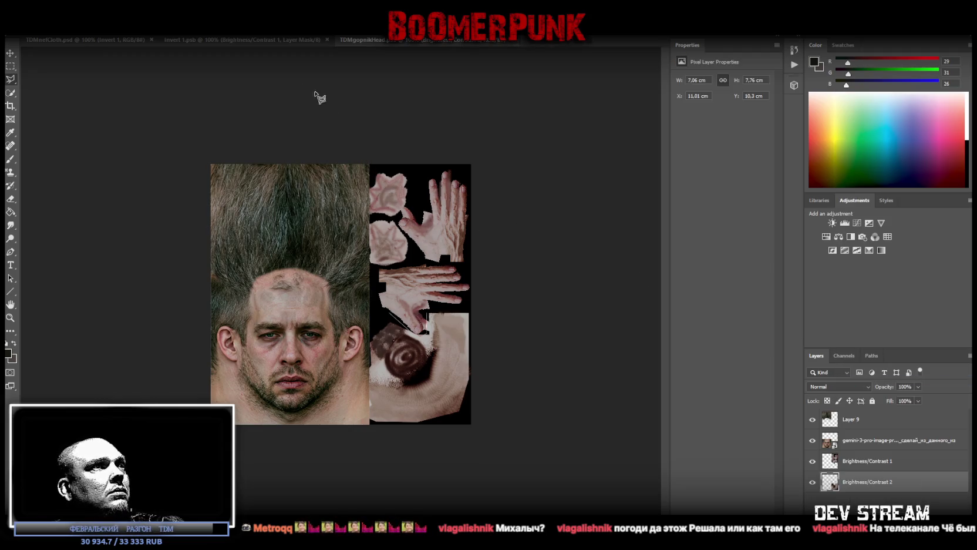
Step: Add Brightness/Contrast 3 above Layer 9 with contrast 100 and brightness 32
{"action": "left_click", "coordinate": [27, 8]}
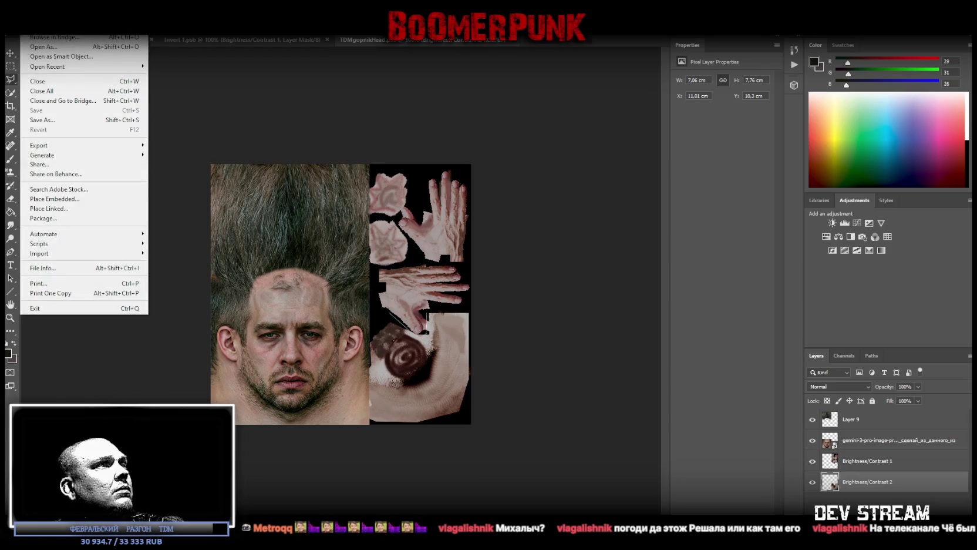
{"action": "left_click", "coordinate": [869, 426]}
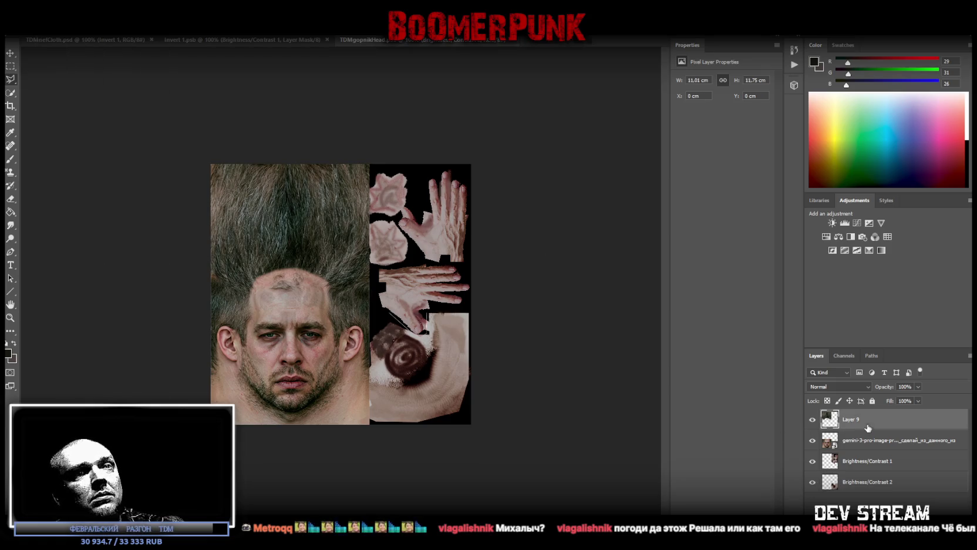
{"action": "left_click", "coordinate": [832, 224]}
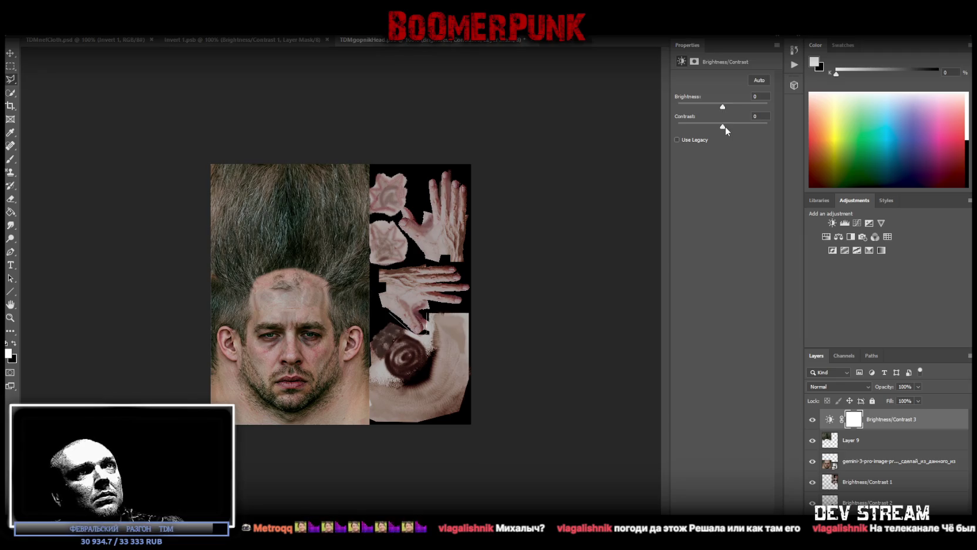
{"action": "left_click_drag", "start_coordinate": [723, 126], "coordinate": [781, 127]}
{"action": "left_click_drag", "start_coordinate": [720, 105], "coordinate": [733, 108]}
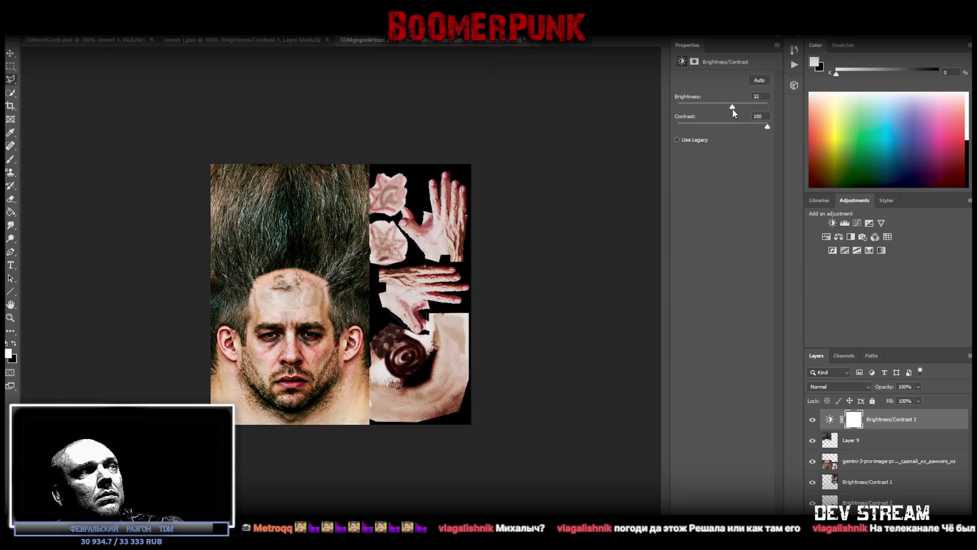
{"action": "left_click", "coordinate": [879, 468]}
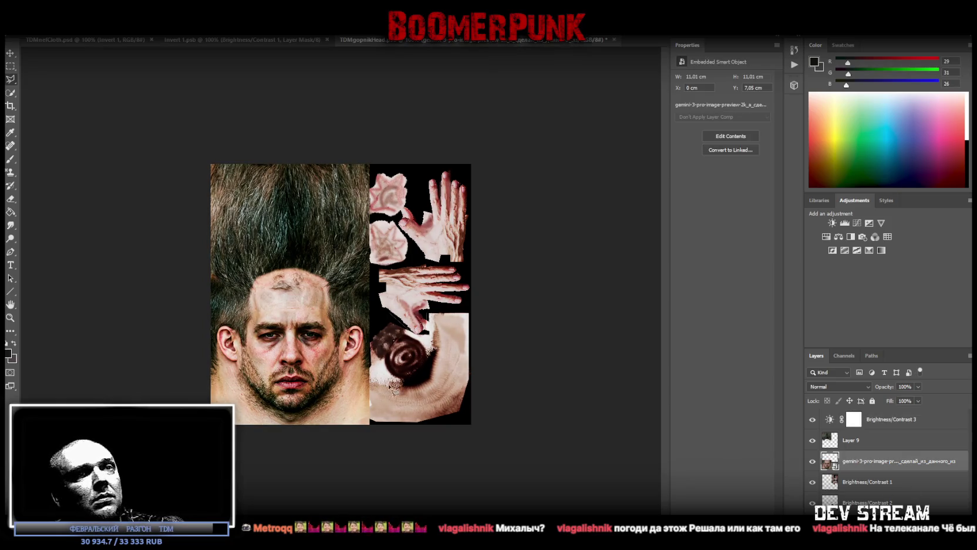
Step: Zoom into the face, lasso both eyes, and copy them onto new Layer 10
{"action": "key", "text": "z"}
{"action": "left_click_drag", "start_coordinate": [277, 383], "coordinate": [330, 381]}
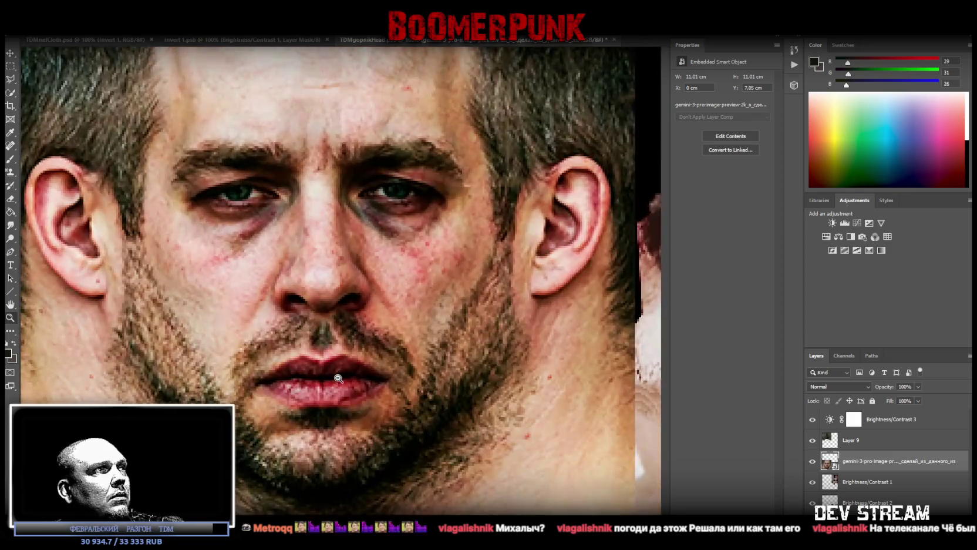
{"action": "left_click", "coordinate": [10, 80]}
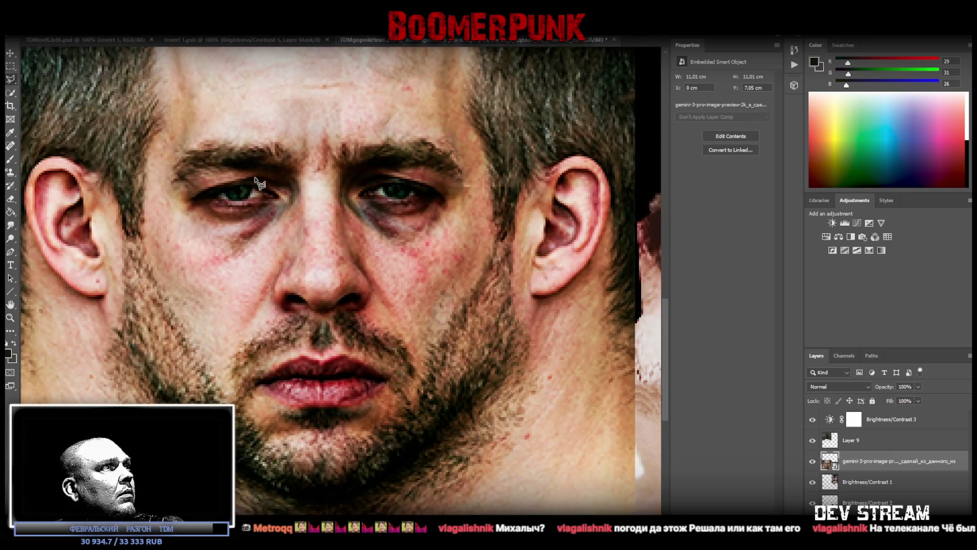
{"action": "mouse_move", "coordinate": [225, 196]}
{"action": "left_mouse_down"}
{"action": "mouse_move", "coordinate": [280, 200]}
{"action": "mouse_move", "coordinate": [229, 201]}
{"action": "left_mouse_up"}
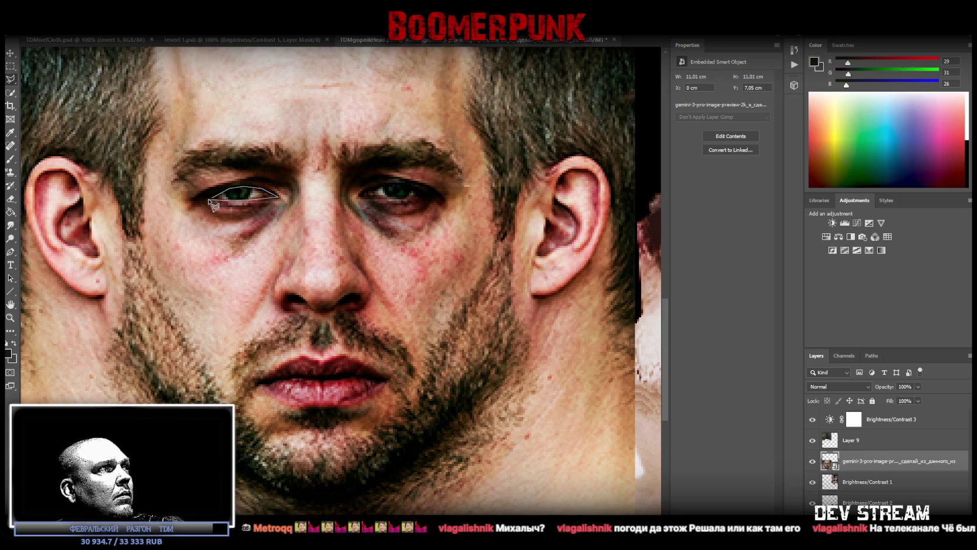
{"action": "left_click_drag", "start_coordinate": [230, 204], "coordinate": [214, 197]}
{"action": "mouse_move", "coordinate": [361, 195]}
{"action": "left_mouse_down", "text": "shift"}
{"action": "mouse_move", "coordinate": [411, 192]}
{"action": "mouse_move", "coordinate": [415, 202]}
{"action": "left_mouse_up", "text": "shift"}
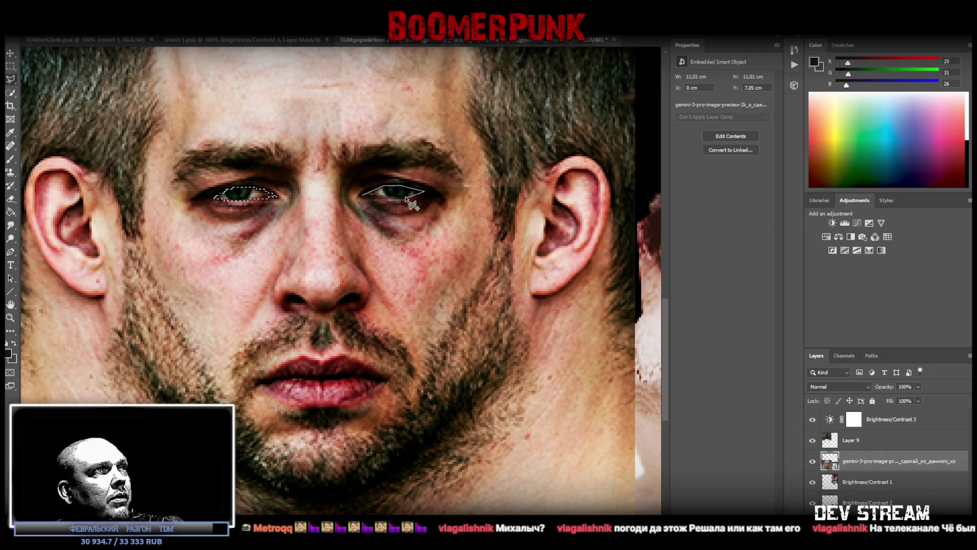
{"action": "left_click_drag", "start_coordinate": [413, 199], "coordinate": [366, 197], "text": "shift"}
{"action": "right_click", "coordinate": [369, 202]}
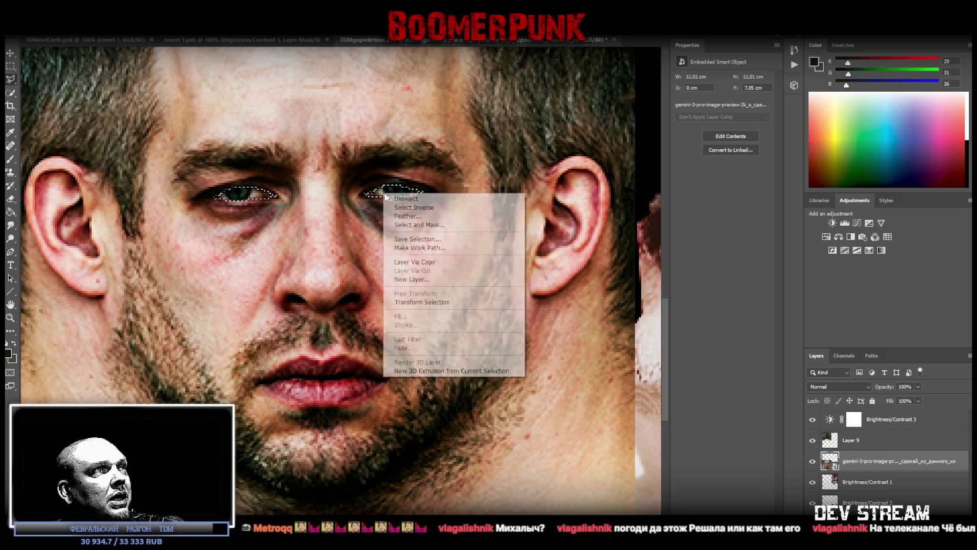
{"action": "left_click", "coordinate": [411, 262]}
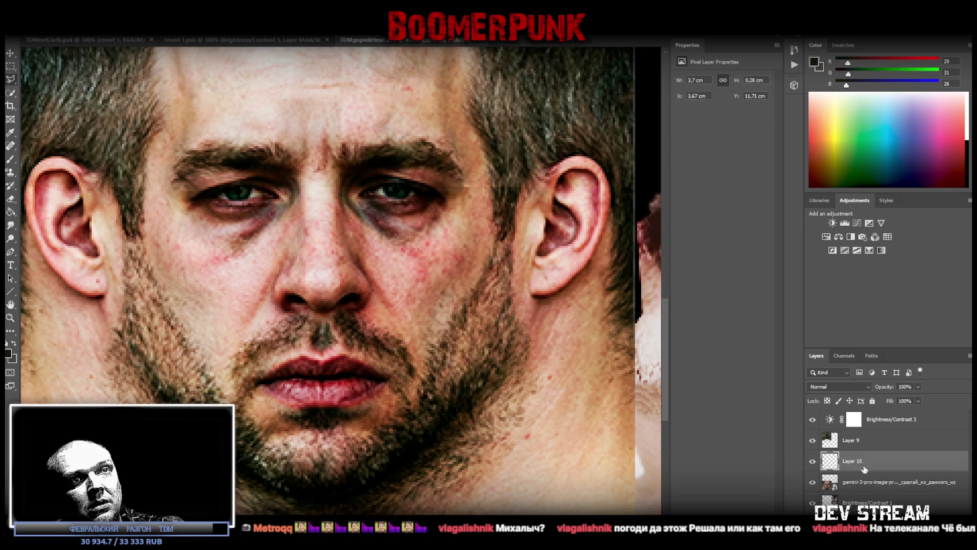
Step: Move Layer 10 to the top of the stack, above Brightness/Contrast 3
{"action": "left_click_drag", "start_coordinate": [864, 468], "coordinate": [864, 411]}
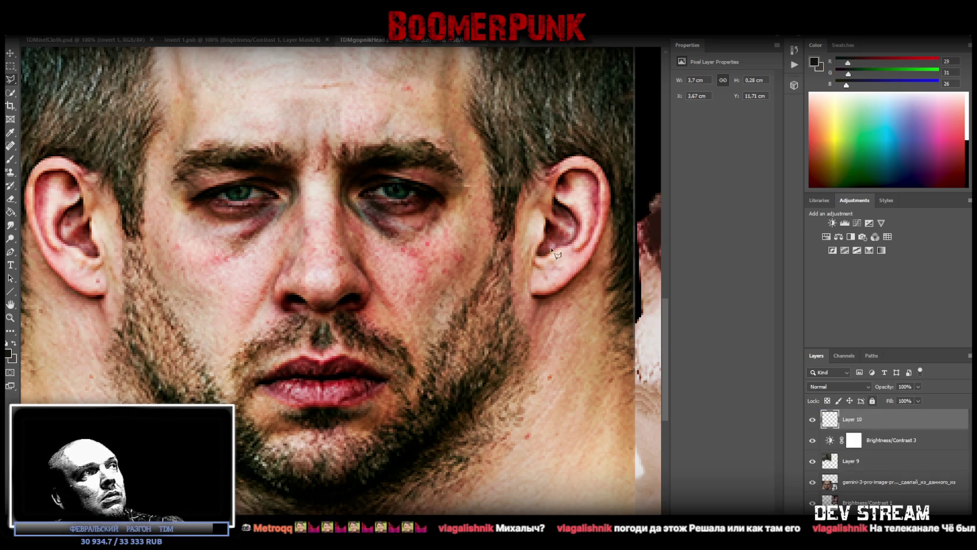
{"action": "key", "text": "ctrl+minus"}
{"action": "key", "text": "ctrl+minus"}
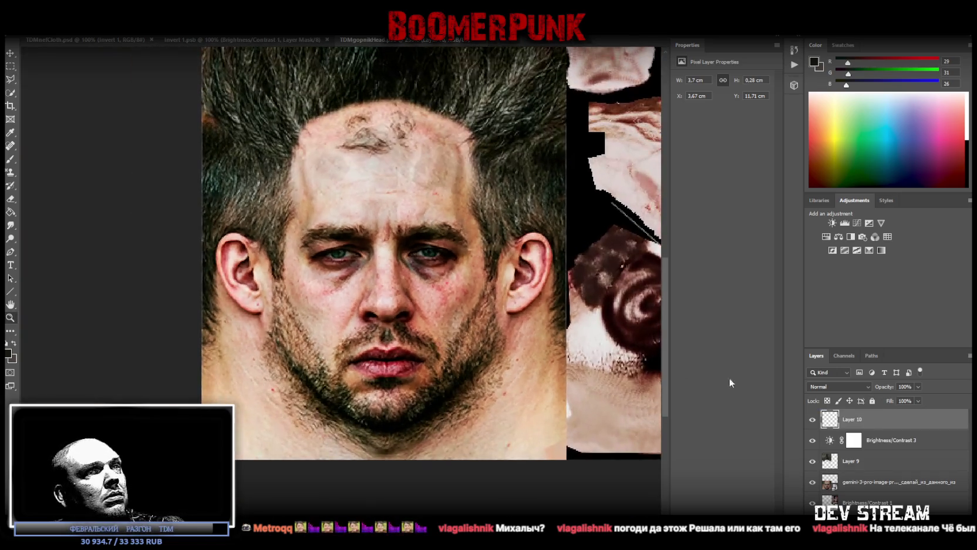
{"action": "left_click_drag", "start_coordinate": [884, 442], "coordinate": [884, 413]}
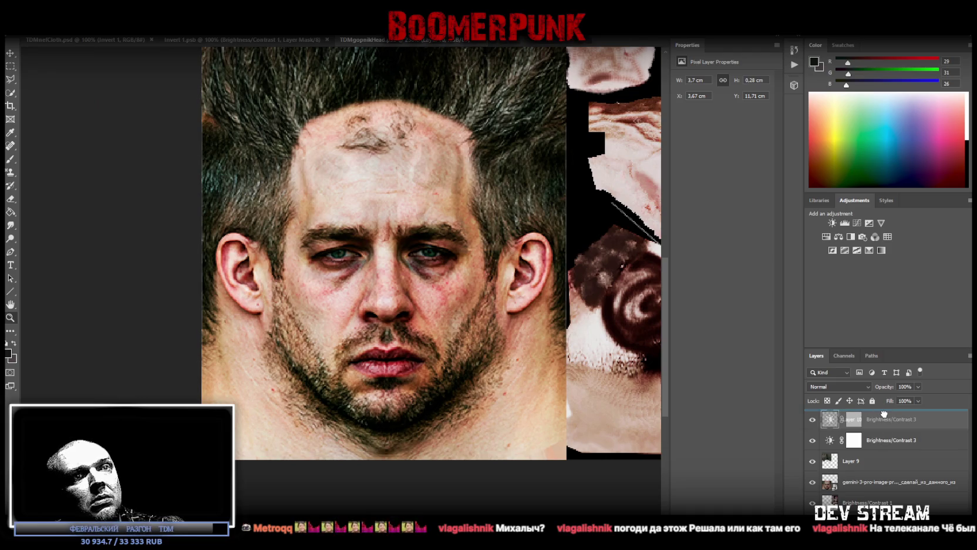
{"action": "left_click_drag", "start_coordinate": [884, 440], "coordinate": [878, 418]}
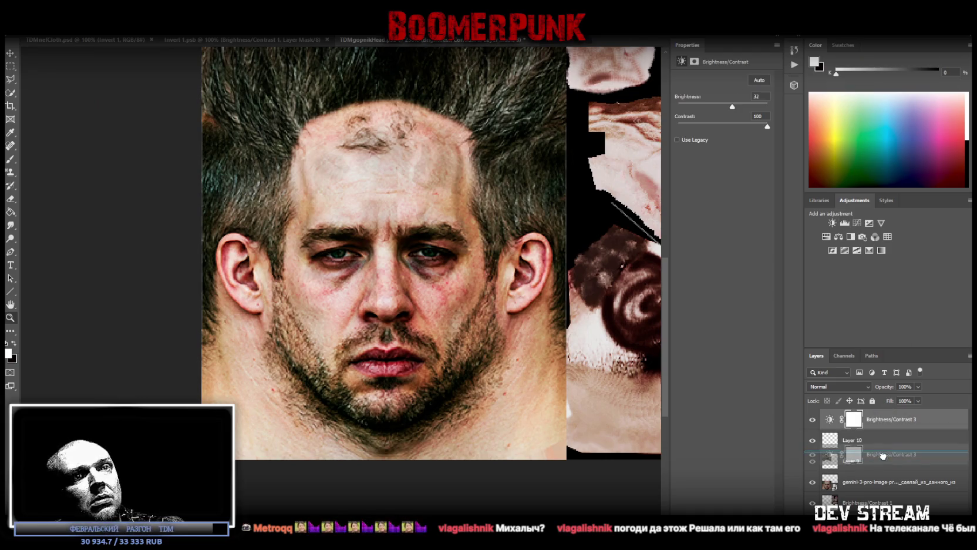
Step: Add a Brightness/Contrast adjustment with contrast 100 and merge it down into Layer 10
{"action": "left_click", "coordinate": [832, 223]}
{"action": "mouse_move", "coordinate": [733, 127]}
{"action": "left_mouse_down"}
{"action": "mouse_move", "coordinate": [774, 125]}
{"action": "mouse_move", "coordinate": [655, 132]}
{"action": "left_mouse_up"}
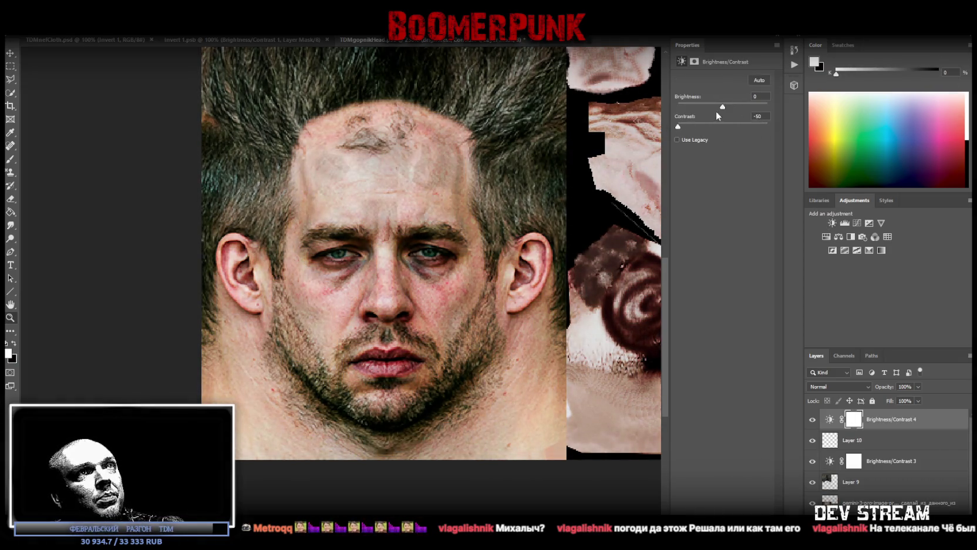
{"action": "left_click_drag", "start_coordinate": [723, 108], "coordinate": [736, 112]}
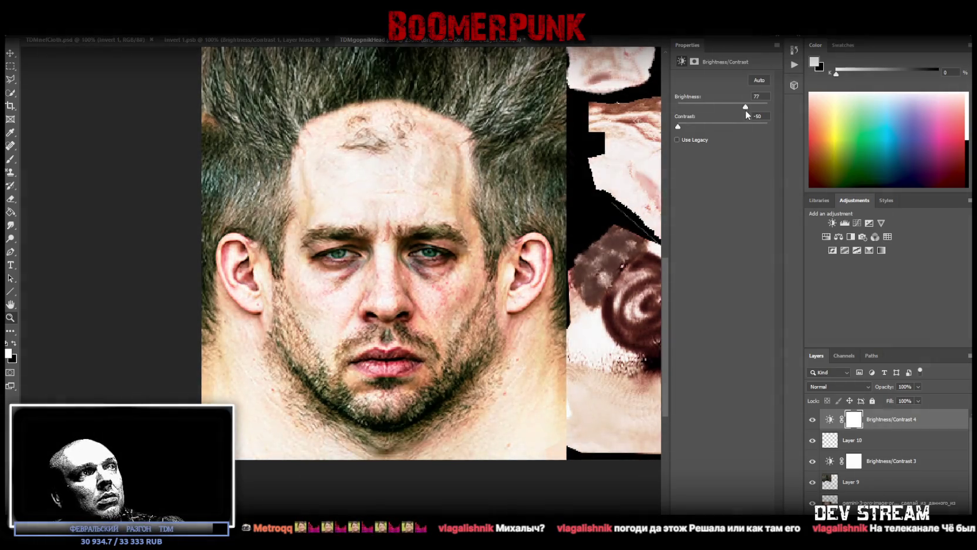
{"action": "right_click", "coordinate": [851, 443]}
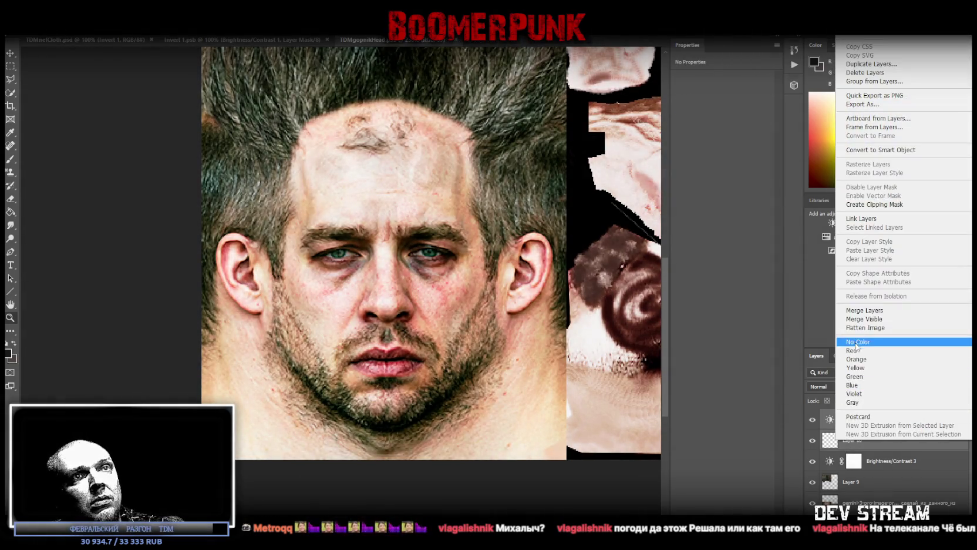
{"action": "left_click", "coordinate": [851, 313]}
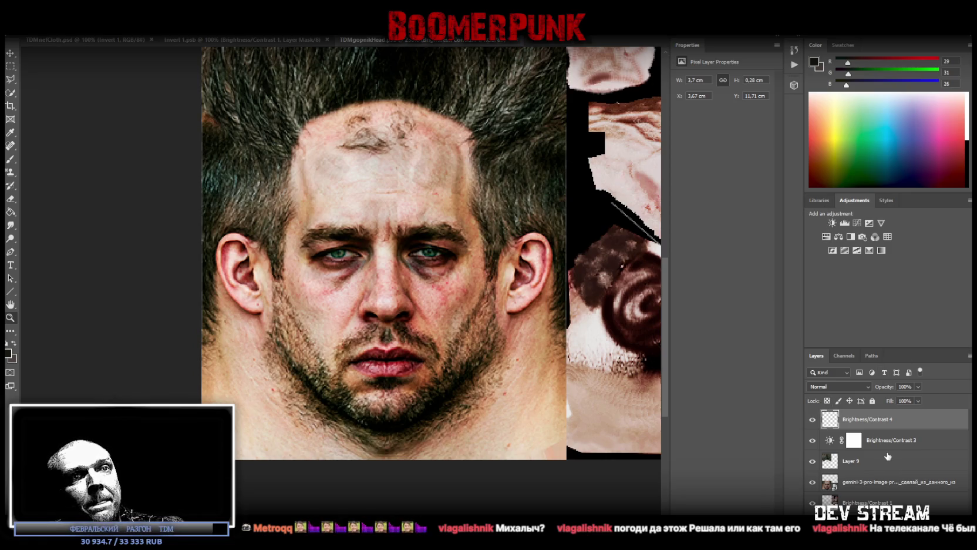
Step: Set Brightness/Contrast 3's brightness to 39 and zoom out to the whole texture
{"action": "left_click", "coordinate": [887, 441]}
{"action": "left_click_drag", "start_coordinate": [733, 111], "coordinate": [734, 111]}
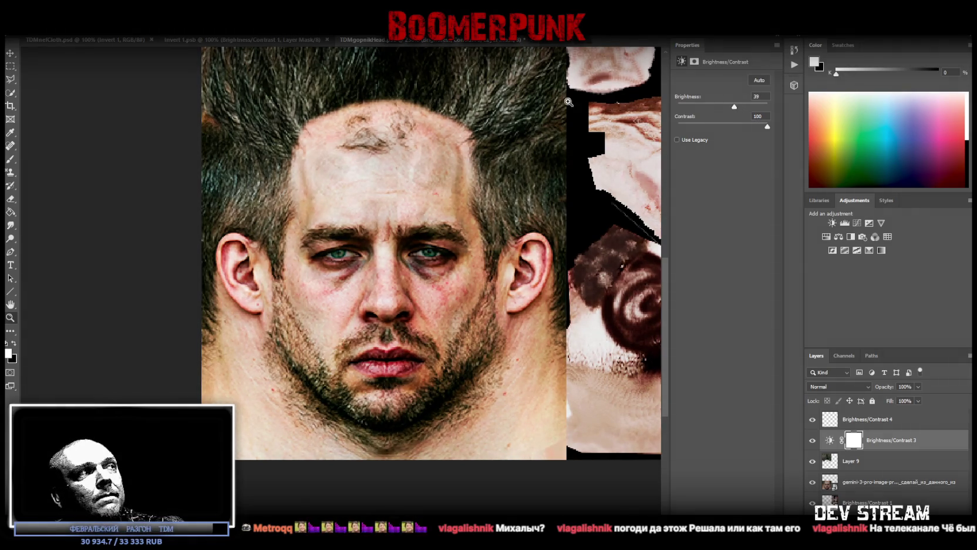
{"action": "key", "text": "z"}
{"action": "left_click", "coordinate": [199, 292], "text": "alt"}
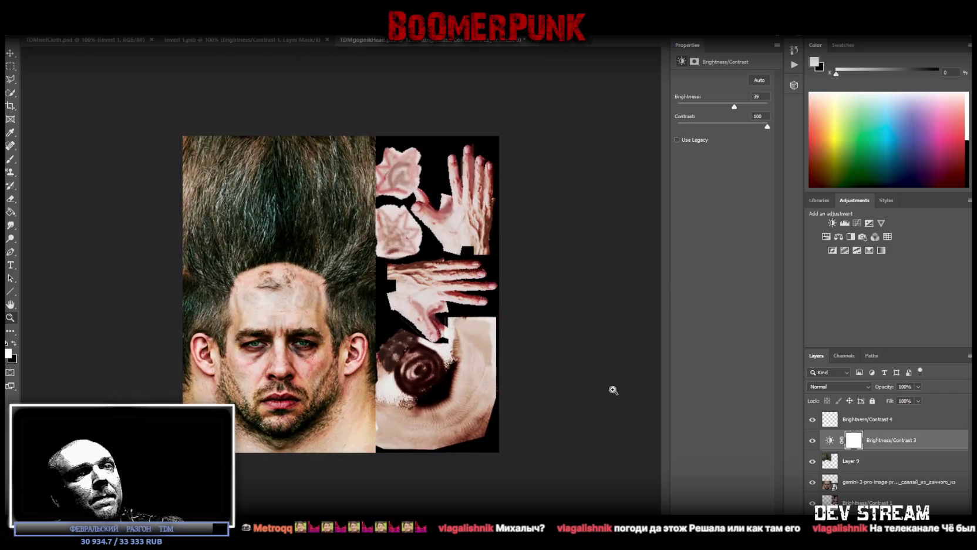
Step: Select Layer 9 with the lower layers, then reselect Brightness/Contrast 3
{"action": "left_click", "coordinate": [884, 466]}
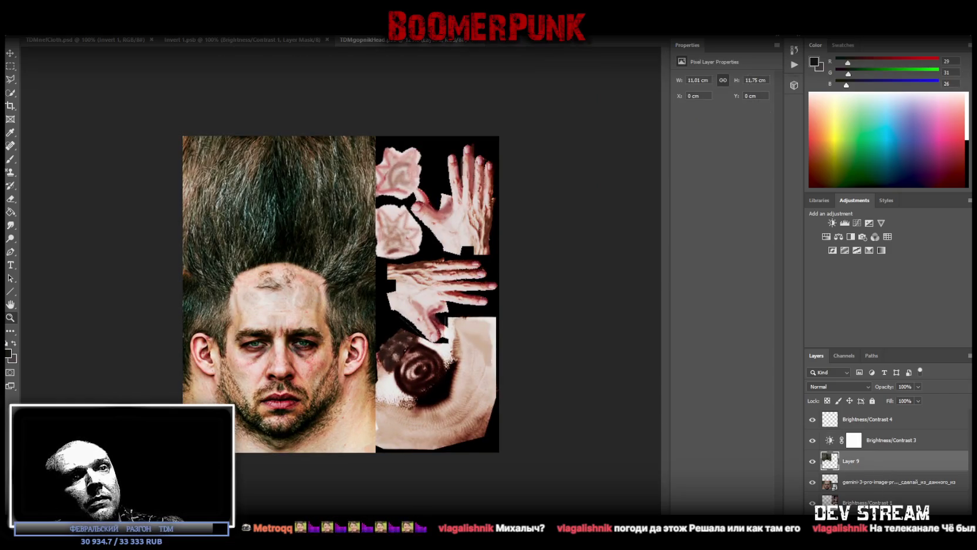
{"action": "left_click", "coordinate": [881, 502], "text": "shift"}
{"action": "right_click", "coordinate": [834, 500]}
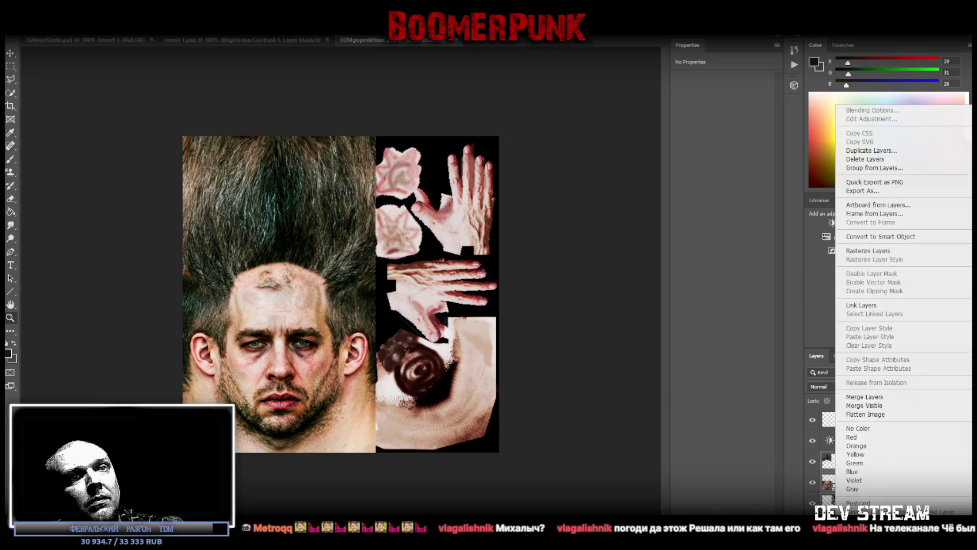
{"action": "left_click", "coordinate": [841, 483]}
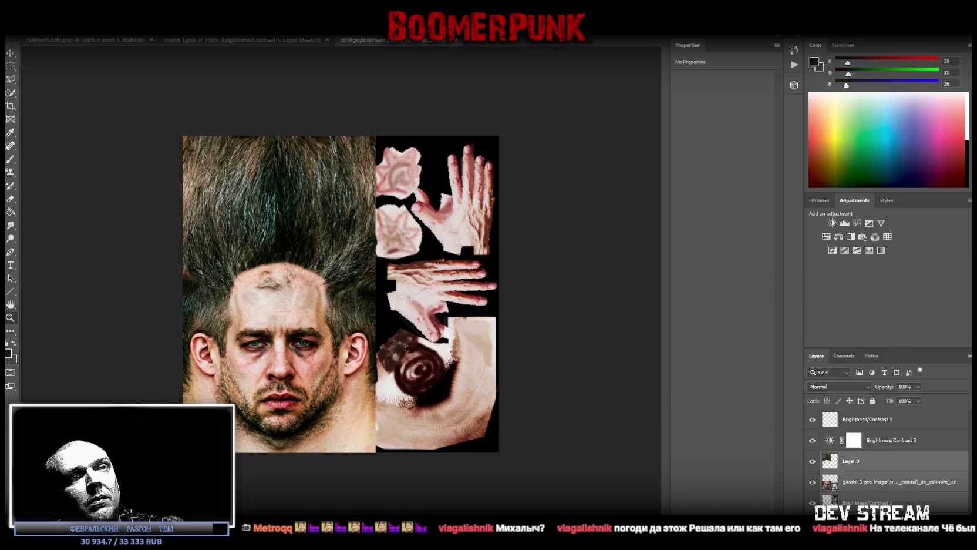
{"action": "left_click", "coordinate": [889, 439]}
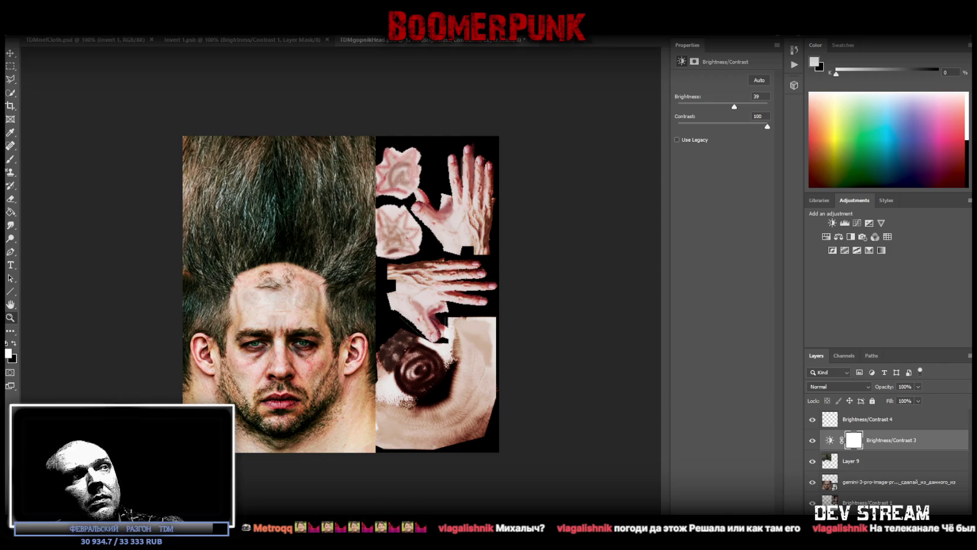
Step: Add a Hue/Saturation adjustment with saturation -15, then select a pixel layer
{"action": "left_click", "coordinate": [827, 237]}
{"action": "left_click", "coordinate": [700, 135]}
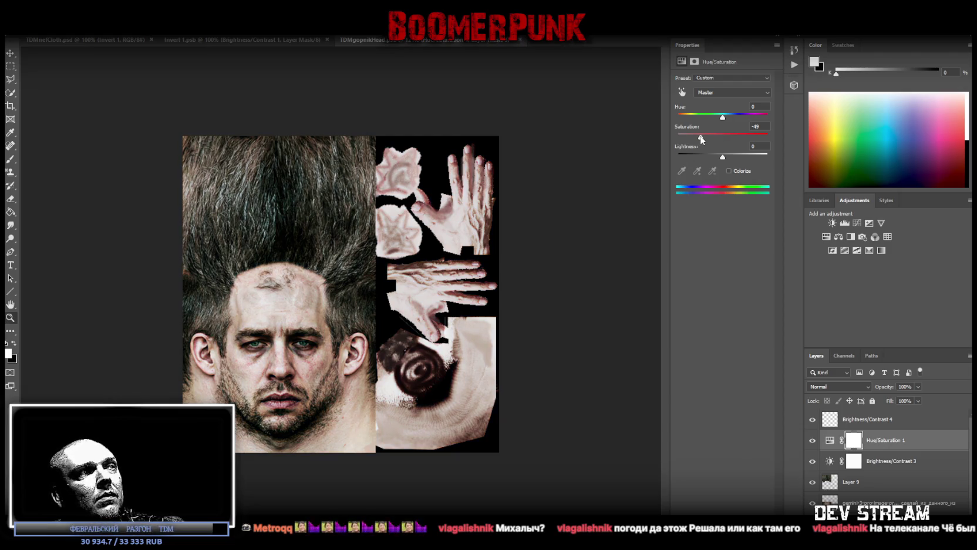
{"action": "key", "text": "Down"}
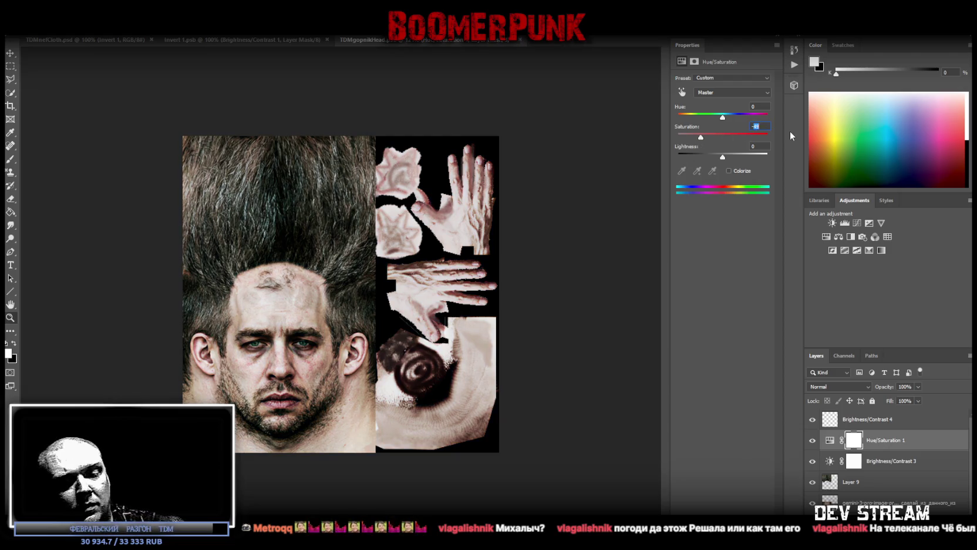
{"action": "right_click", "coordinate": [536, 217]}
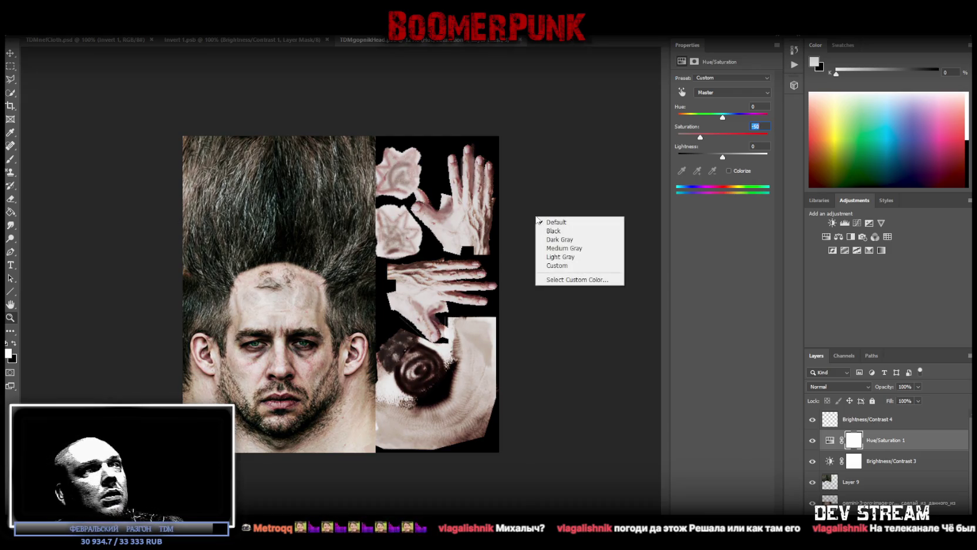
{"action": "left_click", "coordinate": [572, 401]}
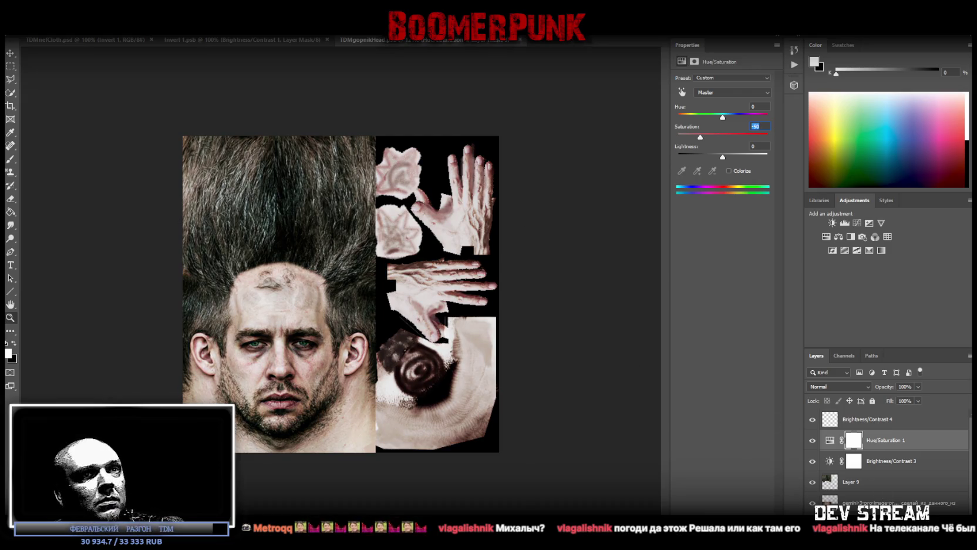
{"action": "left_click", "coordinate": [881, 503]}
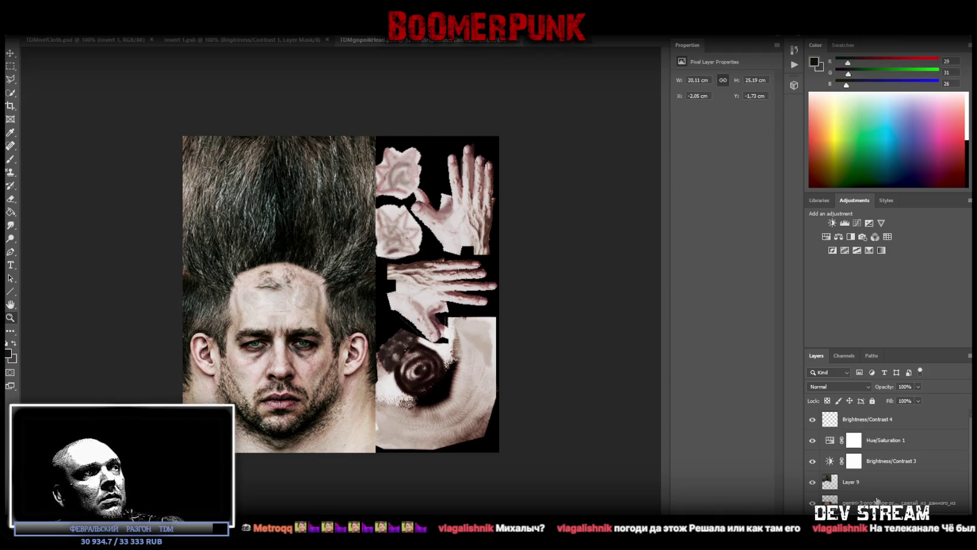
{"action": "scroll", "coordinate": [875, 497], "scroll_direction": "down", "scroll_amount": 1}
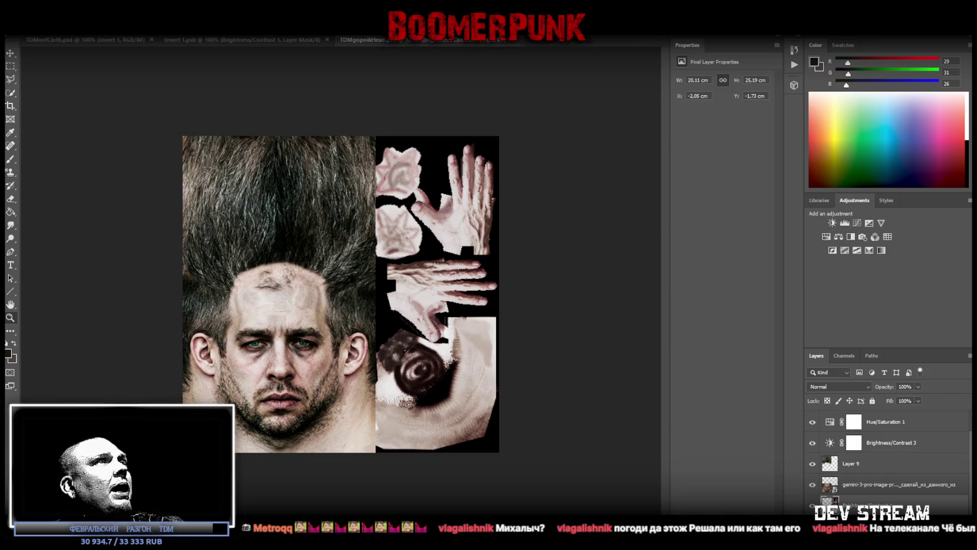
{"action": "left_click", "coordinate": [23, 30]}
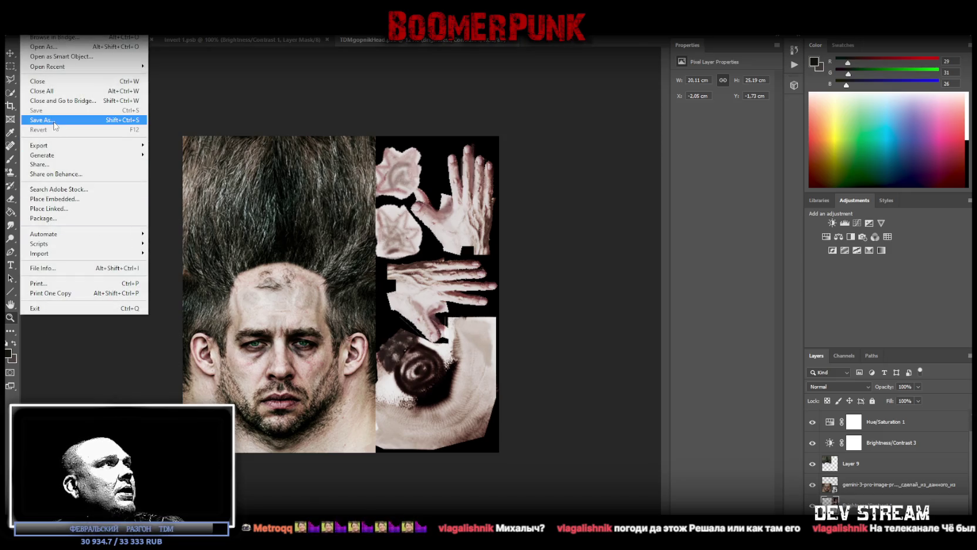
Step: Save the texture as PNG over TDMgopnikHead.png and switch to Blockbench
{"action": "left_click", "coordinate": [156, 166]}
{"action": "left_click", "coordinate": [376, 332]}
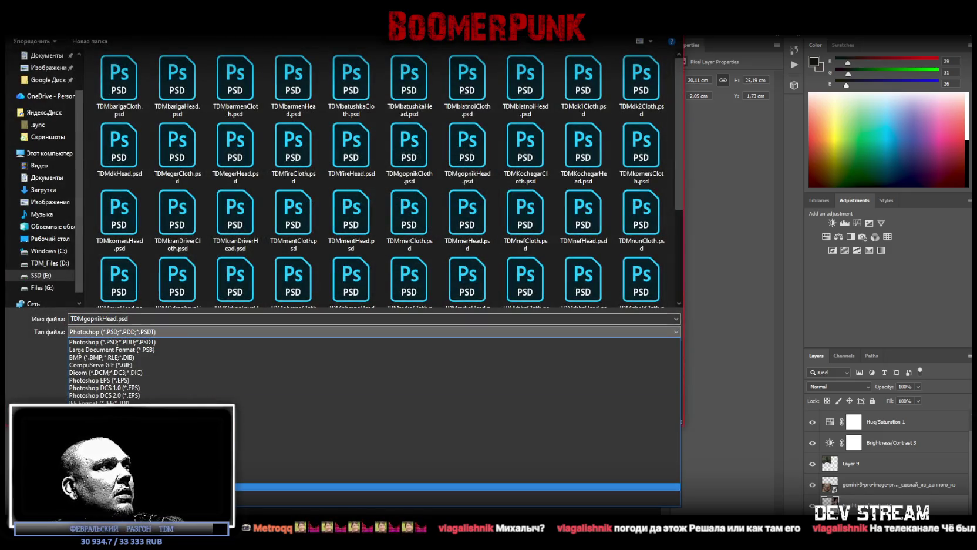
{"action": "left_click", "coordinate": [411, 471]}
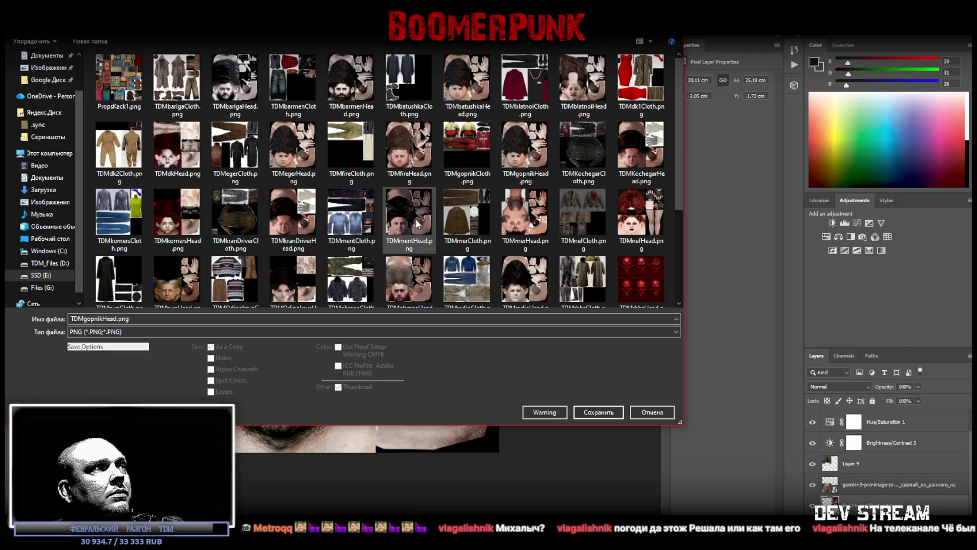
{"action": "left_click", "coordinate": [596, 412]}
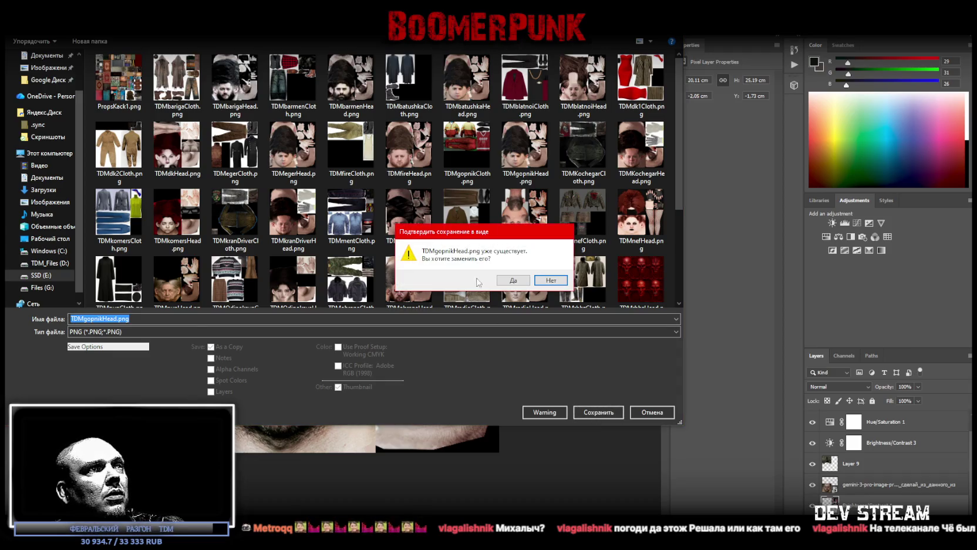
{"action": "left_click", "coordinate": [500, 280]}
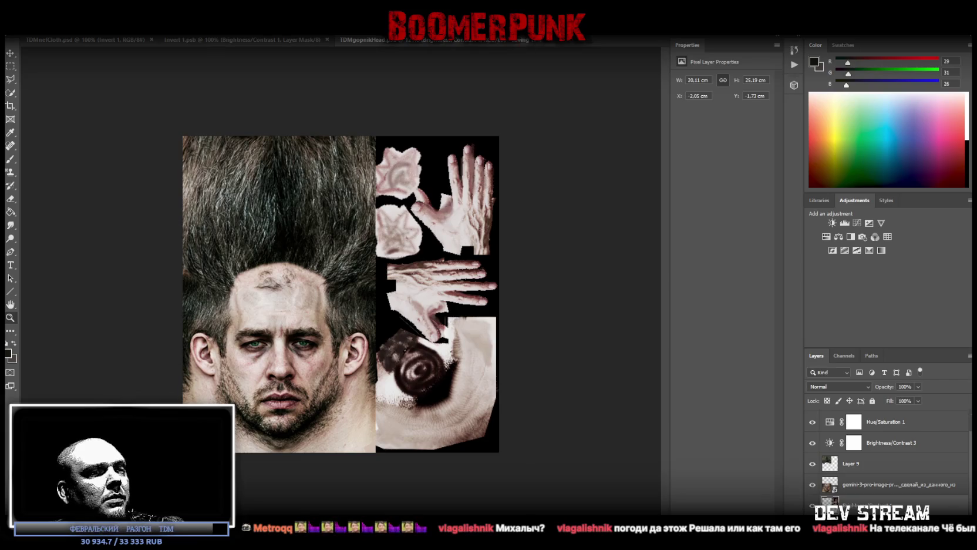
{"action": "key", "text": "alt+Tab"}
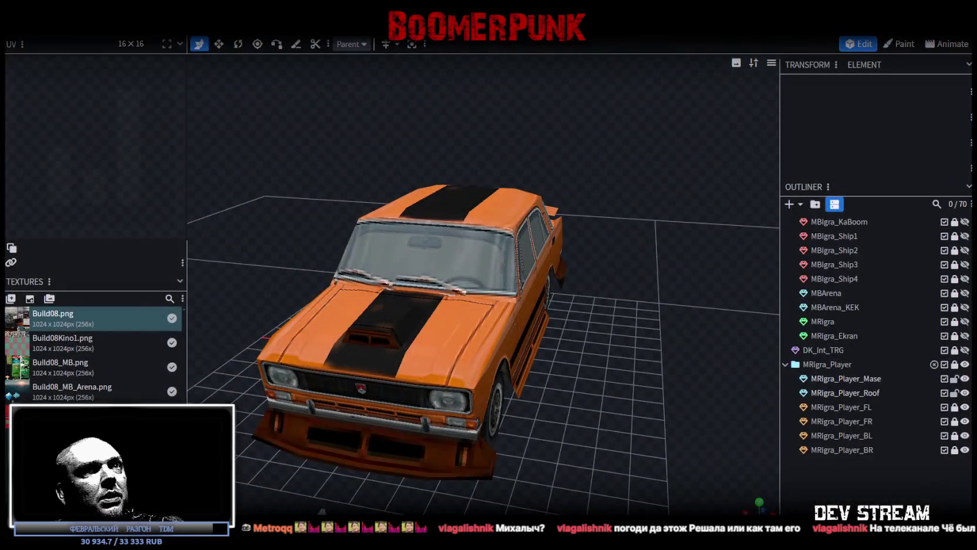
Step: Switch back to Photoshop, then return to Blockbench's Gopnik character model
{"action": "key", "text": "alt+Tab"}
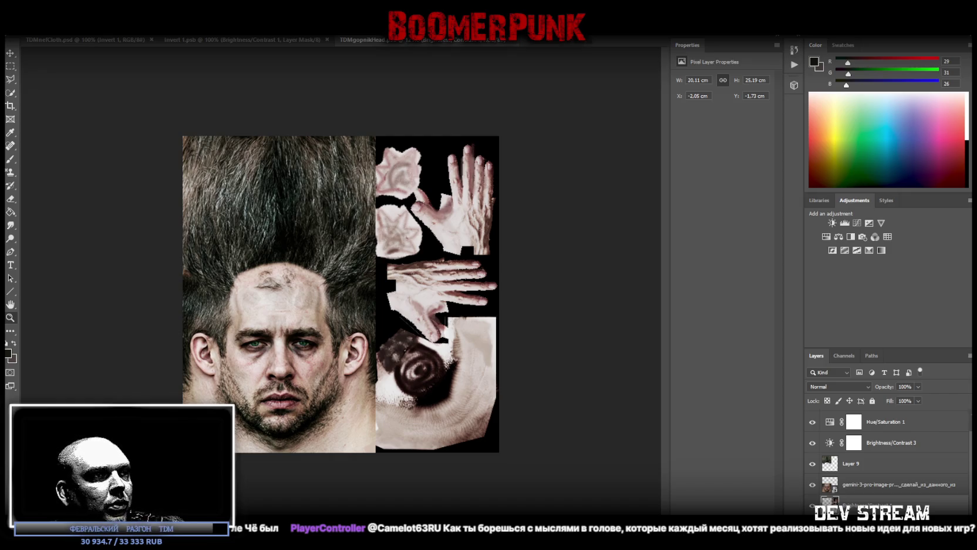
{"action": "key", "text": "alt+Tab"}
Step: Orbit and zoom around the Gopnik model to view its side and lower body
{"action": "scroll", "coordinate": [622, 348], "scroll_direction": "up", "scroll_amount": 3}
{"action": "scroll", "coordinate": [527, 299], "scroll_direction": "up", "scroll_amount": 3}
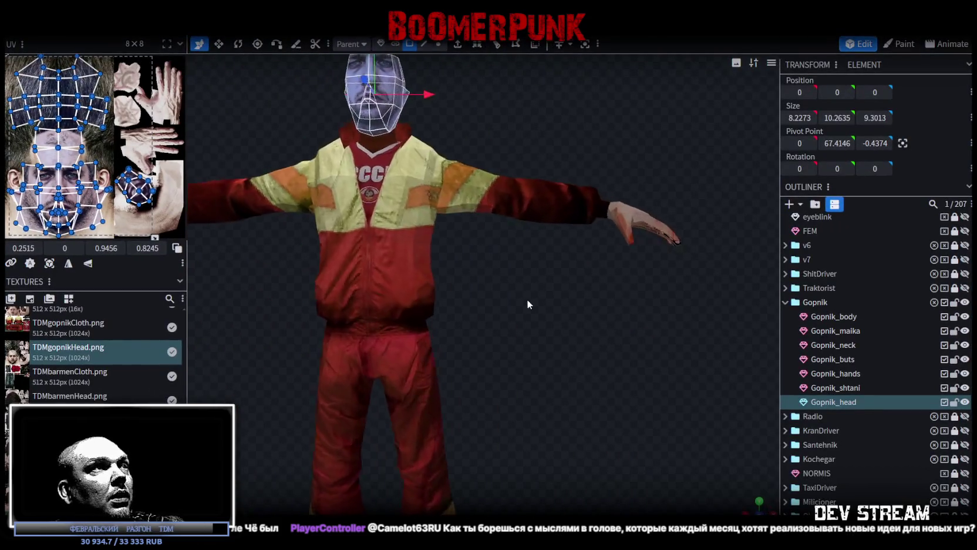
{"action": "scroll", "coordinate": [528, 299], "scroll_direction": "down", "scroll_amount": 3}
{"action": "scroll", "coordinate": [563, 323], "scroll_direction": "down", "scroll_amount": 2}
{"action": "scroll", "coordinate": [135, 165], "scroll_direction": "down", "scroll_amount": 2}
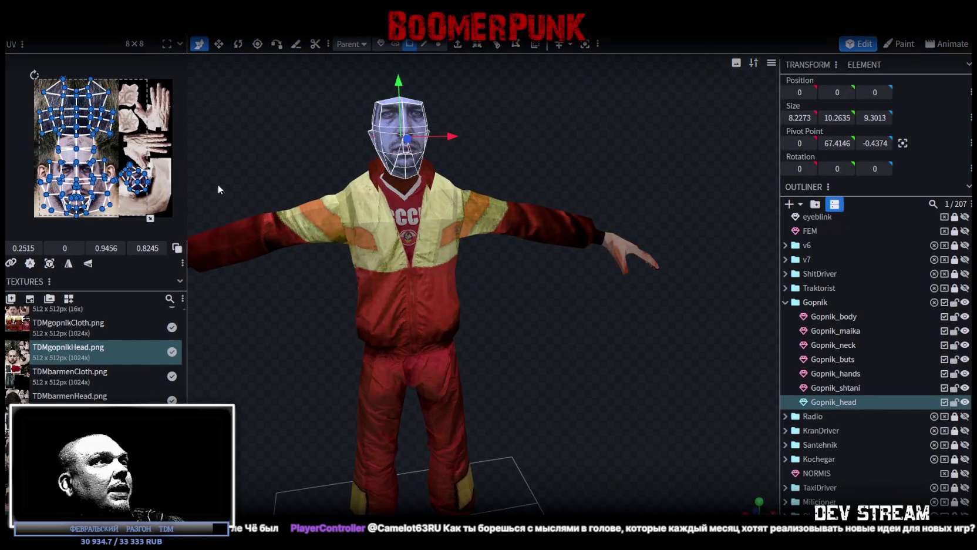
{"action": "mouse_move", "coordinate": [562, 324]}
{"action": "left_mouse_down"}
{"action": "mouse_move", "coordinate": [419, 354]}
{"action": "mouse_move", "coordinate": [517, 369]}
{"action": "mouse_move", "coordinate": [385, 375]}
{"action": "mouse_move", "coordinate": [315, 321]}
{"action": "mouse_move", "coordinate": [388, 287]}
{"action": "mouse_move", "coordinate": [231, 338]}
{"action": "mouse_move", "coordinate": [242, 357]}
{"action": "mouse_move", "coordinate": [130, 368]}
{"action": "mouse_move", "coordinate": [202, 349]}
{"action": "left_mouse_up"}
{"action": "scroll", "coordinate": [345, 332], "scroll_direction": "up", "scroll_amount": 3}
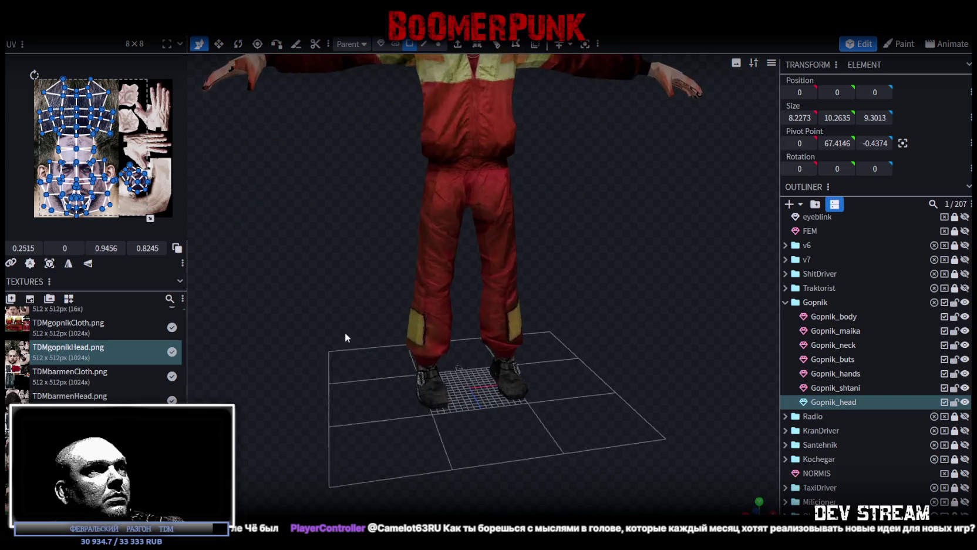
{"action": "scroll", "coordinate": [455, 318], "scroll_direction": "up", "scroll_amount": 3}
{"action": "left_click_drag", "start_coordinate": [455, 318], "coordinate": [431, 326]}
{"action": "scroll", "coordinate": [290, 363], "scroll_direction": "down", "scroll_amount": 3}
{"action": "scroll", "coordinate": [325, 343], "scroll_direction": "up", "scroll_amount": 2}
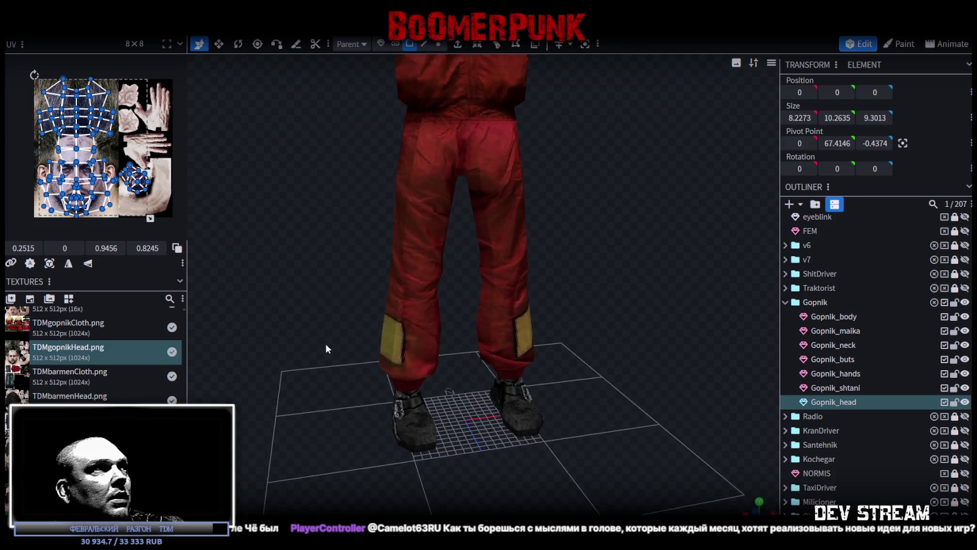
Step: Frame the upper body and head, then widen the UV editing panel
{"action": "mouse_move", "coordinate": [326, 349]}
{"action": "left_mouse_down"}
{"action": "mouse_move", "coordinate": [480, 302]}
{"action": "mouse_move", "coordinate": [558, 423]}
{"action": "mouse_move", "coordinate": [510, 298]}
{"action": "mouse_move", "coordinate": [592, 336]}
{"action": "mouse_move", "coordinate": [308, 338]}
{"action": "mouse_move", "coordinate": [558, 277]}
{"action": "mouse_move", "coordinate": [566, 389]}
{"action": "mouse_move", "coordinate": [604, 392]}
{"action": "mouse_move", "coordinate": [627, 164]}
{"action": "mouse_move", "coordinate": [559, 216]}
{"action": "left_mouse_up"}
{"action": "scroll", "coordinate": [604, 392], "scroll_direction": "up", "scroll_amount": 2}
{"action": "scroll", "coordinate": [628, 164], "scroll_direction": "up", "scroll_amount": 1}
{"action": "scroll", "coordinate": [68, 171], "scroll_direction": "up", "scroll_amount": 2}
{"action": "scroll", "coordinate": [68, 170], "scroll_direction": "up", "scroll_amount": 2}
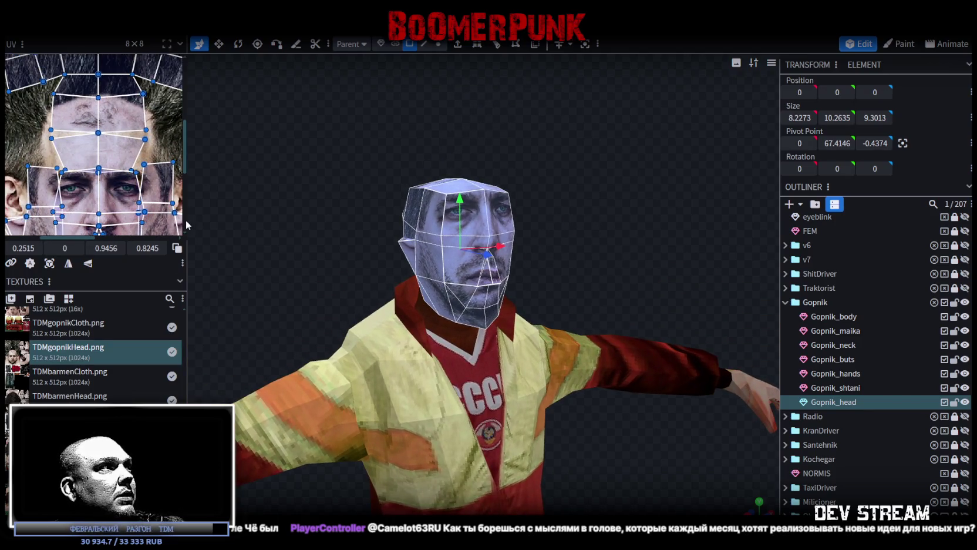
{"action": "left_click_drag", "start_coordinate": [187, 225], "coordinate": [355, 235]}
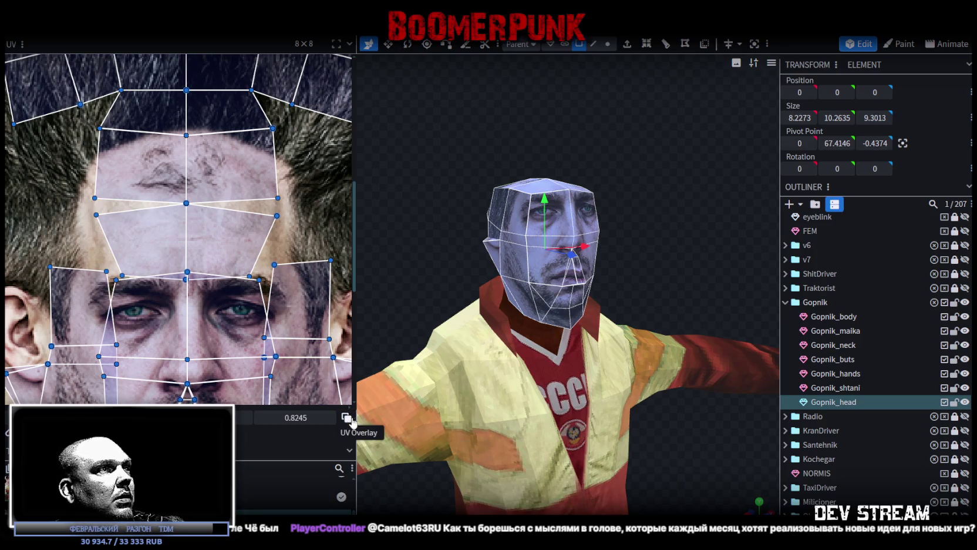
Step: Show the UV overlay, lock the Gopnik group, and unlock and select Gopnik_head
{"action": "left_click", "coordinate": [353, 419]}
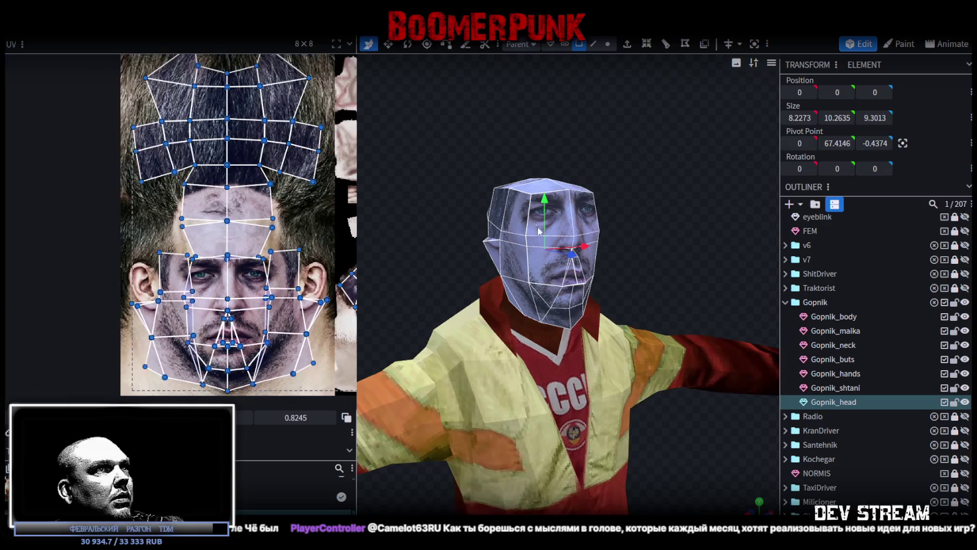
{"action": "left_click", "coordinate": [553, 303]}
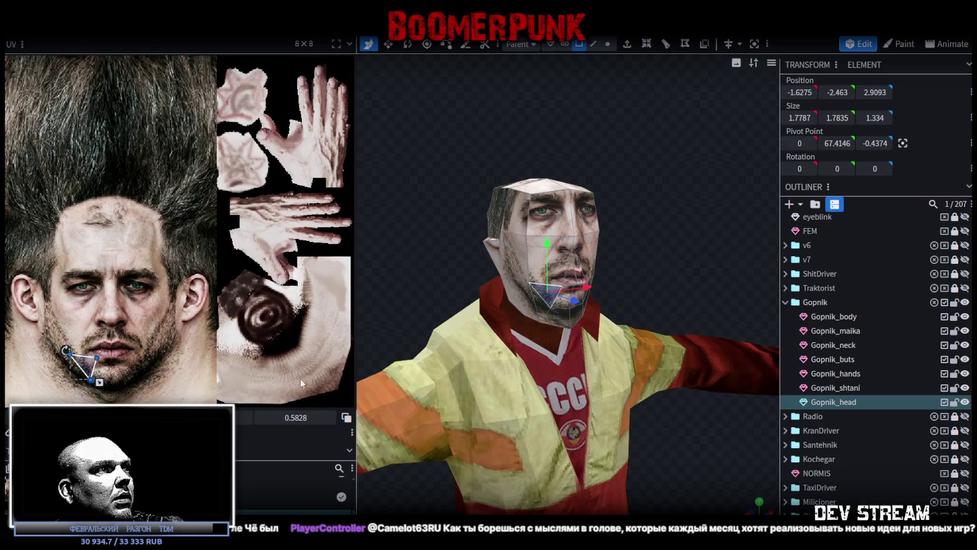
{"action": "left_click", "coordinate": [496, 405]}
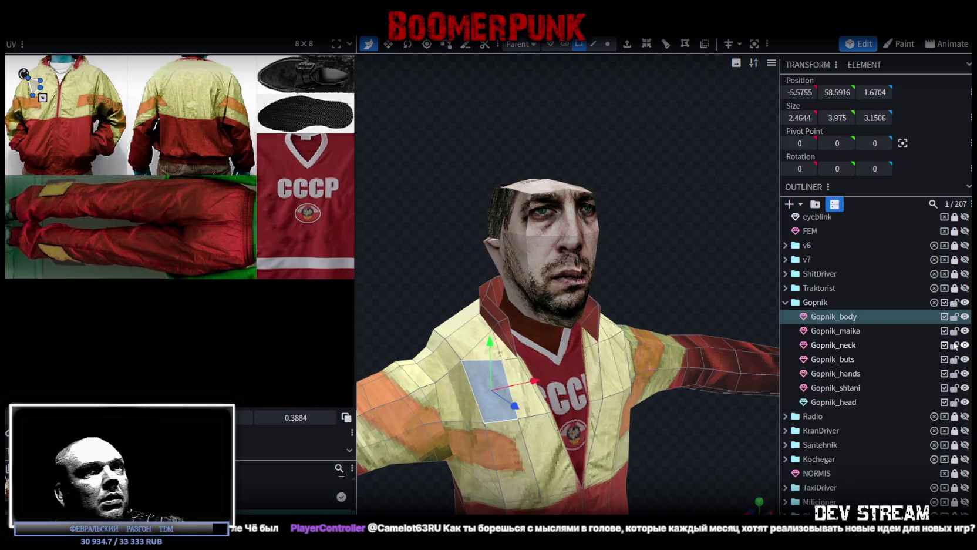
{"action": "left_click", "coordinate": [954, 302]}
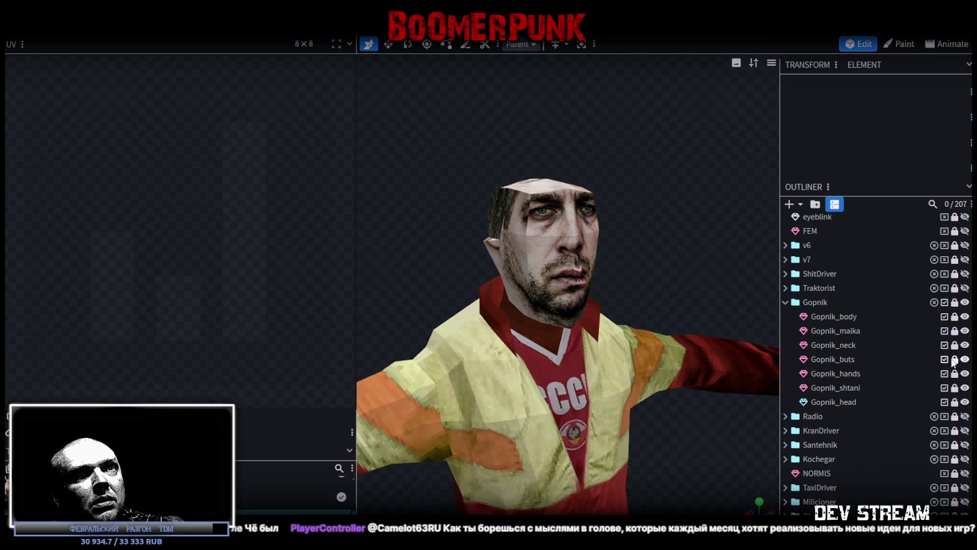
{"action": "left_click", "coordinate": [954, 401]}
{"action": "left_click", "coordinate": [875, 402]}
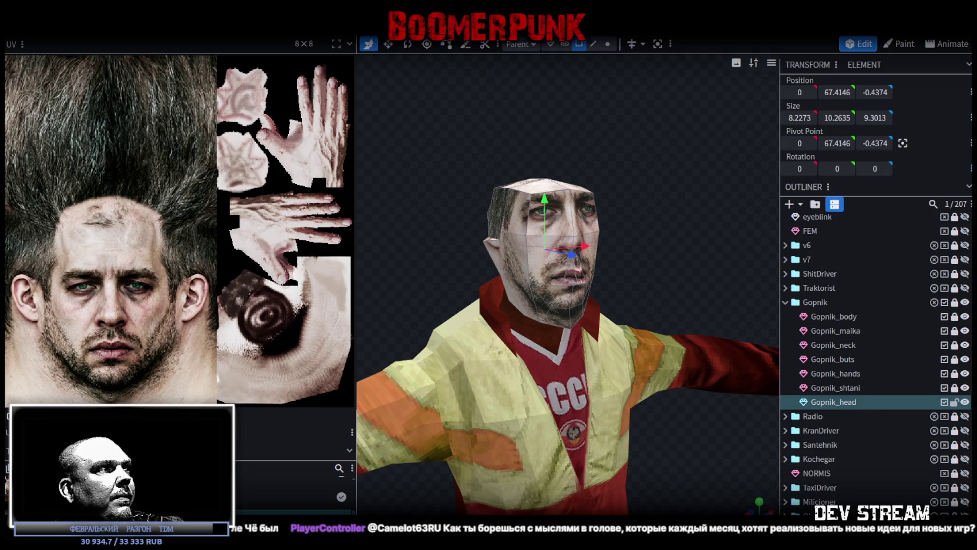
Step: Orbit and zoom around the head to inspect its UV layout from behind
{"action": "scroll", "coordinate": [470, 270], "scroll_direction": "down", "scroll_amount": 3}
{"action": "mouse_move", "coordinate": [438, 240]}
{"action": "left_mouse_down"}
{"action": "mouse_move", "coordinate": [433, 188]}
{"action": "mouse_move", "coordinate": [444, 257]}
{"action": "mouse_move", "coordinate": [457, 248]}
{"action": "left_mouse_up"}
{"action": "scroll", "coordinate": [453, 252], "scroll_direction": "up", "scroll_amount": 2}
{"action": "scroll", "coordinate": [462, 261], "scroll_direction": "up", "scroll_amount": 2}
{"action": "scroll", "coordinate": [385, 266], "scroll_direction": "down", "scroll_amount": 2}
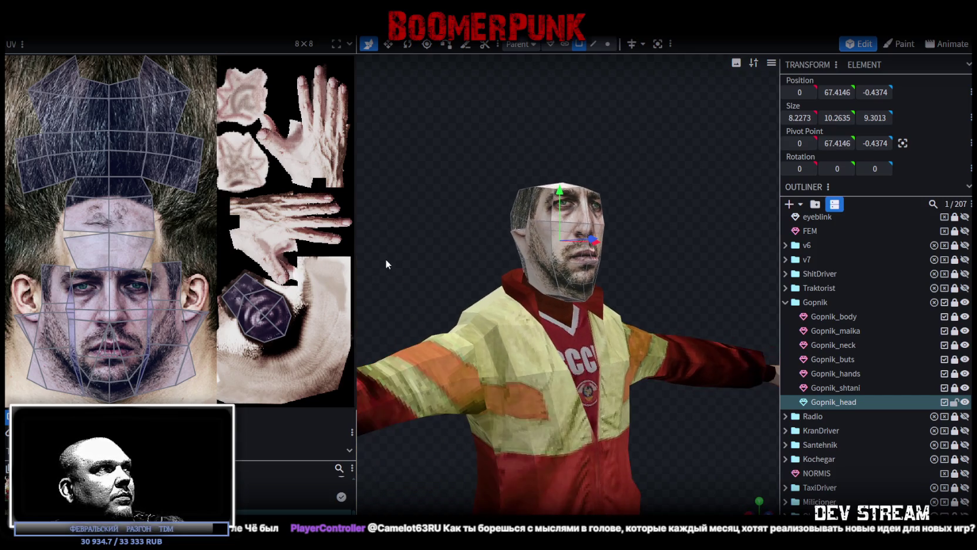
{"action": "mouse_move", "coordinate": [467, 221]}
{"action": "left_mouse_down"}
{"action": "mouse_move", "coordinate": [455, 290]}
{"action": "mouse_move", "coordinate": [616, 251]}
{"action": "mouse_move", "coordinate": [582, 238]}
{"action": "mouse_move", "coordinate": [454, 245]}
{"action": "mouse_move", "coordinate": [472, 244]}
{"action": "left_mouse_up"}
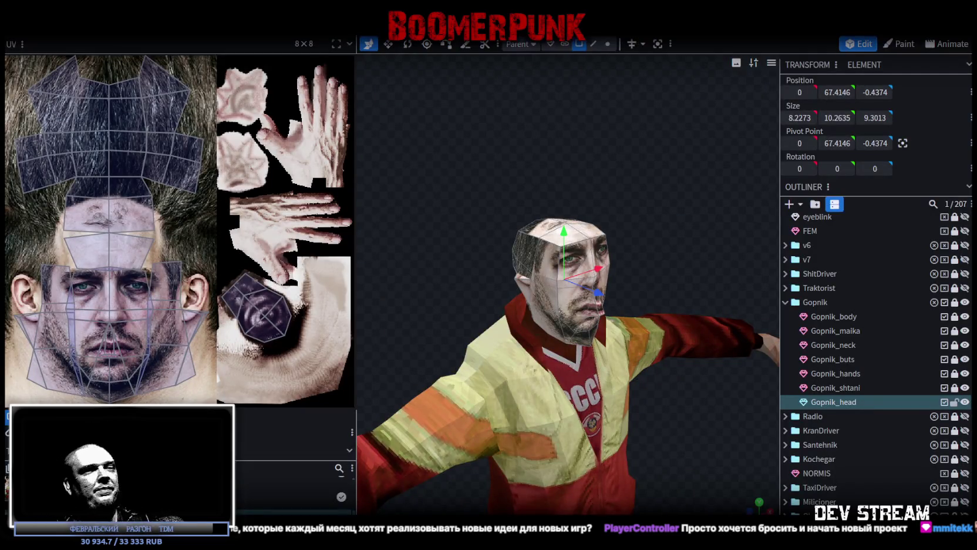
{"action": "key", "text": "alt+Tab"}
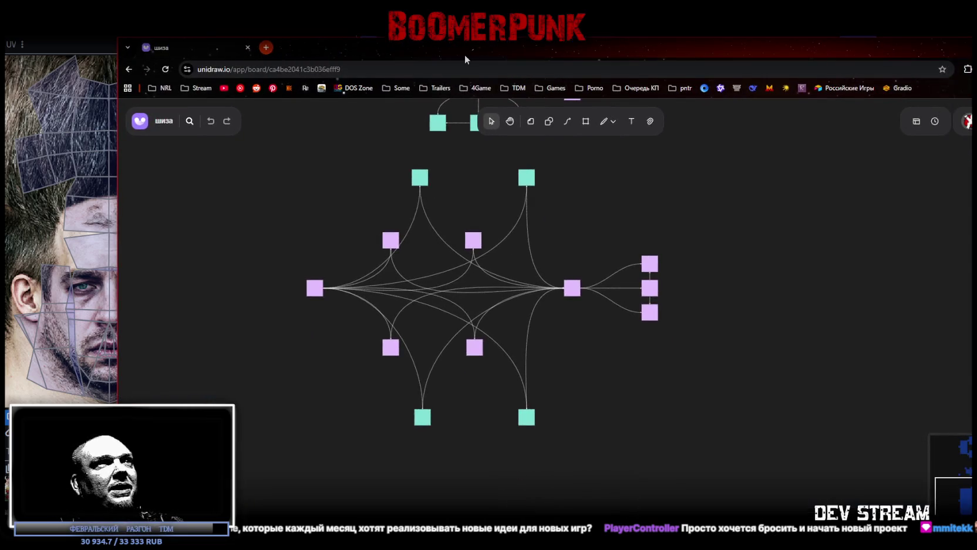
Step: Maximize the whiteboard and pan to empty space beside the diagram
{"action": "double_click", "coordinate": [464, 54]}
{"action": "scroll", "coordinate": [661, 232], "scroll_direction": "down", "scroll_amount": 5}
{"action": "middle_click_drag", "start_coordinate": [644, 213], "coordinate": [505, 345]}
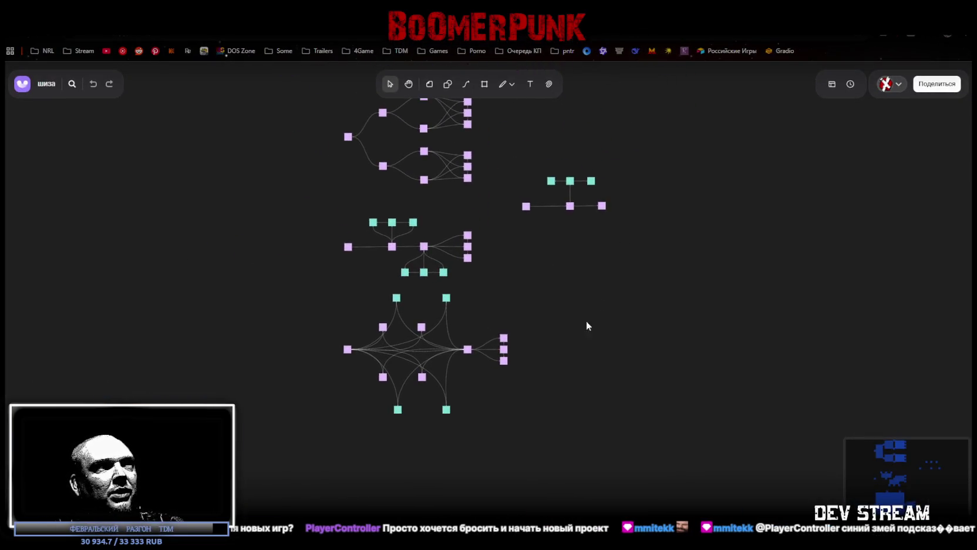
{"action": "scroll", "coordinate": [504, 345], "scroll_direction": "down", "scroll_amount": 3}
{"action": "left_click_drag", "start_coordinate": [310, 172], "coordinate": [590, 452]}
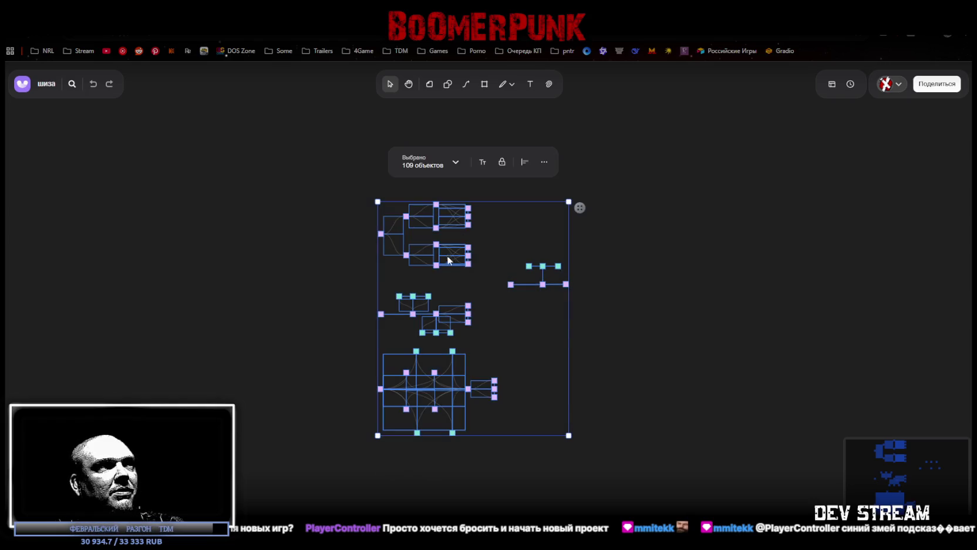
{"action": "scroll", "coordinate": [211, 327], "scroll_direction": "up", "scroll_amount": 3}
{"action": "scroll", "coordinate": [281, 325], "scroll_direction": "up", "scroll_amount": 2}
{"action": "middle_click_drag", "start_coordinate": [281, 324], "coordinate": [519, 321]}
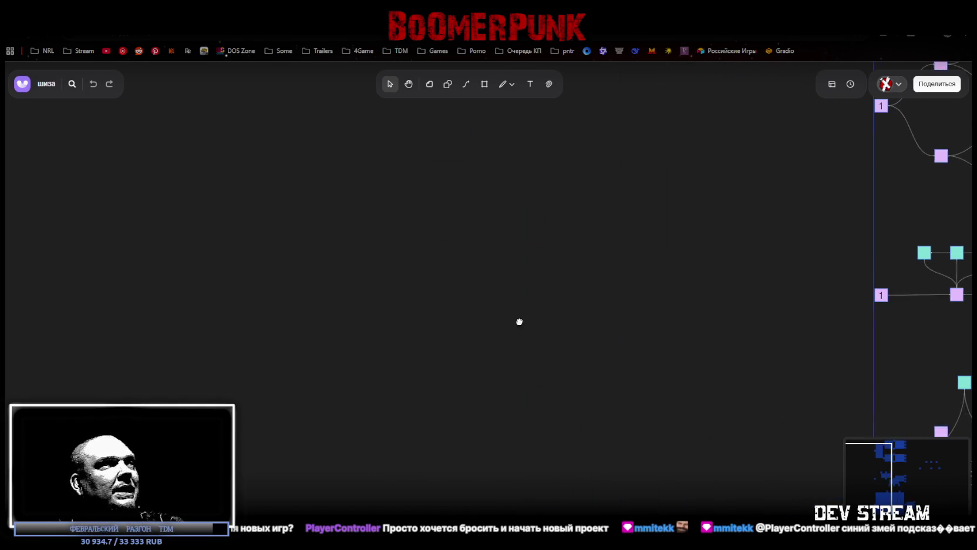
{"action": "middle_click_drag", "start_coordinate": [471, 279], "coordinate": [489, 259]}
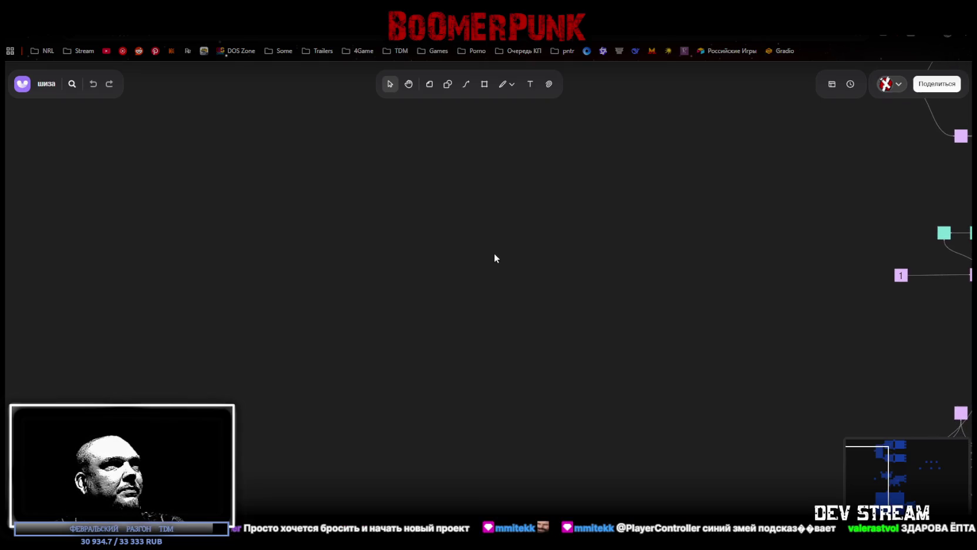
Step: Place a red (salmon) sticky note and a green sticky note on the board
{"action": "left_click", "coordinate": [429, 85]}
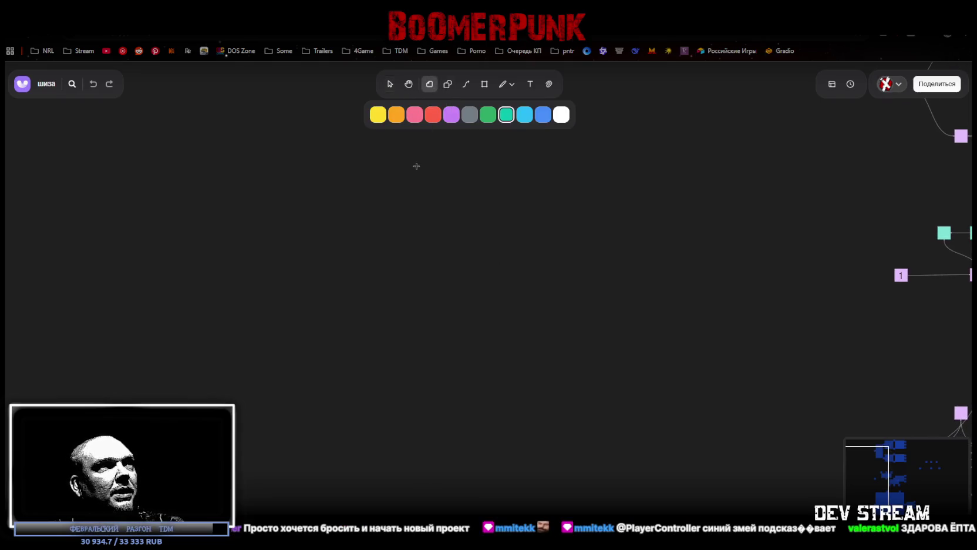
{"action": "left_click", "coordinate": [433, 115]}
{"action": "left_click", "coordinate": [270, 275]}
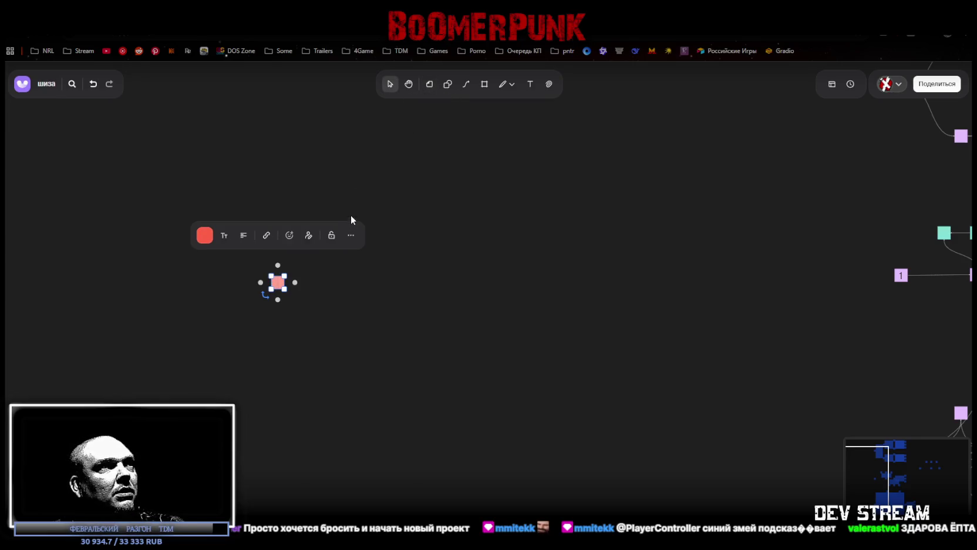
{"action": "left_click", "coordinate": [429, 84]}
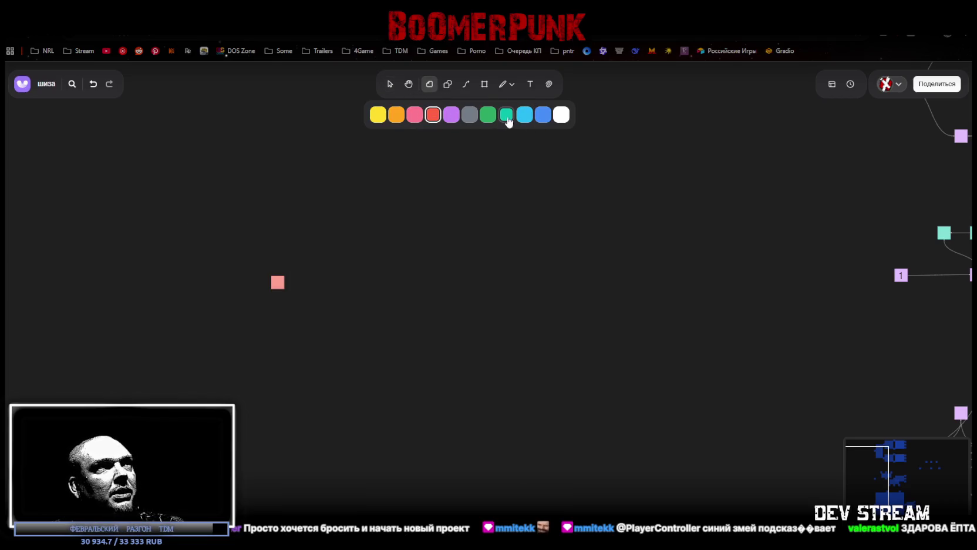
{"action": "left_click", "coordinate": [488, 115]}
{"action": "left_click", "coordinate": [306, 250]}
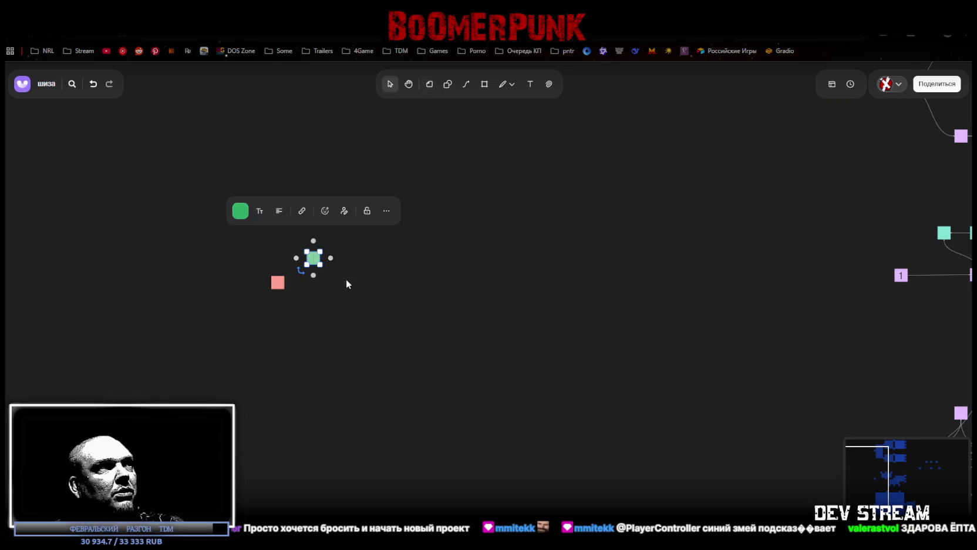
Step: Edit the salmon note's hex colour value toward pure red
{"action": "left_click", "coordinate": [279, 286]}
{"action": "left_click", "coordinate": [205, 236]}
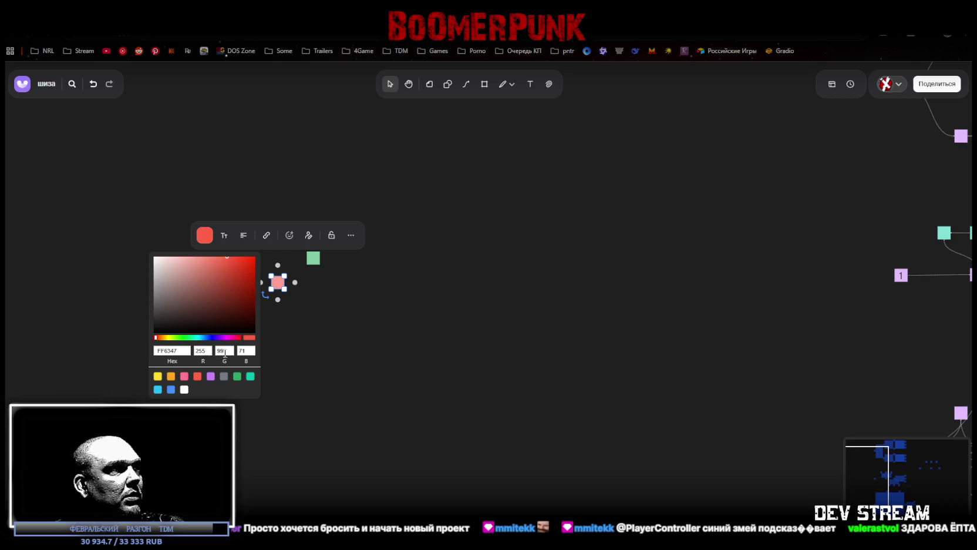
{"action": "type", "text": "0"}
{"action": "double_click", "coordinate": [246, 350]}
{"action": "type", "text": "0"}
{"action": "left_click", "coordinate": [337, 353]}
{"action": "left_click", "coordinate": [317, 262]}
{"action": "left_click", "coordinate": [276, 285]}
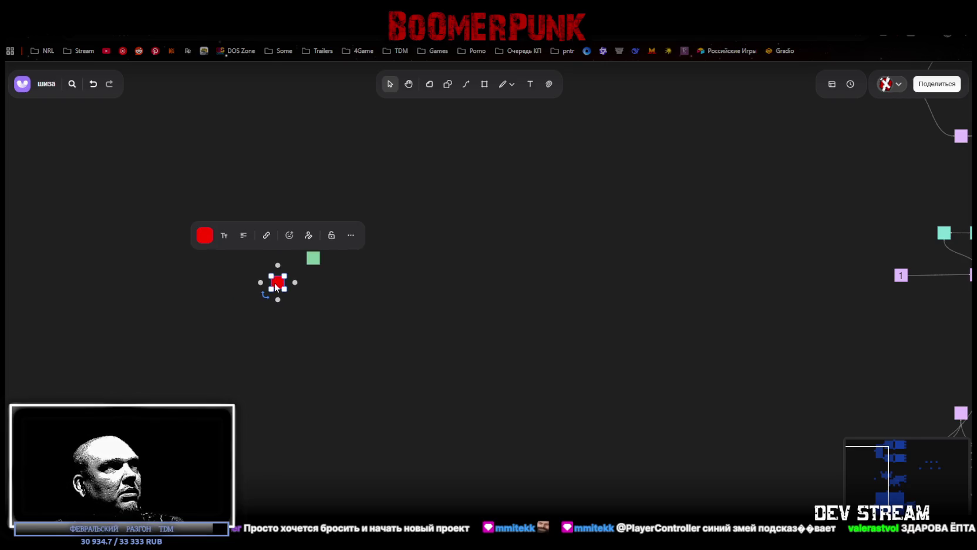
{"action": "left_click", "coordinate": [205, 236]}
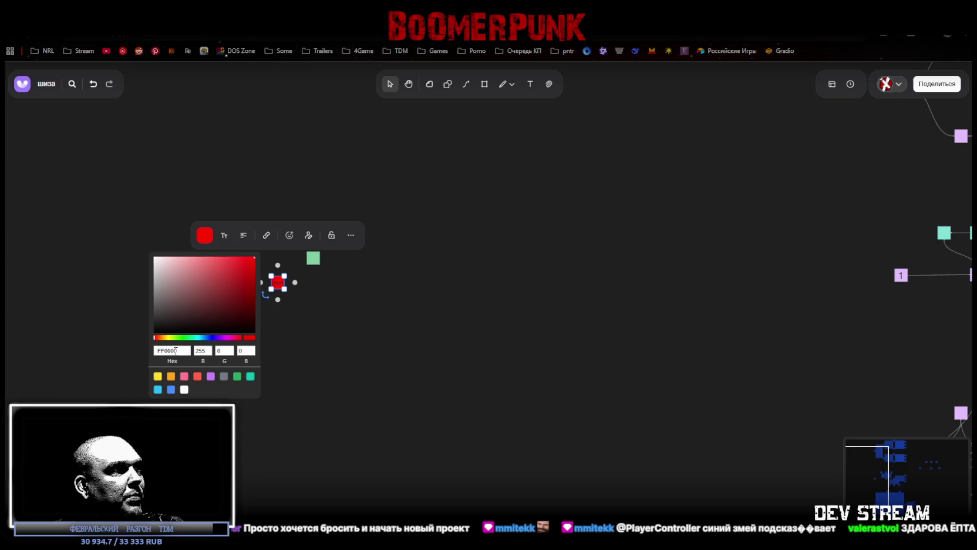
{"action": "left_click", "coordinate": [335, 369]}
Step: Set the note's hex colour to B40000 for a dark red
{"action": "left_click", "coordinate": [279, 283]}
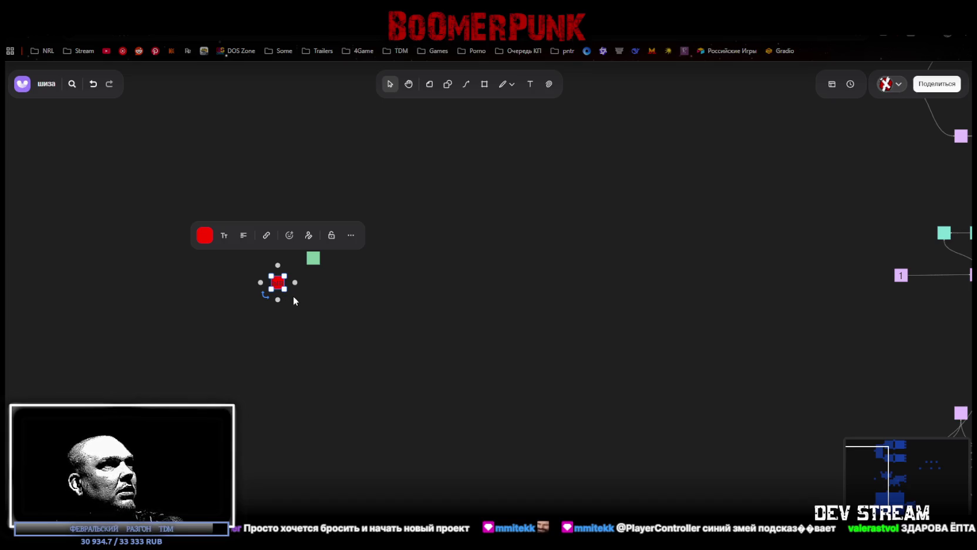
{"action": "left_click", "coordinate": [284, 323]}
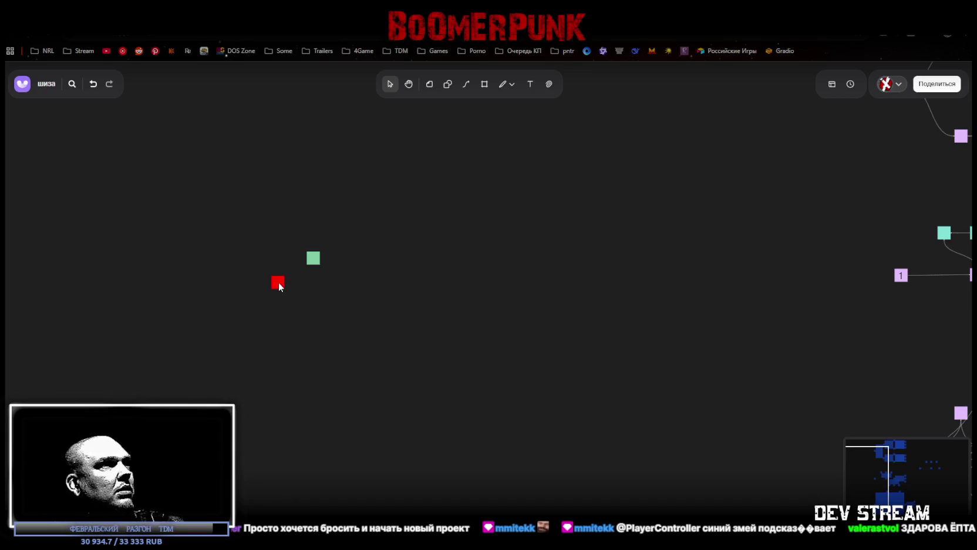
{"action": "left_click", "coordinate": [278, 283]}
{"action": "left_click", "coordinate": [204, 235]}
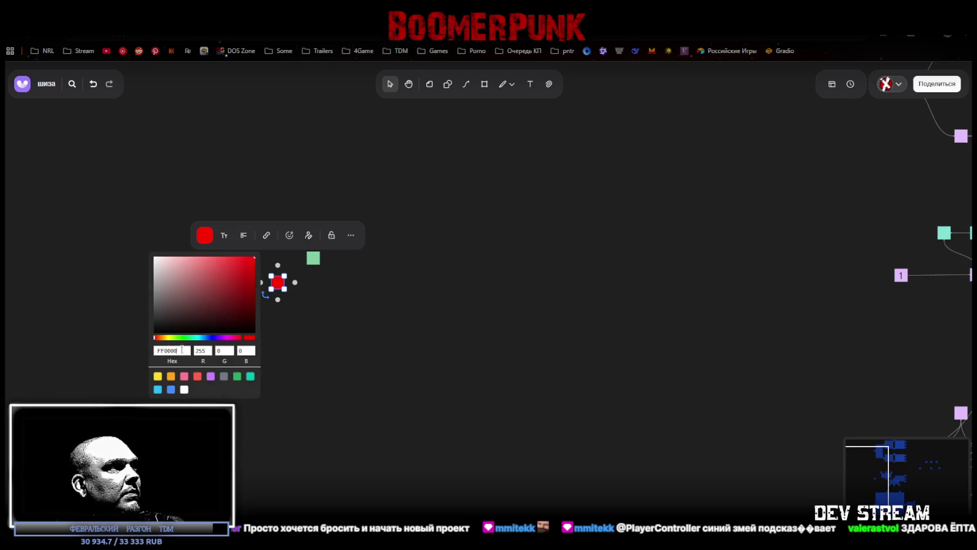
{"action": "left_click", "coordinate": [166, 350]}
{"action": "key", "text": "shift+Home"}
{"action": "type", "text": "И"}
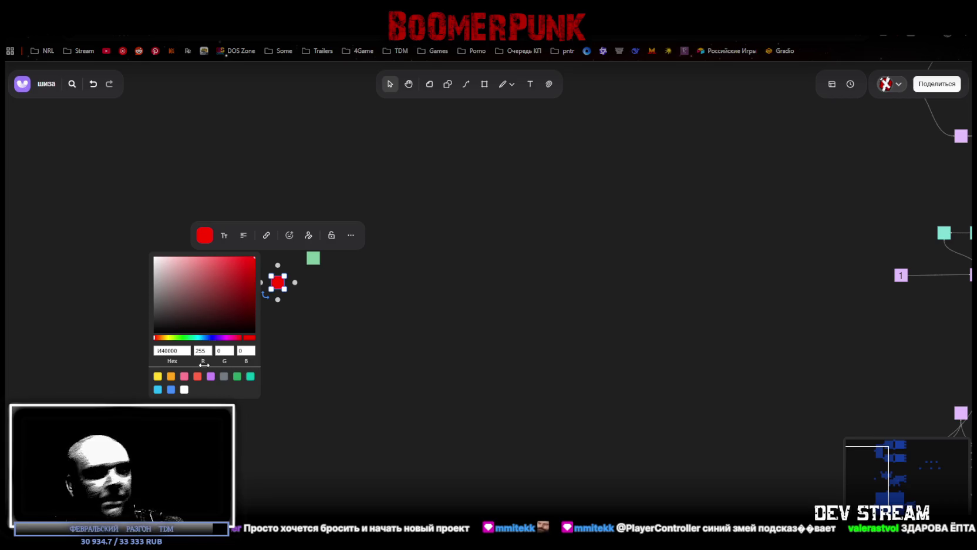
{"action": "key", "text": "BackSpace"}
{"action": "type", "text": "B4"}
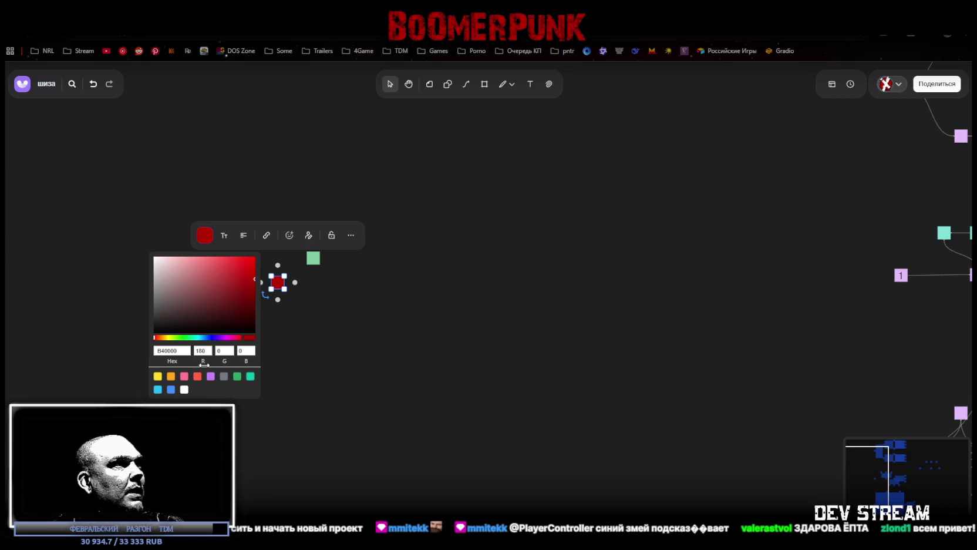
{"action": "left_click", "coordinate": [331, 361]}
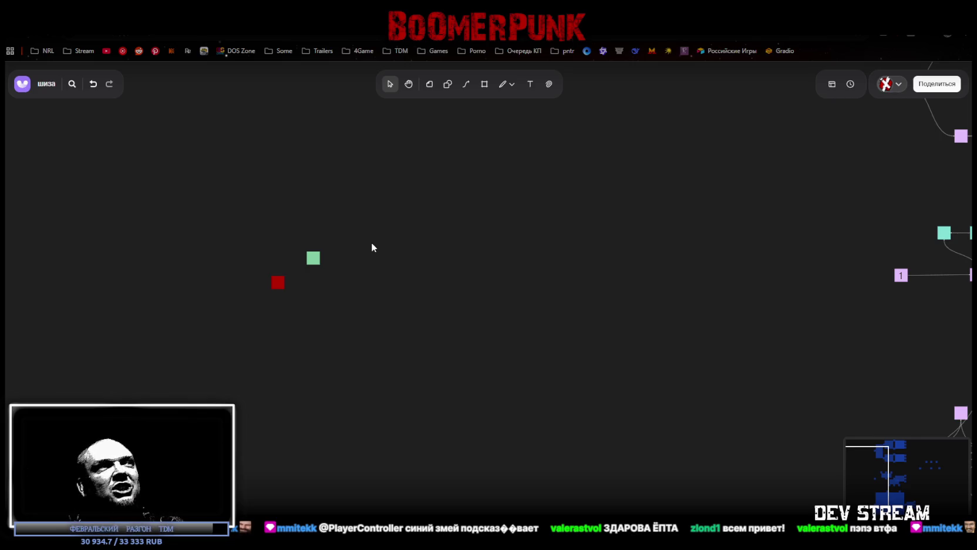
Step: Nudge the dark red square down and to the left
{"action": "left_click", "coordinate": [278, 283]}
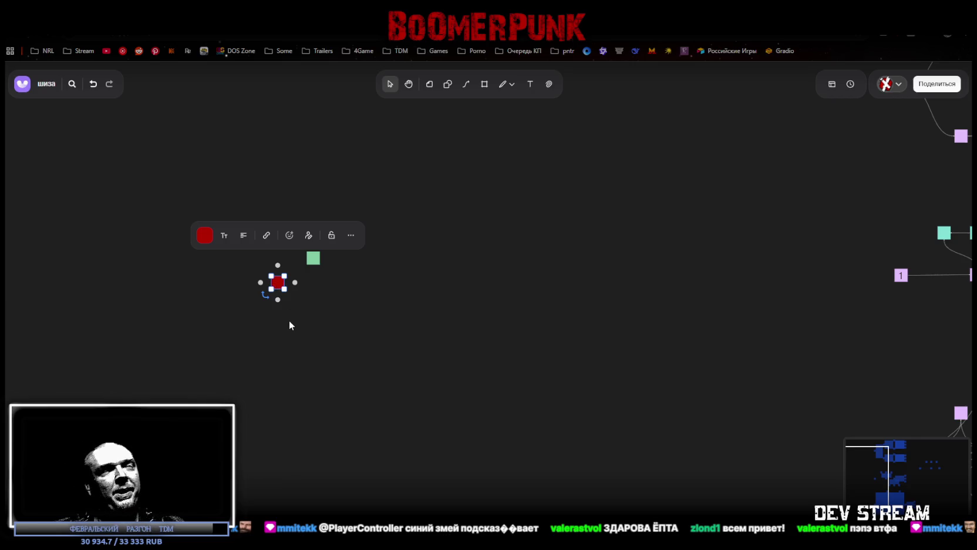
{"action": "left_click_drag", "start_coordinate": [281, 286], "coordinate": [257, 298]}
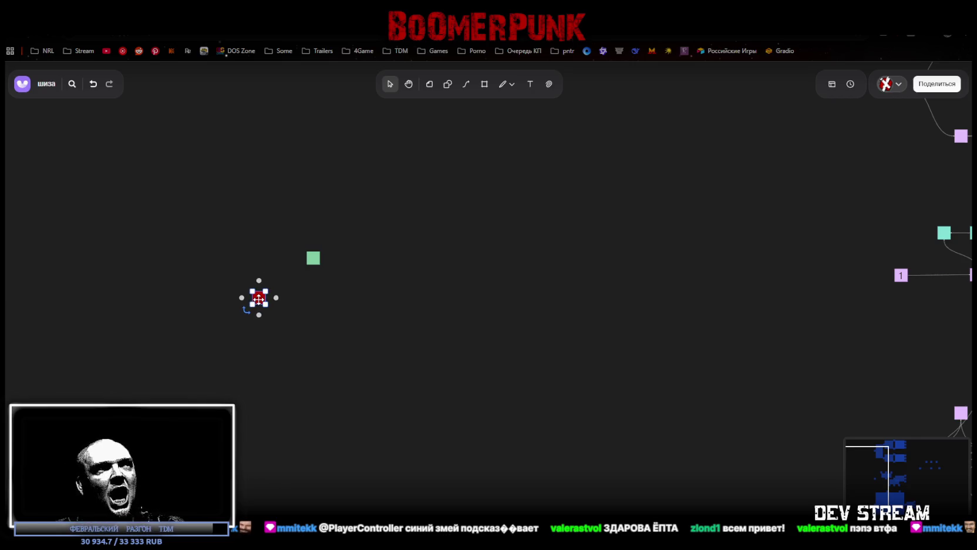
{"action": "left_click_drag", "start_coordinate": [256, 297], "coordinate": [259, 289]}
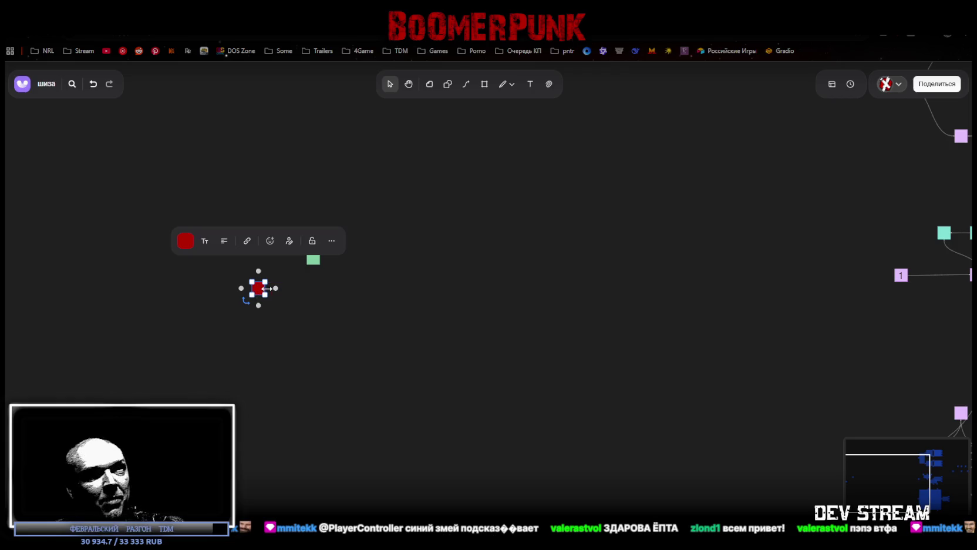
{"action": "left_click", "coordinate": [383, 314]}
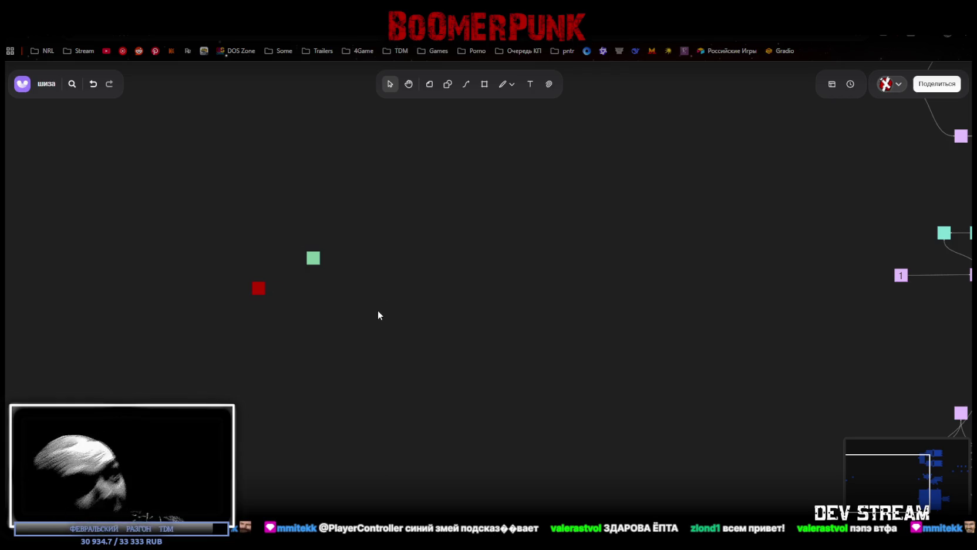
Step: Shift the green square to a brighter green with its colour hue slider
{"action": "left_click", "coordinate": [313, 262]}
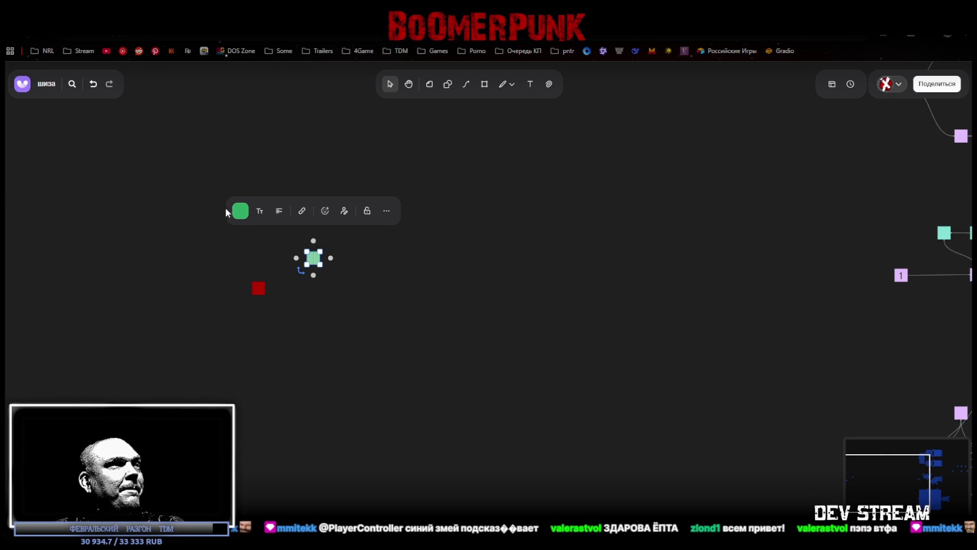
{"action": "left_click", "coordinate": [240, 211]}
{"action": "left_click", "coordinate": [403, 243]}
{"action": "left_click", "coordinate": [317, 260]}
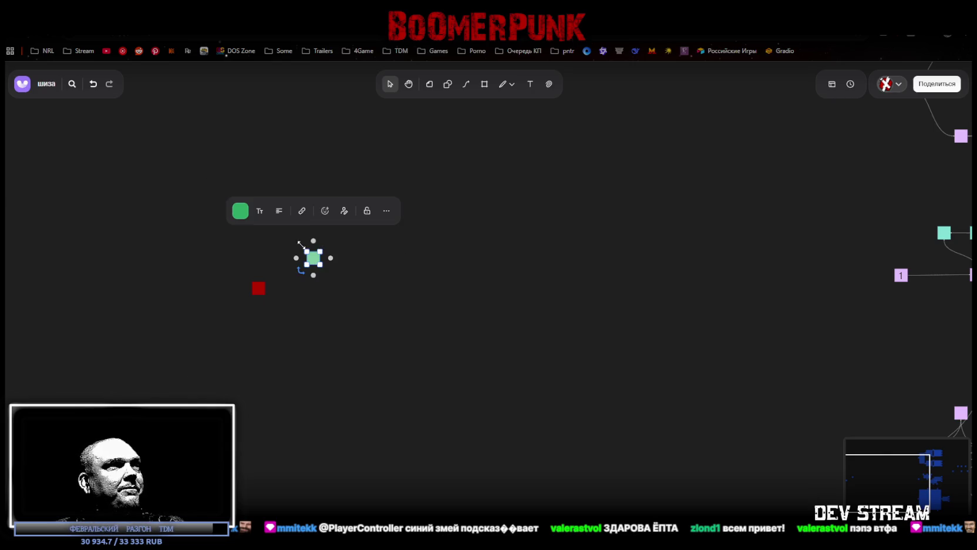
{"action": "left_click", "coordinate": [240, 210]}
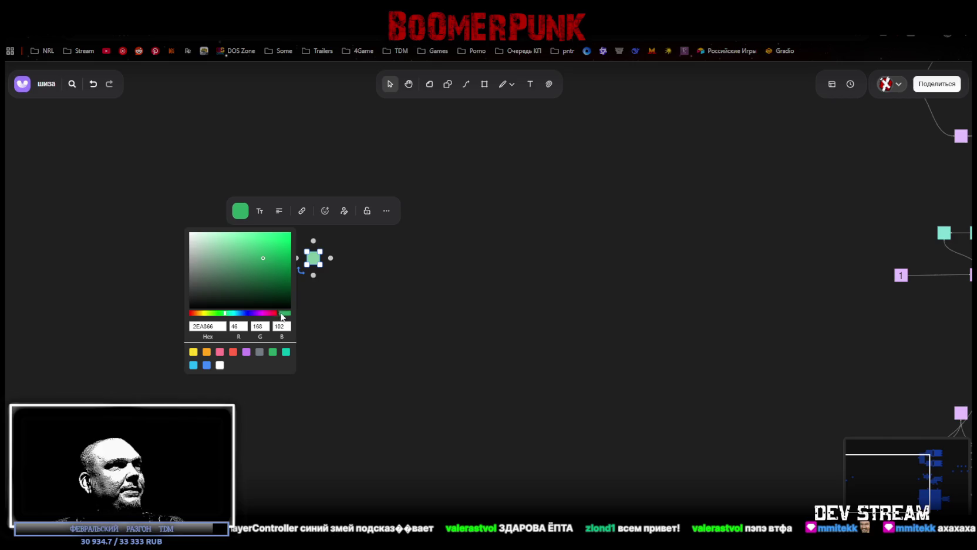
{"action": "left_click_drag", "start_coordinate": [231, 315], "coordinate": [216, 313]}
{"action": "left_click", "coordinate": [284, 246]}
{"action": "left_click", "coordinate": [557, 120]}
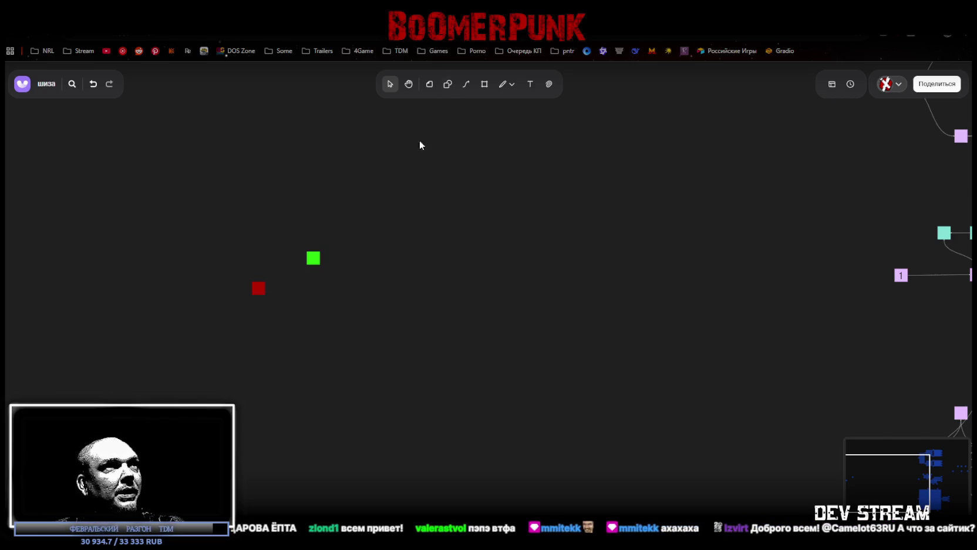
Step: Add a light-blue sticky note and position it below the red square
{"action": "left_click", "coordinate": [430, 83]}
{"action": "left_click", "coordinate": [524, 115]}
{"action": "left_click", "coordinate": [399, 324]}
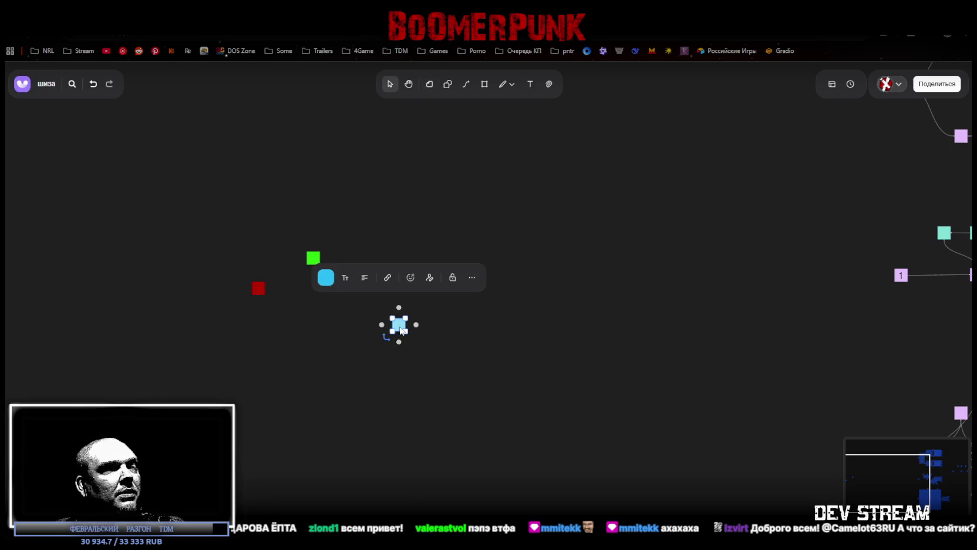
{"action": "left_click_drag", "start_coordinate": [401, 330], "coordinate": [344, 388]}
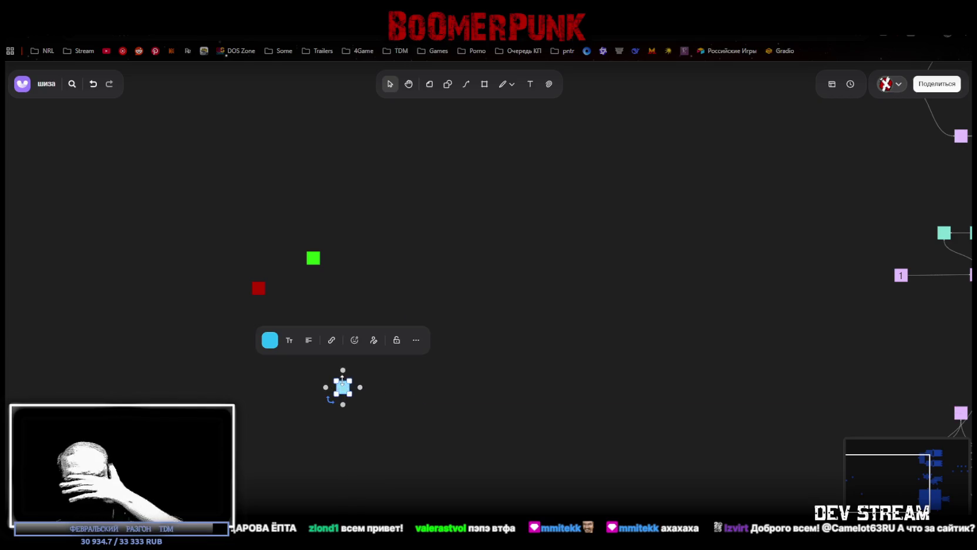
{"action": "left_click", "coordinate": [443, 403]}
{"action": "left_click_drag", "start_coordinate": [344, 388], "coordinate": [378, 353]}
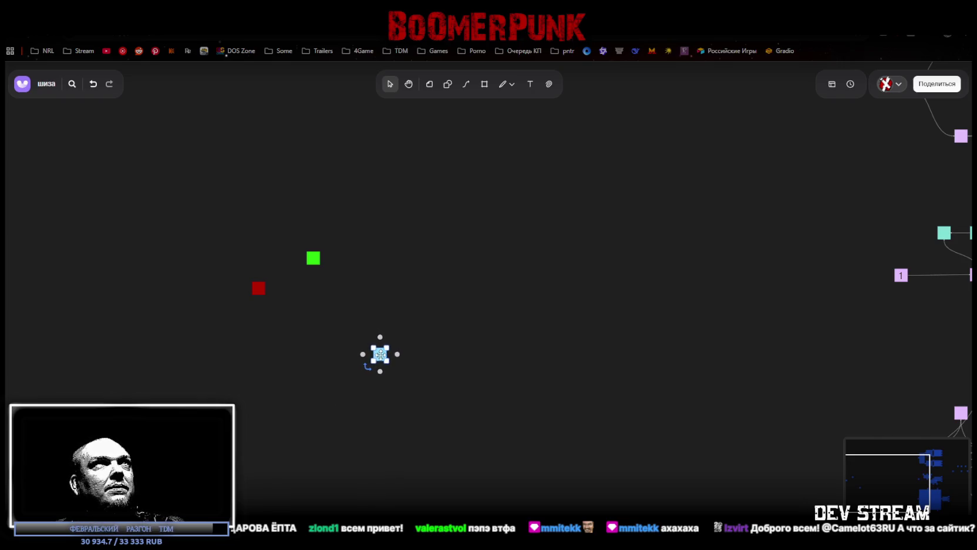
{"action": "mouse_move", "coordinate": [377, 353]}
{"action": "left_mouse_down"}
{"action": "mouse_move", "coordinate": [284, 357]}
{"action": "mouse_move", "coordinate": [288, 332]}
{"action": "left_mouse_up"}
{"action": "left_click", "coordinate": [454, 227]}
Step: Add a white sticky note, then move the red, green and light-blue squares together
{"action": "left_click", "coordinate": [429, 84]}
{"action": "left_click", "coordinate": [562, 114]}
{"action": "left_click", "coordinate": [478, 276]}
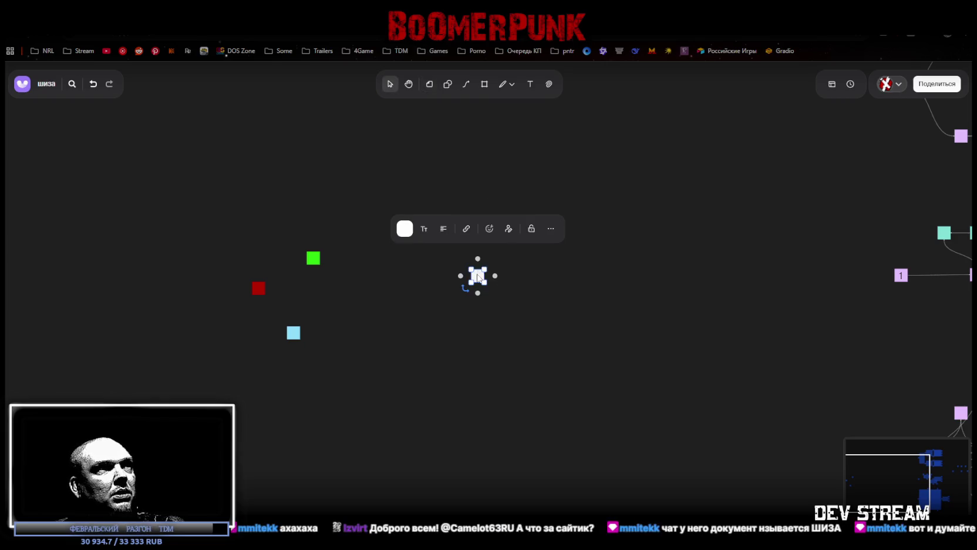
{"action": "left_click_drag", "start_coordinate": [477, 276], "coordinate": [404, 209]}
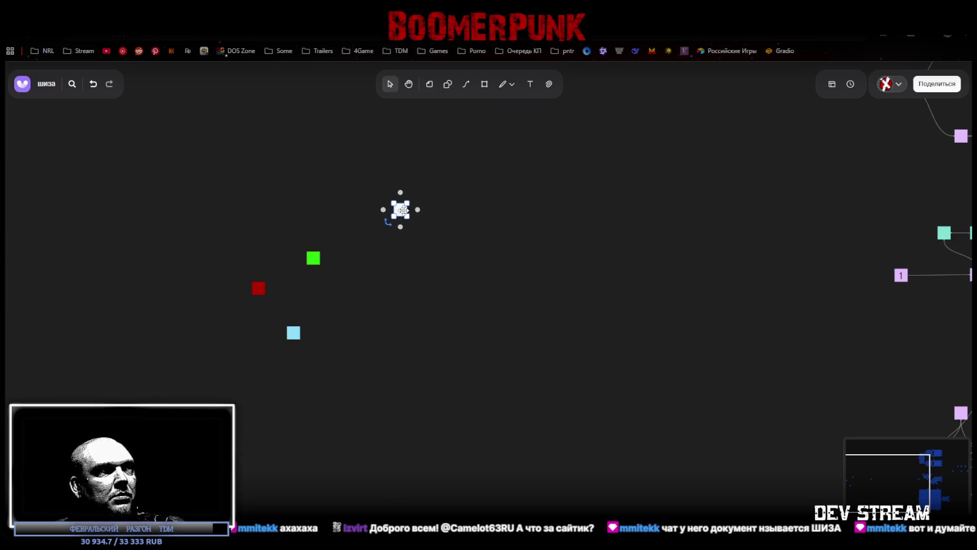
{"action": "left_click_drag", "start_coordinate": [195, 237], "coordinate": [329, 345]}
{"action": "left_click_drag", "start_coordinate": [331, 257], "coordinate": [307, 277]}
Step: Line up the green, red and light-blue squares and shift the white square slightly right
{"action": "left_click", "coordinate": [232, 269]}
{"action": "left_click", "coordinate": [267, 271]}
{"action": "left_click", "coordinate": [240, 269]}
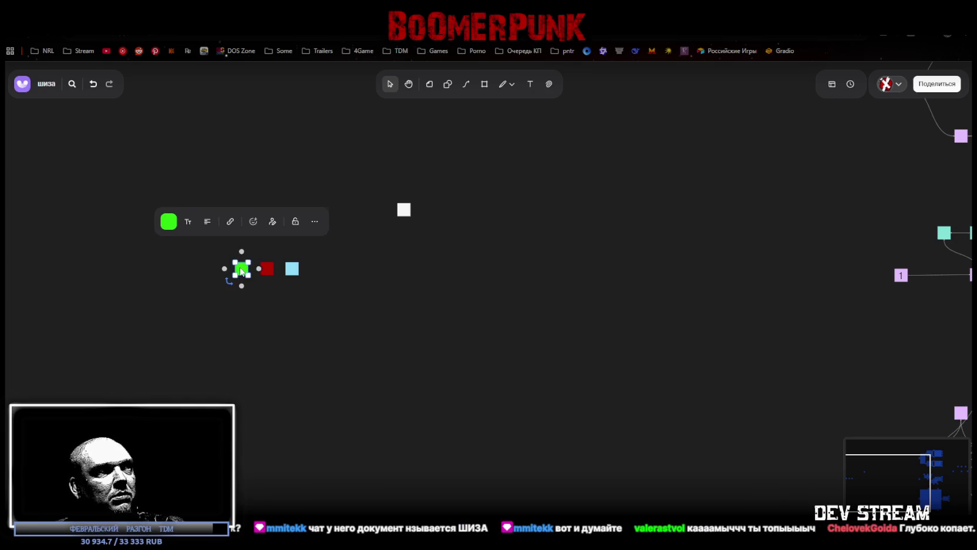
{"action": "left_click", "coordinate": [293, 270]}
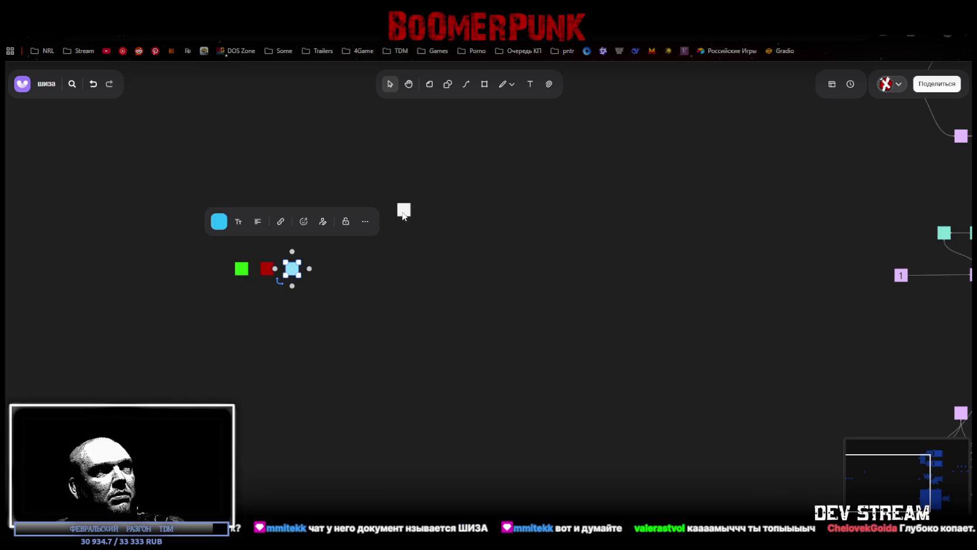
{"action": "left_click", "coordinate": [404, 212]}
{"action": "left_click_drag", "start_coordinate": [424, 213], "coordinate": [470, 223]}
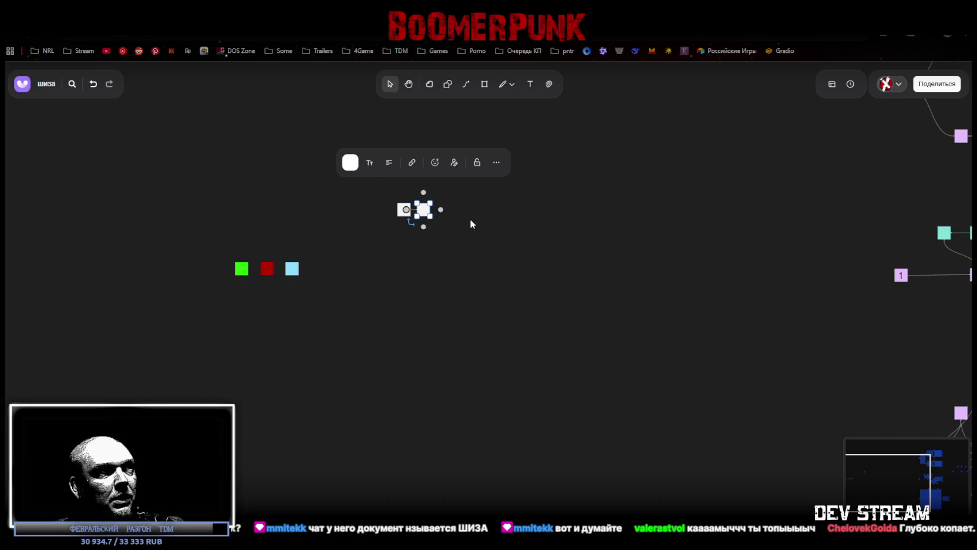
Step: Extend the white sticker into a chain of linked stickers running to the right
{"action": "left_click", "coordinate": [441, 211]}
{"action": "left_click", "coordinate": [461, 210]}
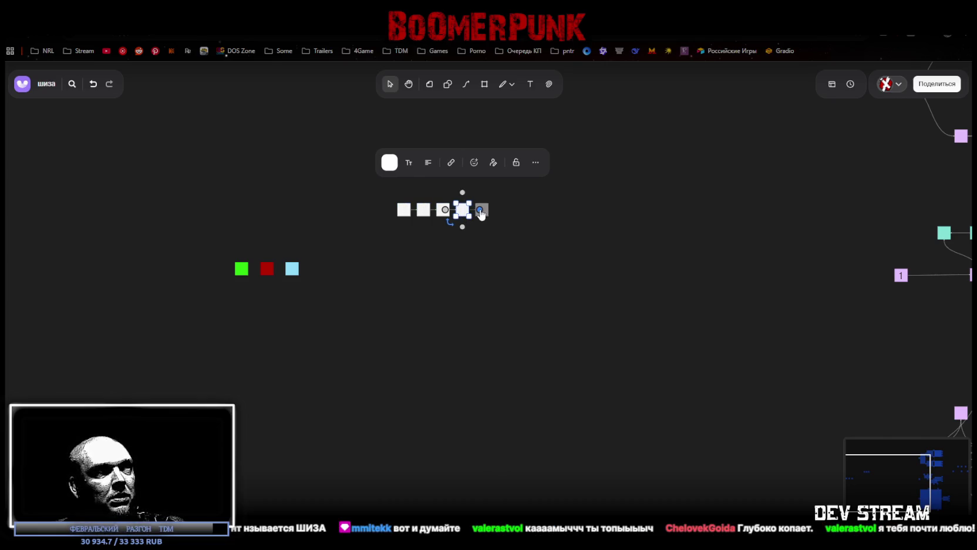
{"action": "left_click", "coordinate": [480, 213]}
{"action": "left_click", "coordinate": [500, 210]}
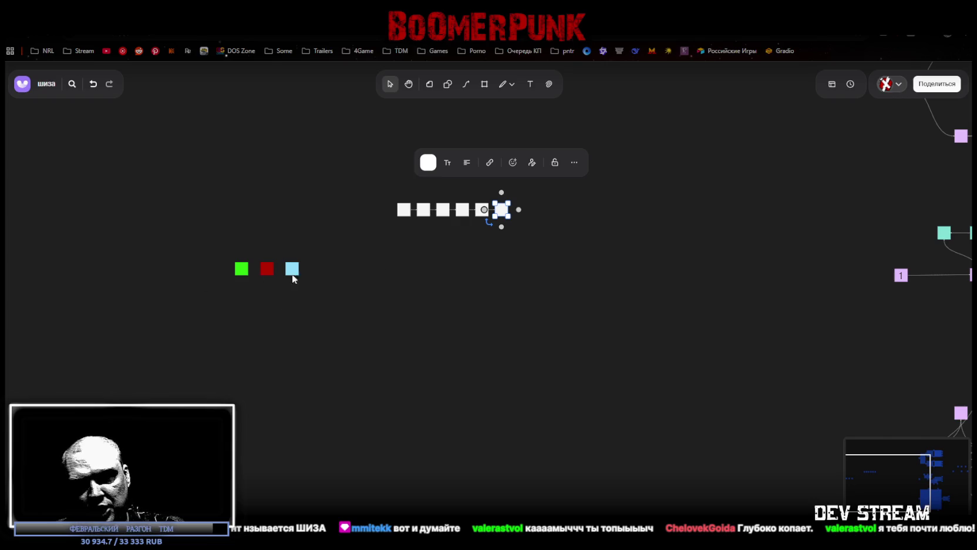
{"action": "left_click", "coordinate": [518, 215]}
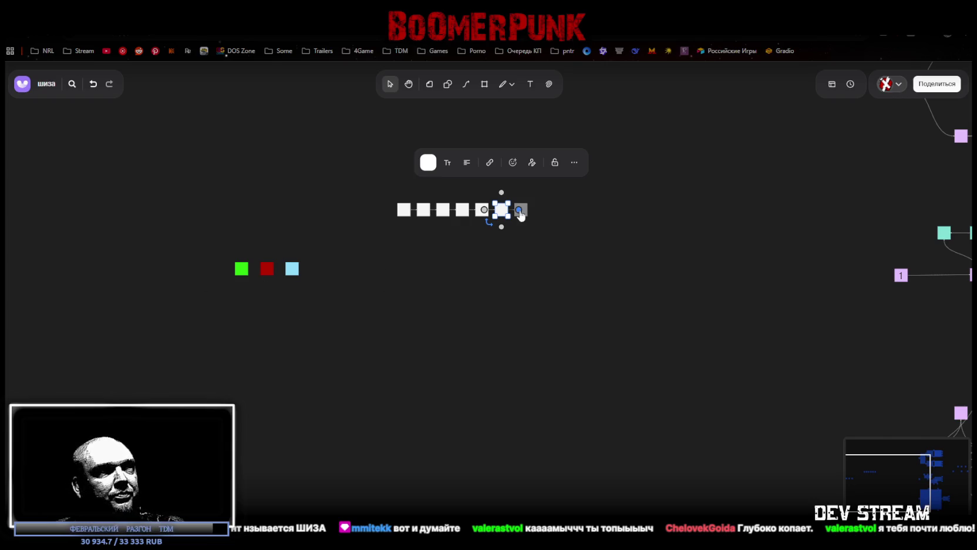
{"action": "left_click", "coordinate": [538, 209]}
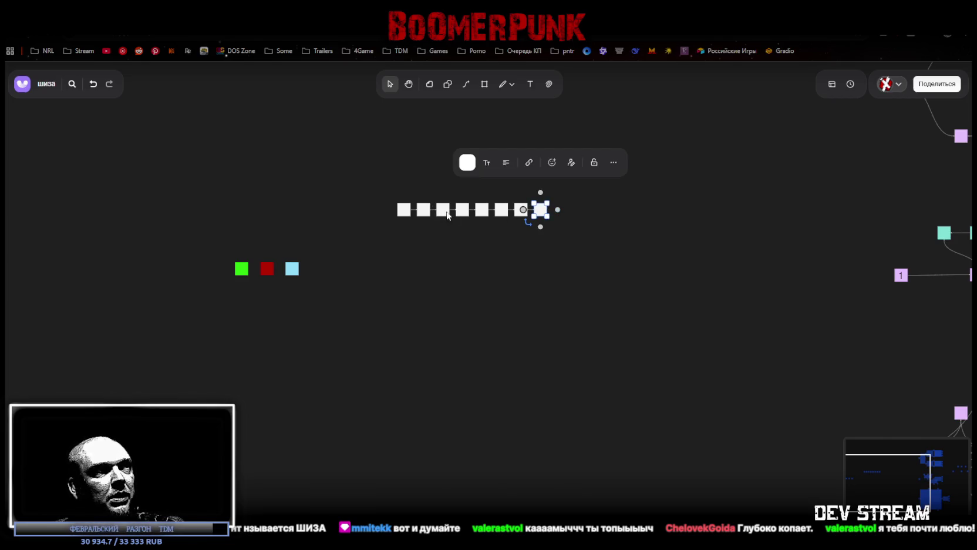
{"action": "left_click", "coordinate": [558, 210]}
{"action": "mouse_move", "coordinate": [626, 265]}
{"action": "left_mouse_down"}
{"action": "mouse_move", "coordinate": [524, 209]}
{"action": "mouse_move", "coordinate": [567, 212]}
{"action": "left_mouse_up"}
Step: Fold the chain into a spread-out 3×3 grid and delete all connector lines
{"action": "mouse_move", "coordinate": [364, 174]}
{"action": "left_mouse_down"}
{"action": "mouse_move", "coordinate": [571, 232]}
{"action": "mouse_move", "coordinate": [452, 212]}
{"action": "left_mouse_up"}
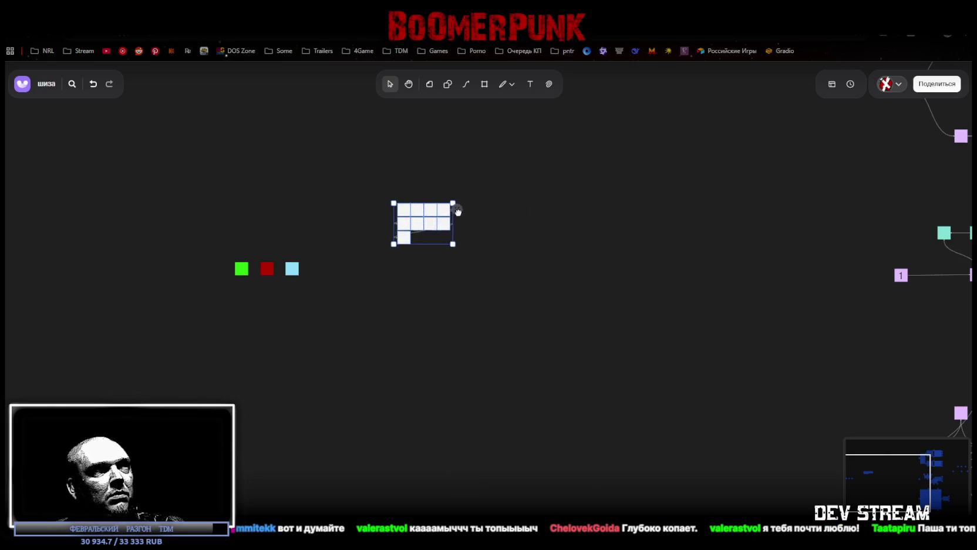
{"action": "left_click_drag", "start_coordinate": [447, 251], "coordinate": [455, 254]}
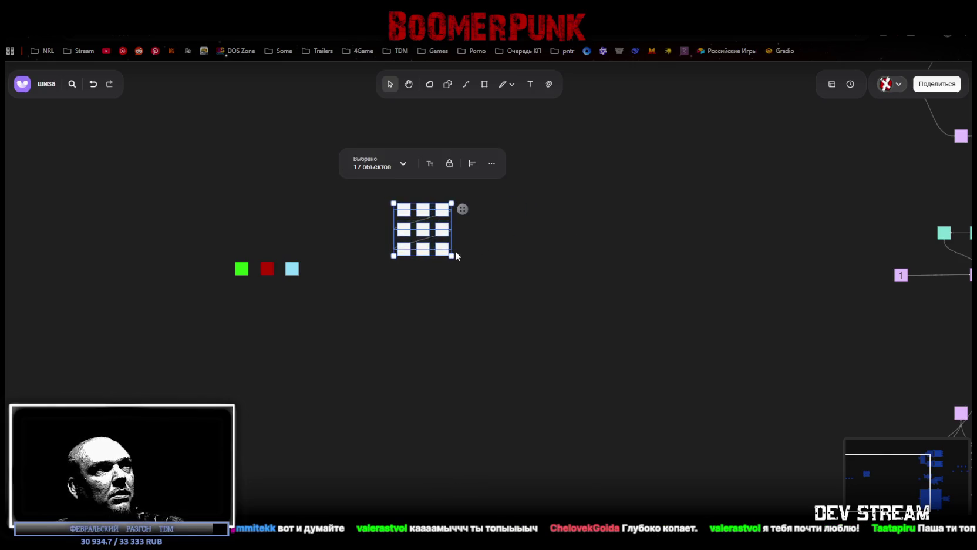
{"action": "left_click", "coordinate": [403, 163]}
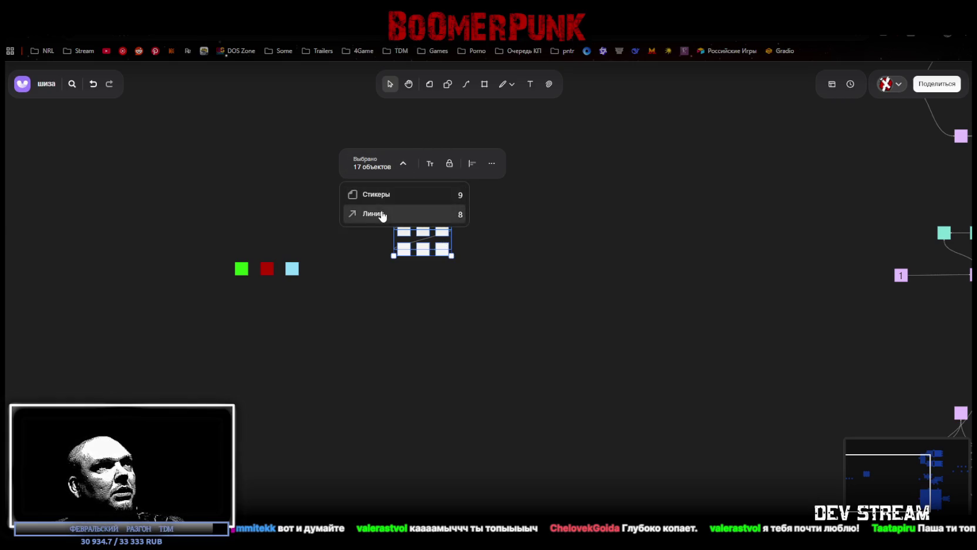
{"action": "left_click", "coordinate": [382, 212]}
{"action": "key", "text": "Delete"}
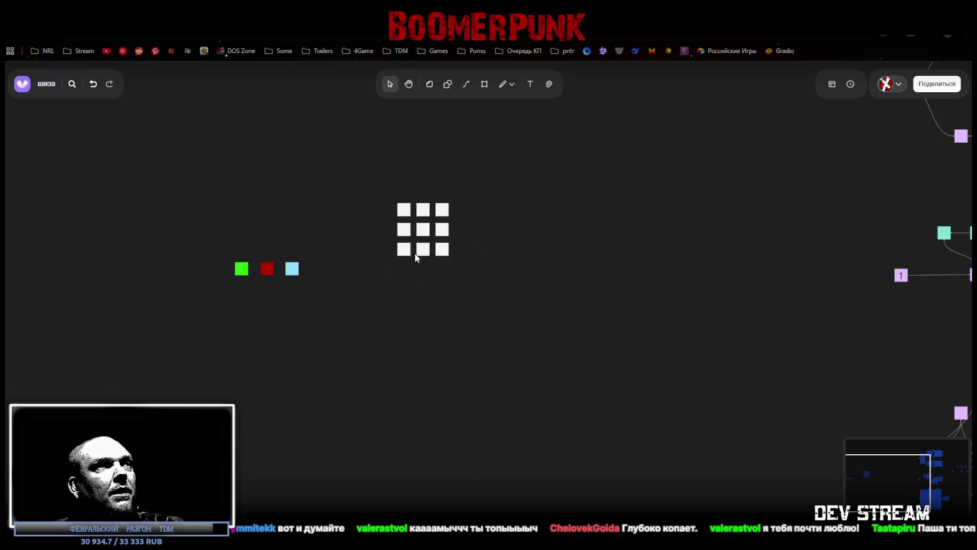
{"action": "left_click_drag", "start_coordinate": [405, 235], "coordinate": [360, 298]}
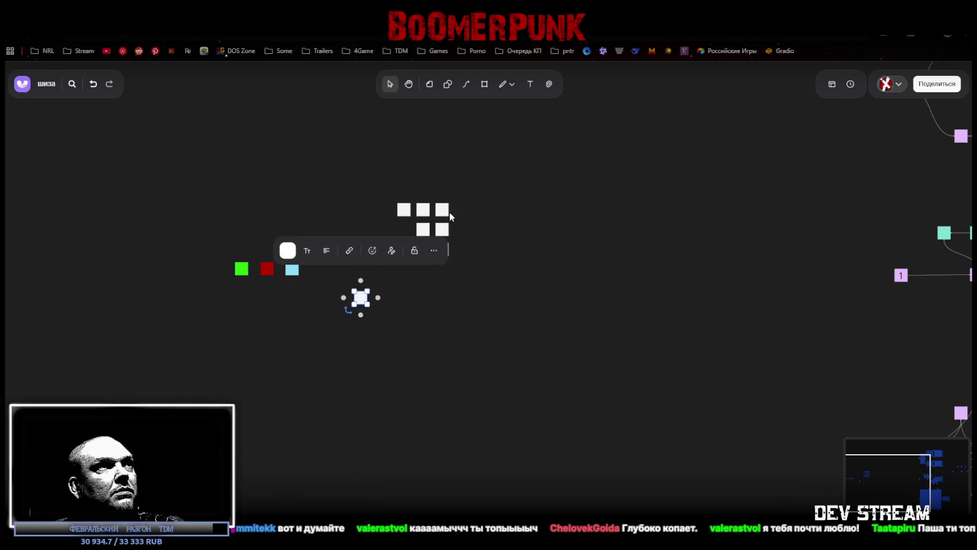
Step: Pull the grid's white stickers outward to form a rough ring
{"action": "left_click_drag", "start_coordinate": [425, 213], "coordinate": [475, 184]}
{"action": "left_click_drag", "start_coordinate": [442, 211], "coordinate": [557, 209]}
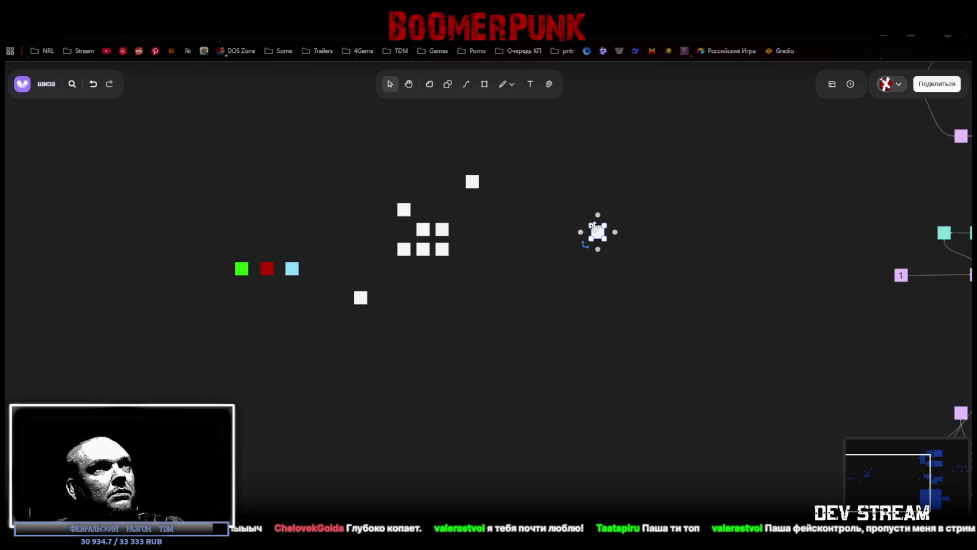
{"action": "left_click_drag", "start_coordinate": [445, 231], "coordinate": [593, 296]}
{"action": "mouse_move", "coordinate": [444, 253]}
{"action": "left_mouse_down"}
{"action": "mouse_move", "coordinate": [557, 395]}
{"action": "mouse_move", "coordinate": [570, 364]}
{"action": "left_mouse_up"}
{"action": "mouse_move", "coordinate": [423, 249]}
{"action": "left_mouse_down"}
{"action": "mouse_move", "coordinate": [491, 408]}
{"action": "mouse_move", "coordinate": [429, 390]}
{"action": "left_mouse_up"}
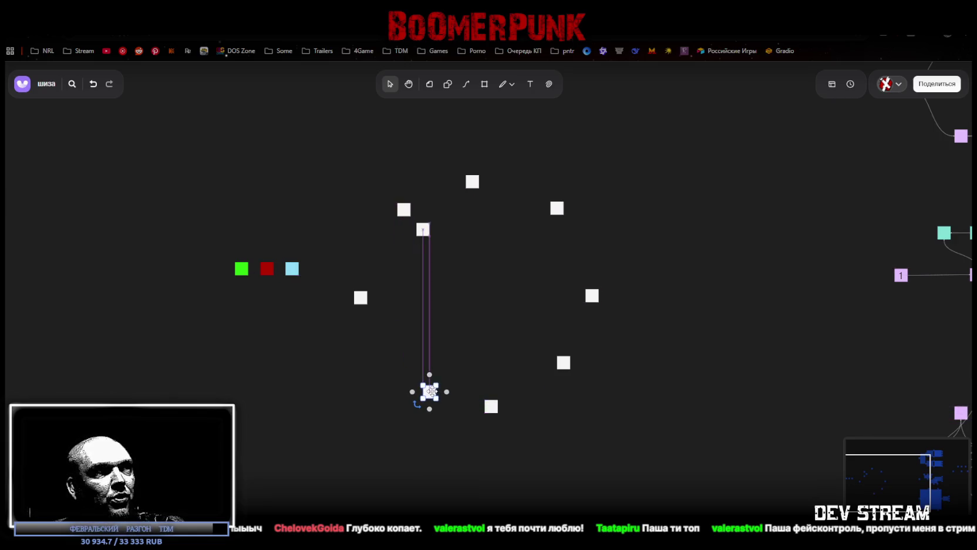
{"action": "left_click_drag", "start_coordinate": [419, 232], "coordinate": [390, 347]}
{"action": "mouse_move", "coordinate": [491, 406]}
{"action": "left_mouse_down"}
{"action": "mouse_move", "coordinate": [544, 417]}
{"action": "mouse_move", "coordinate": [535, 399]}
{"action": "left_mouse_up"}
{"action": "left_click_drag", "start_coordinate": [568, 366], "coordinate": [602, 356]}
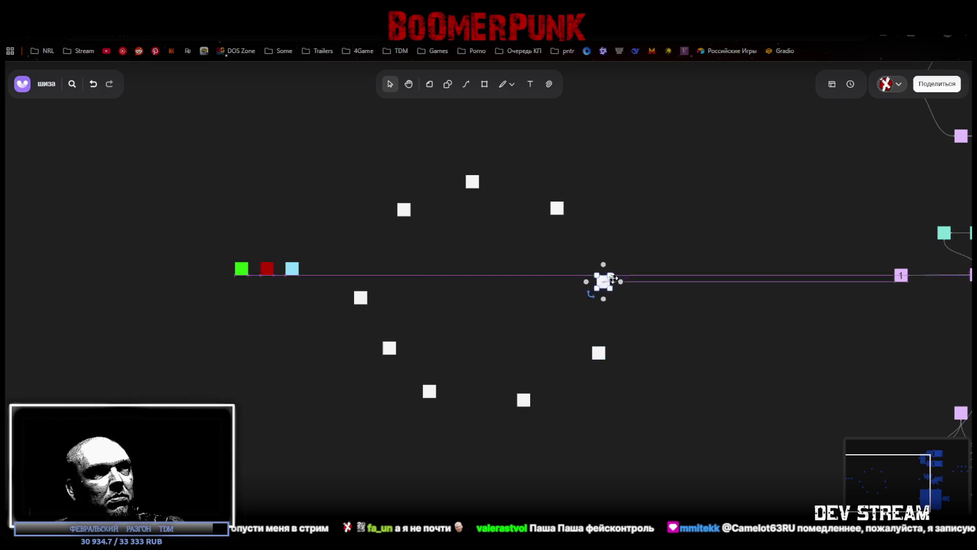
{"action": "left_click_drag", "start_coordinate": [593, 292], "coordinate": [609, 258]}
{"action": "left_click", "coordinate": [557, 208]}
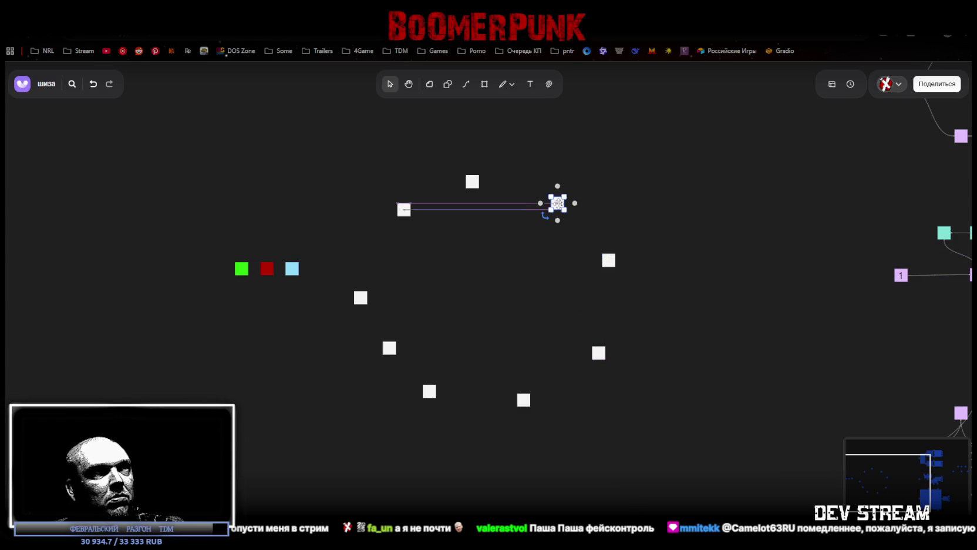
Step: Nudge the left, bottom and right stickers to even out the ring's curve
{"action": "left_click_drag", "start_coordinate": [404, 210], "coordinate": [403, 203]}
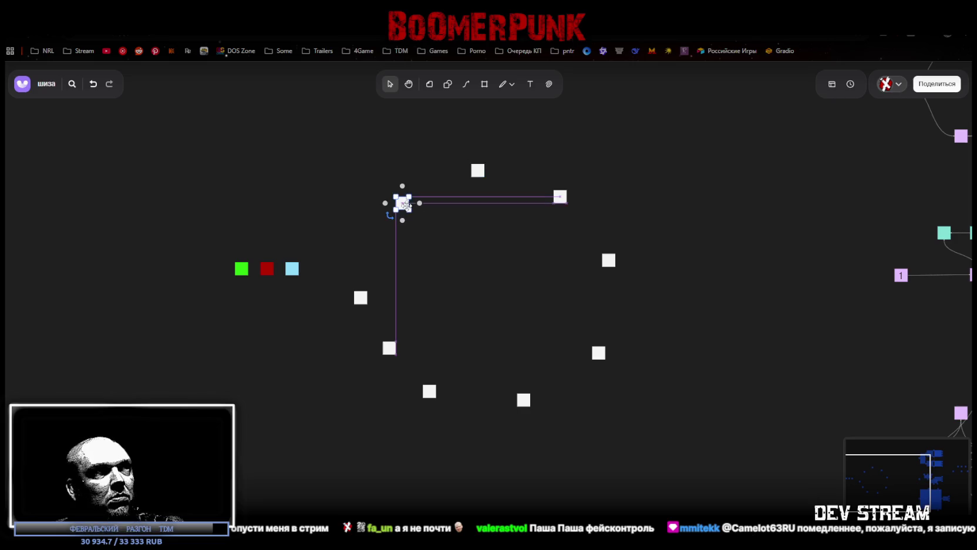
{"action": "left_click_drag", "start_coordinate": [363, 298], "coordinate": [357, 299]}
{"action": "left_click_drag", "start_coordinate": [395, 354], "coordinate": [383, 360]}
{"action": "left_click_drag", "start_coordinate": [429, 390], "coordinate": [440, 400]}
{"action": "left_click_drag", "start_coordinate": [524, 403], "coordinate": [530, 415]}
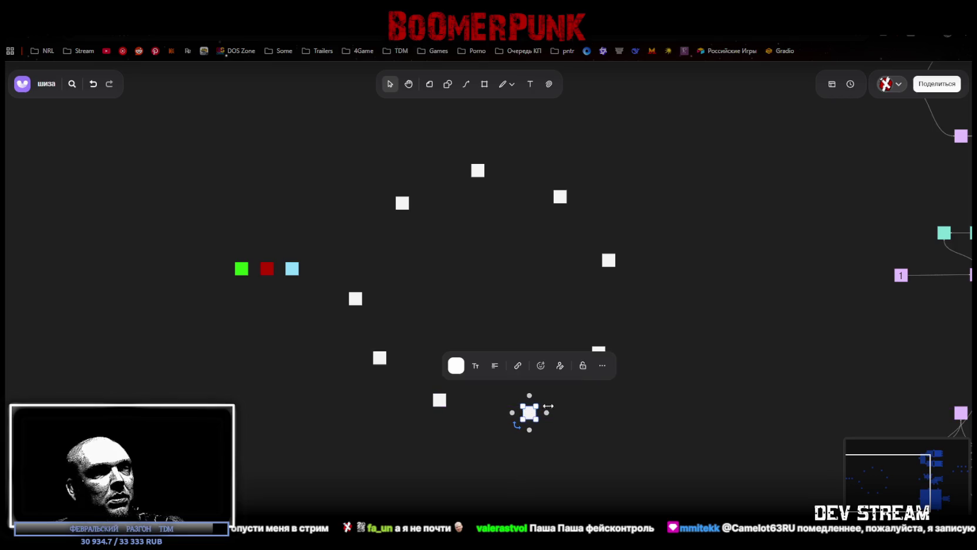
{"action": "left_click_drag", "start_coordinate": [602, 351], "coordinate": [613, 350]}
{"action": "left_click_drag", "start_coordinate": [608, 260], "coordinate": [614, 262]}
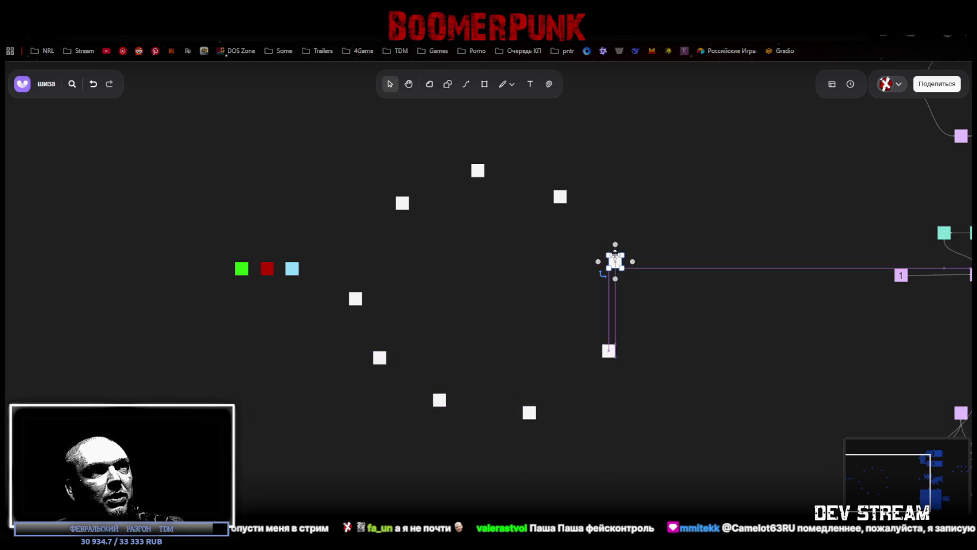
Step: Move the green, red and blue squares below the ring's lower left and tidy nearby stickers
{"action": "left_click_drag", "start_coordinate": [211, 227], "coordinate": [314, 296]}
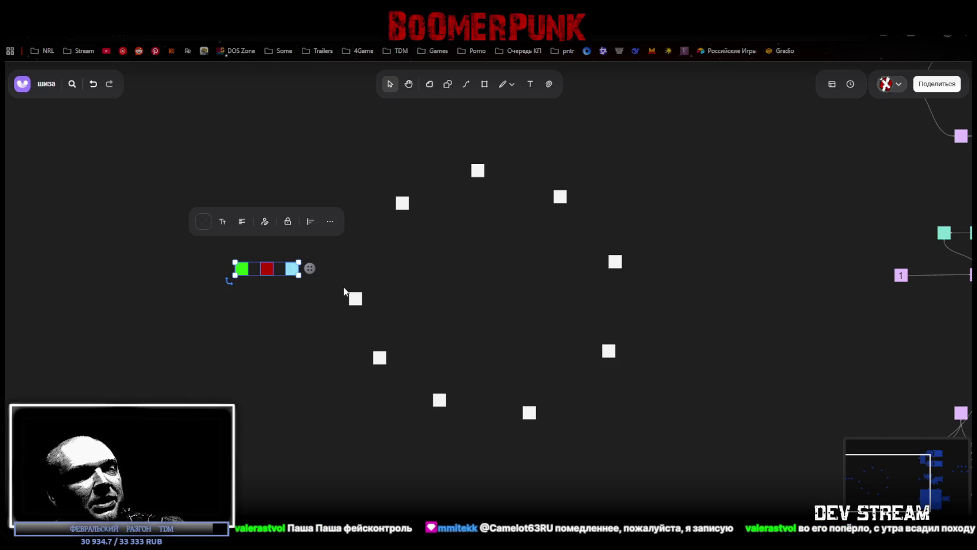
{"action": "mouse_move", "coordinate": [292, 269]}
{"action": "left_mouse_down"}
{"action": "mouse_move", "coordinate": [342, 390]}
{"action": "mouse_move", "coordinate": [364, 396]}
{"action": "left_mouse_up"}
{"action": "left_click", "coordinate": [377, 364]}
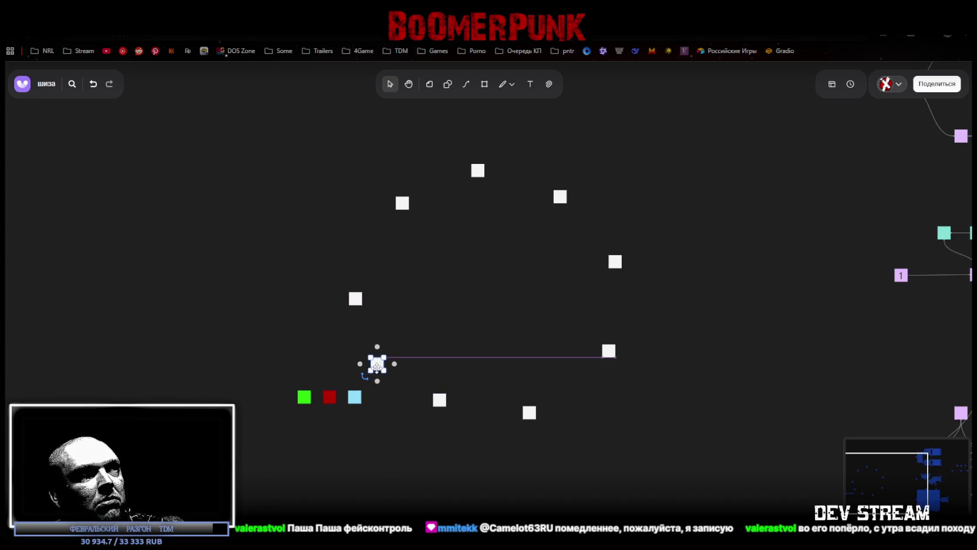
{"action": "left_click_drag", "start_coordinate": [377, 364], "coordinate": [354, 286]}
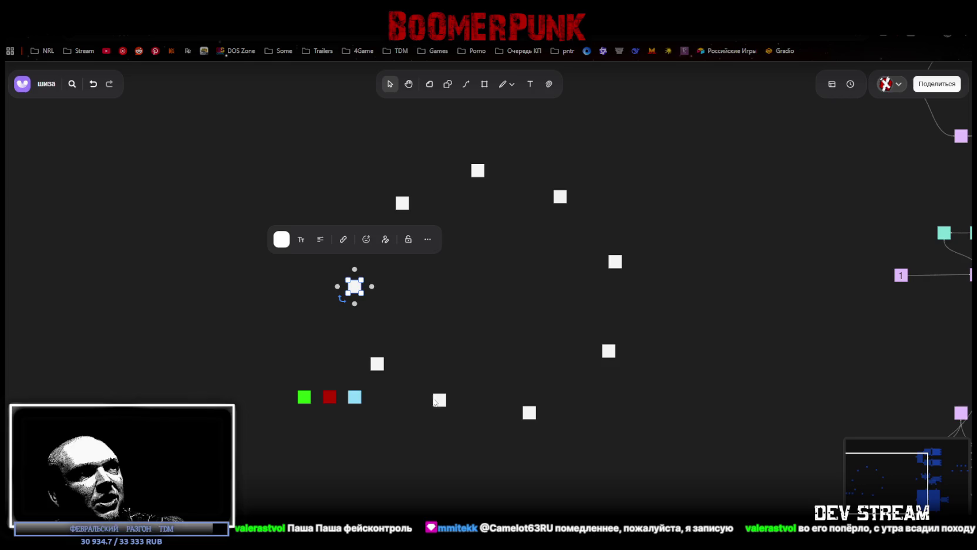
{"action": "left_click_drag", "start_coordinate": [439, 400], "coordinate": [443, 403]}
{"action": "left_click_drag", "start_coordinate": [270, 433], "coordinate": [383, 394]}
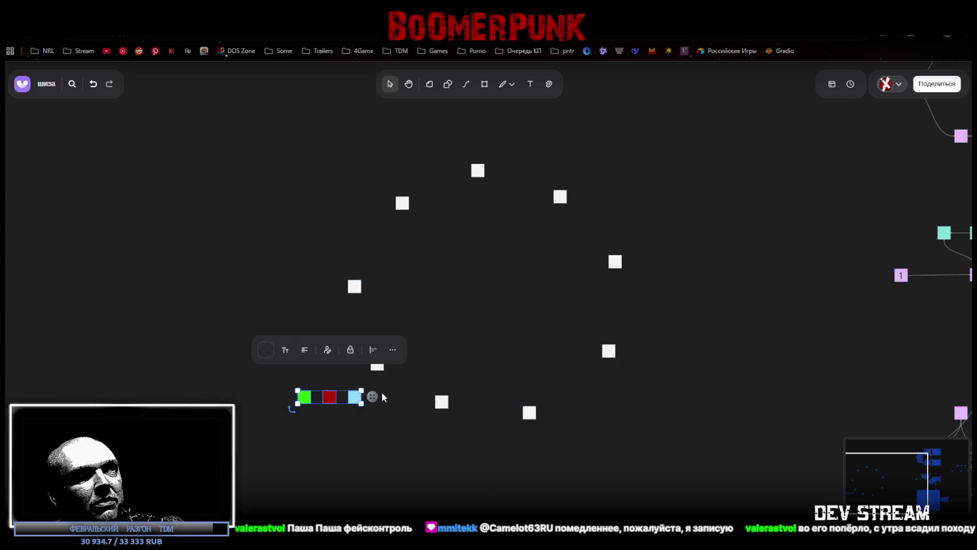
{"action": "left_click", "coordinate": [444, 317]}
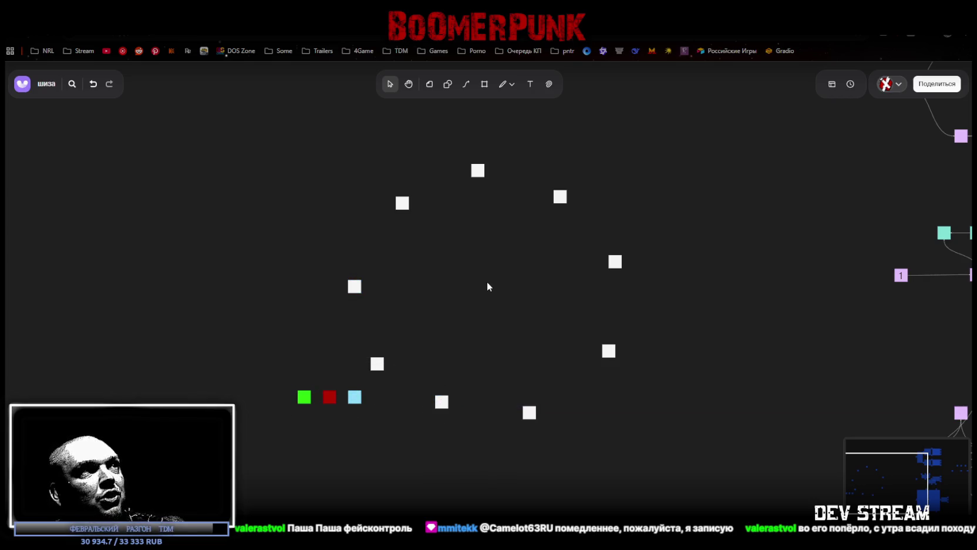
{"action": "left_click", "coordinate": [430, 83]}
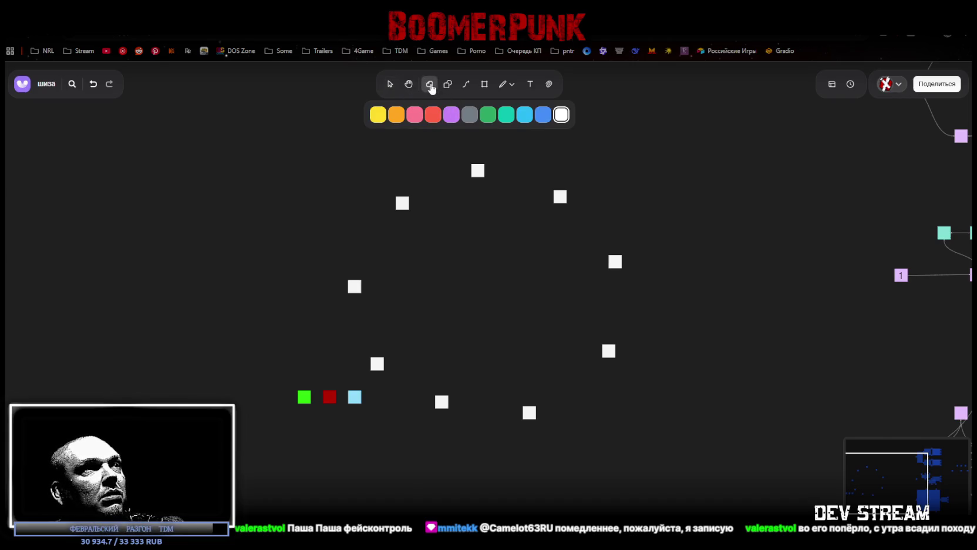
Step: Place an enlarged grey sticker at the centre of the ring
{"action": "left_click", "coordinate": [469, 115]}
{"action": "left_click", "coordinate": [485, 296]}
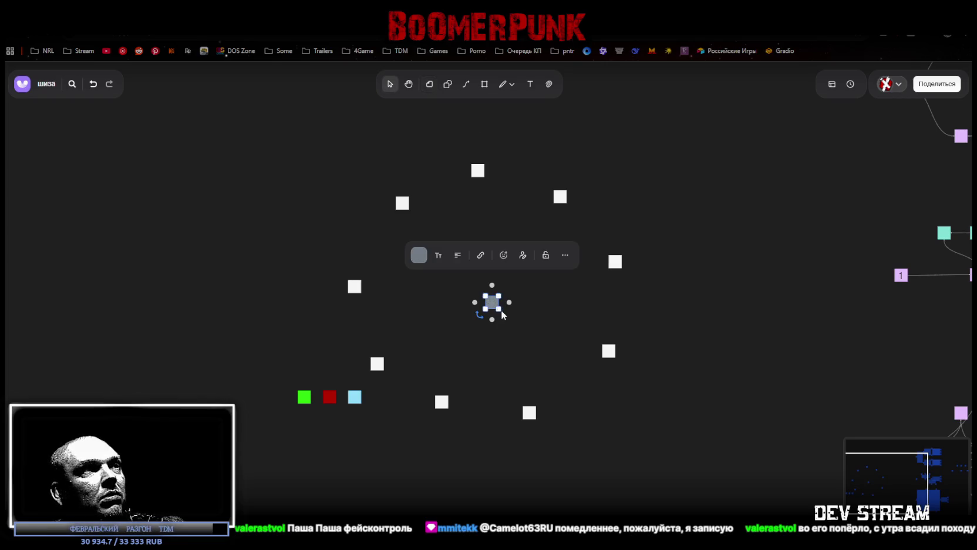
{"action": "mouse_move", "coordinate": [502, 314]}
{"action": "left_mouse_down"}
{"action": "mouse_move", "coordinate": [537, 347]}
{"action": "mouse_move", "coordinate": [489, 284]}
{"action": "left_mouse_up"}
{"action": "left_click", "coordinate": [491, 353]}
Step: Align the bottom and lower-left stickers, then start a connector from the lower-left one
{"action": "left_click_drag", "start_coordinate": [272, 430], "coordinate": [400, 391]}
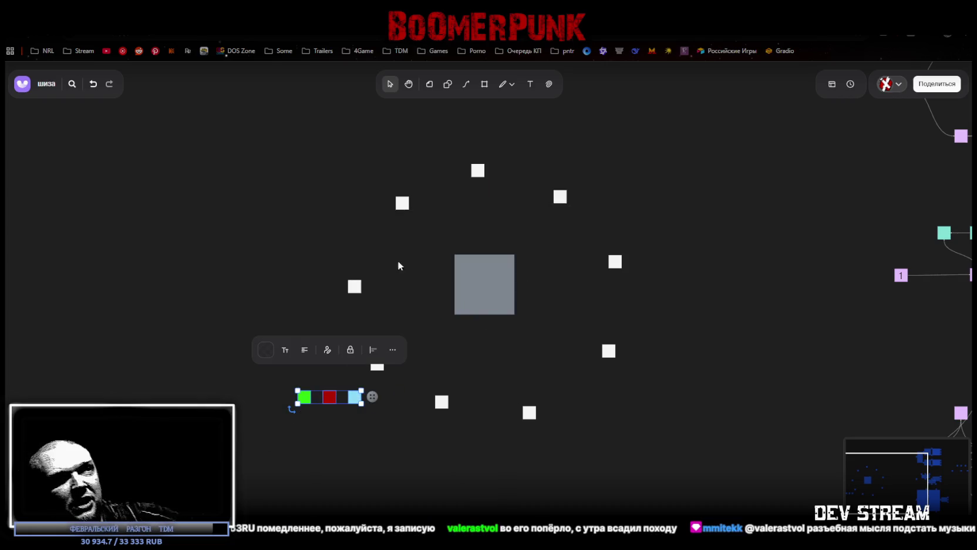
{"action": "left_click", "coordinate": [420, 452]}
{"action": "left_click", "coordinate": [377, 367]}
{"action": "left_click_drag", "start_coordinate": [447, 408], "coordinate": [448, 412]}
{"action": "left_click_drag", "start_coordinate": [537, 420], "coordinate": [542, 424]}
{"action": "left_click", "coordinate": [307, 346]}
{"action": "left_click_drag", "start_coordinate": [380, 369], "coordinate": [379, 365]}
{"action": "left_click", "coordinate": [382, 388]}
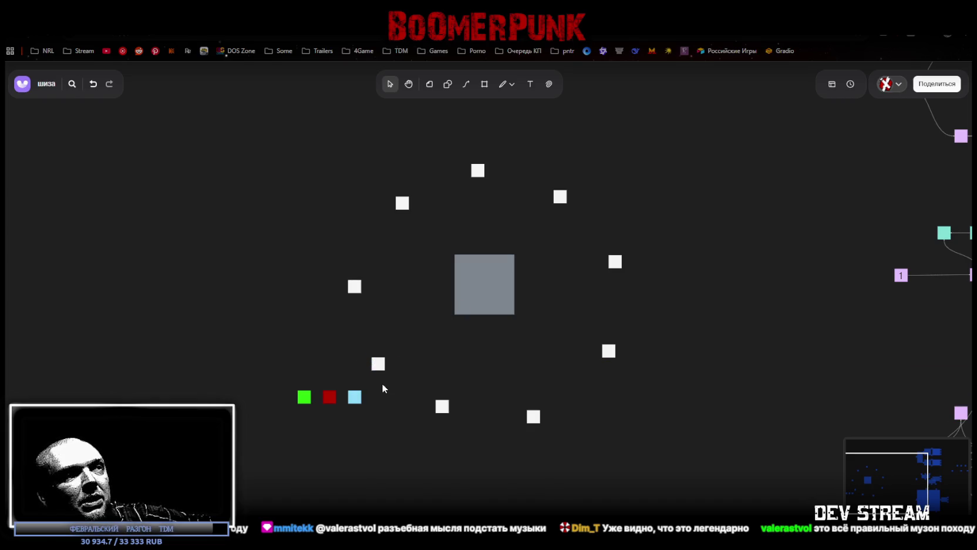
{"action": "left_click", "coordinate": [382, 365]}
{"action": "left_click_drag", "start_coordinate": [396, 365], "coordinate": [431, 364]}
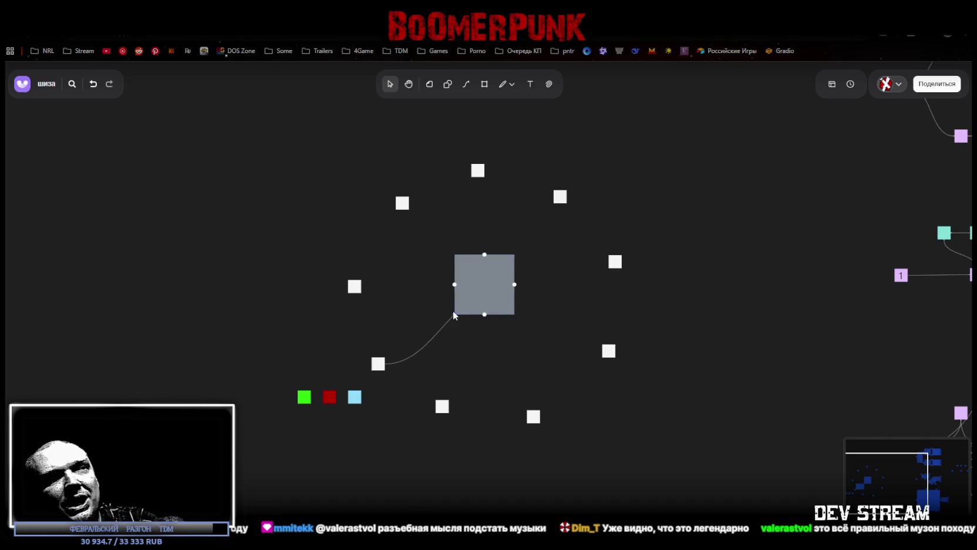
Step: Attach the lower-left sticker's curved connector to the grey square
{"action": "left_click_drag", "start_coordinate": [447, 345], "coordinate": [453, 310]}
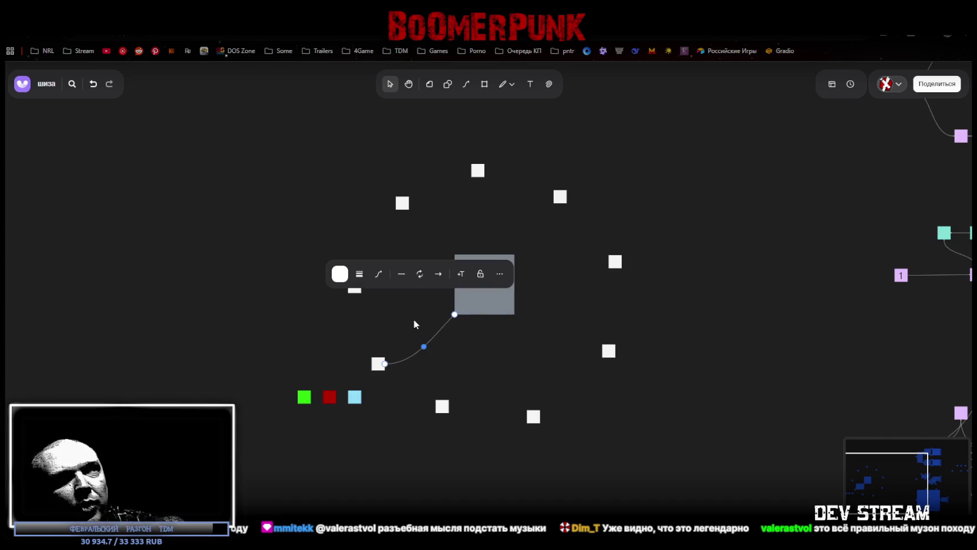
{"action": "left_click", "coordinate": [447, 348]}
{"action": "left_click", "coordinate": [486, 286]}
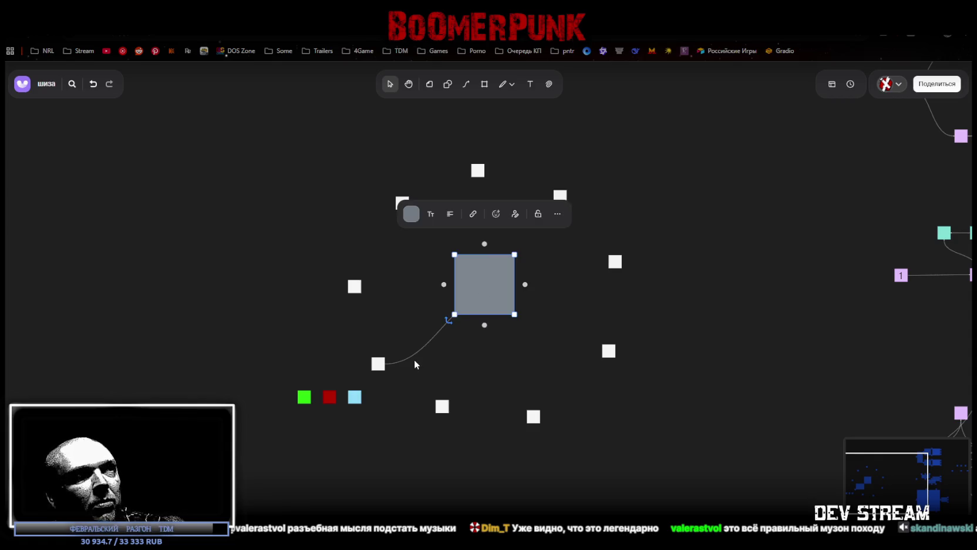
{"action": "left_click", "coordinate": [421, 345]}
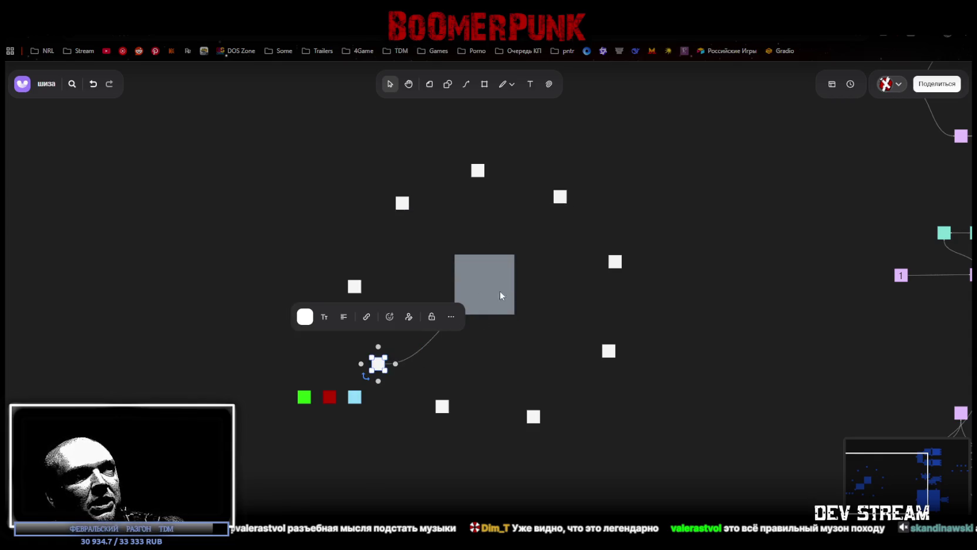
{"action": "left_click", "coordinate": [487, 283]}
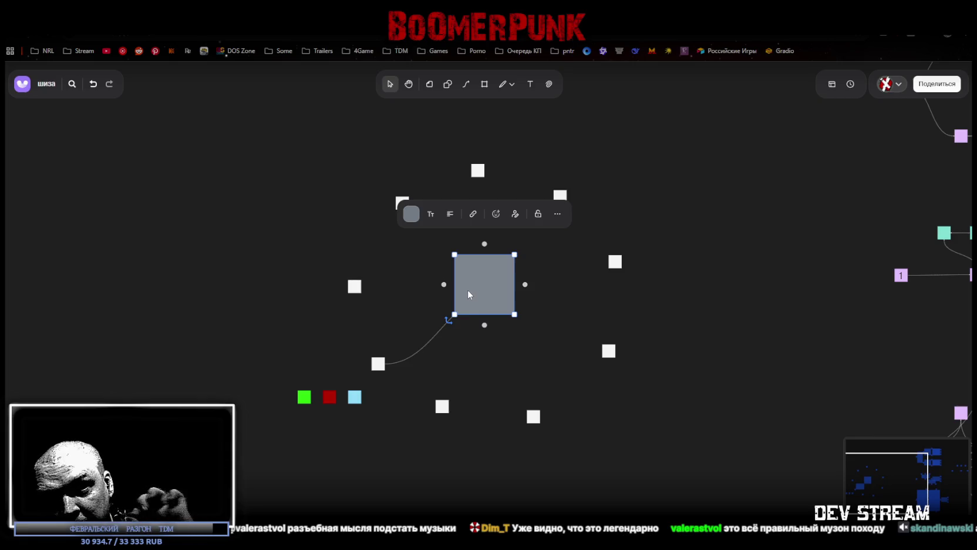
{"action": "left_click", "coordinate": [578, 270]}
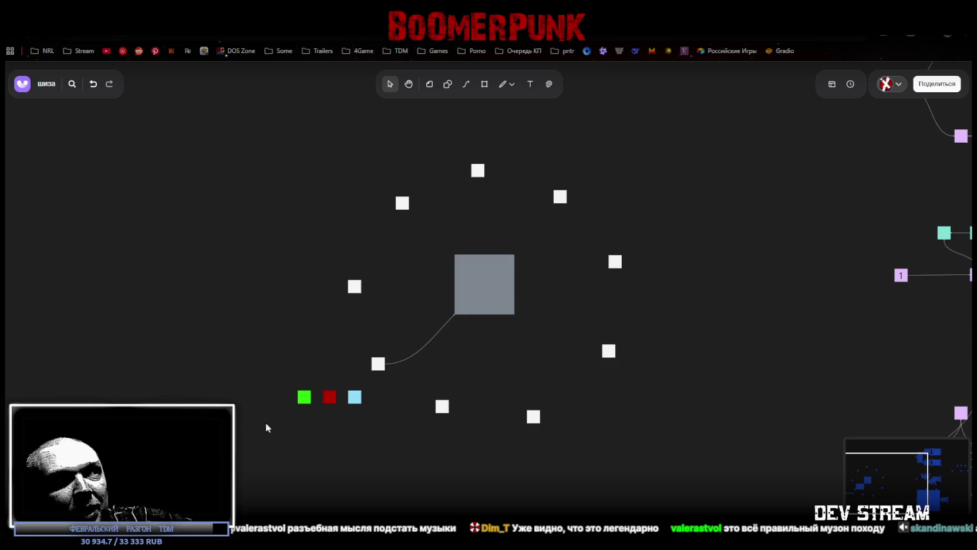
{"action": "left_click_drag", "start_coordinate": [252, 435], "coordinate": [384, 392]}
{"action": "left_click", "coordinate": [393, 370]}
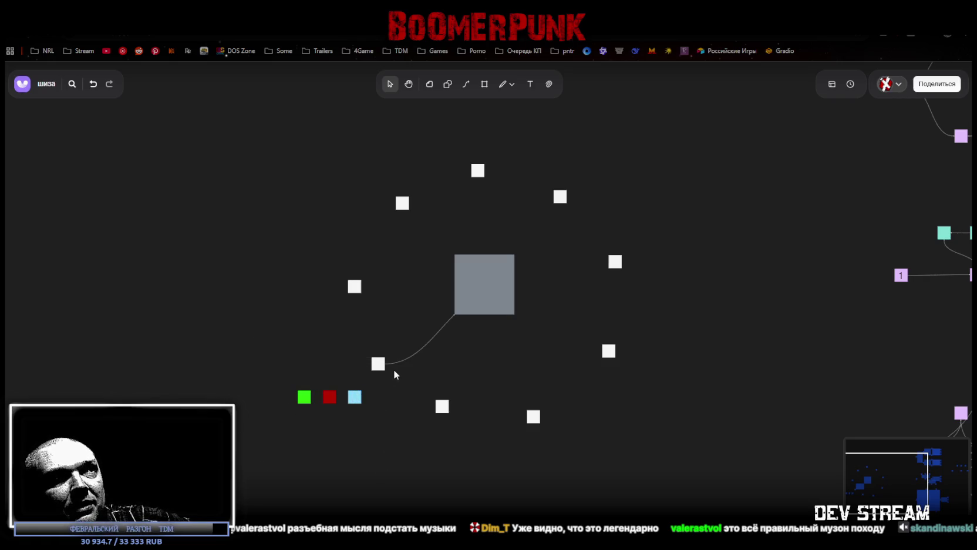
{"action": "left_click", "coordinate": [470, 281]}
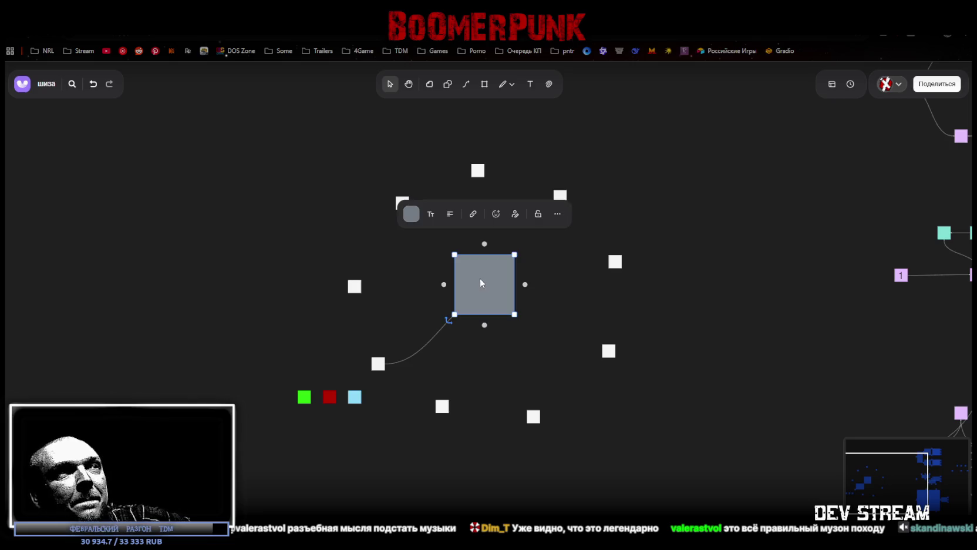
{"action": "left_click", "coordinate": [379, 366]}
{"action": "left_click", "coordinate": [515, 282]}
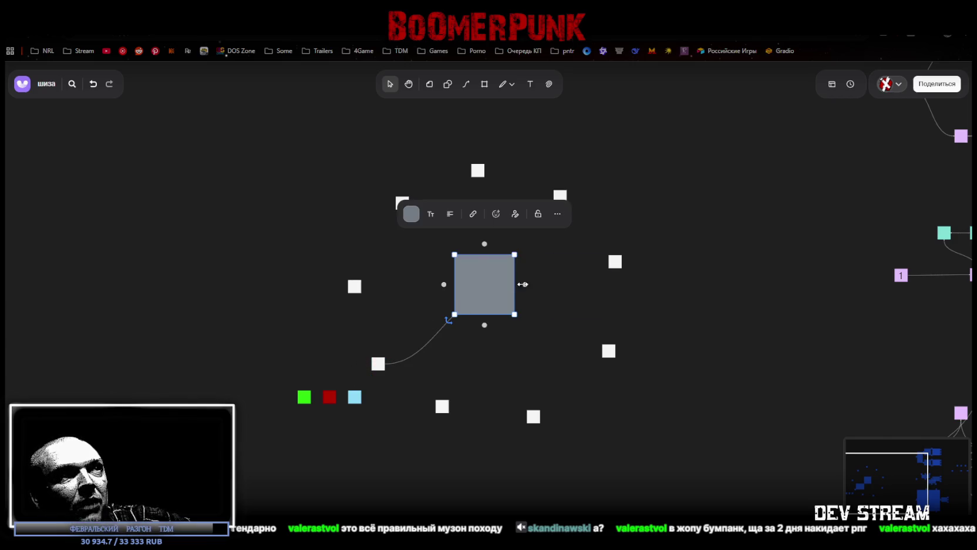
Step: Link the grey square to the right-hand white sticker with a curved connector
{"action": "left_click_drag", "start_coordinate": [526, 286], "coordinate": [609, 263]}
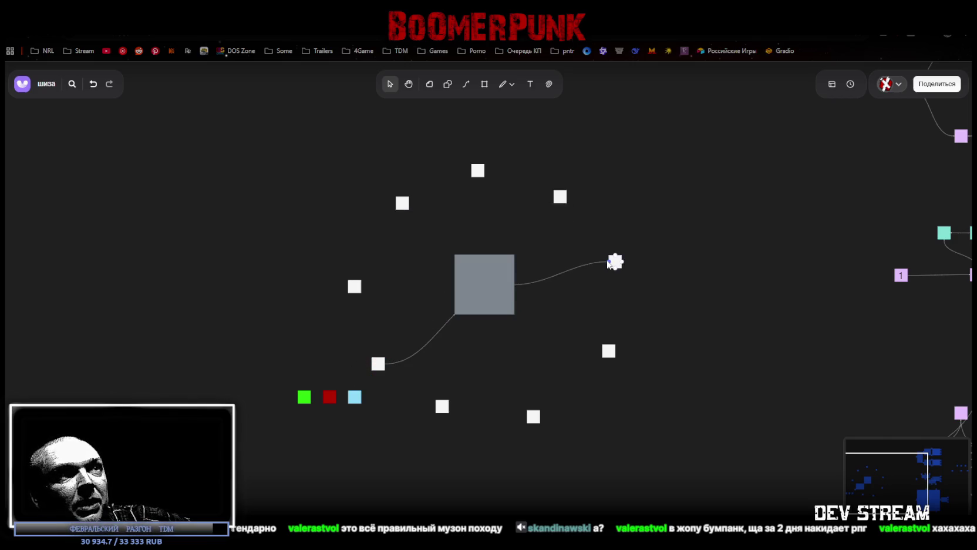
{"action": "left_click", "coordinate": [317, 418]}
{"action": "left_click", "coordinate": [475, 280]}
{"action": "left_click", "coordinate": [516, 312]}
{"action": "left_click", "coordinate": [526, 340]}
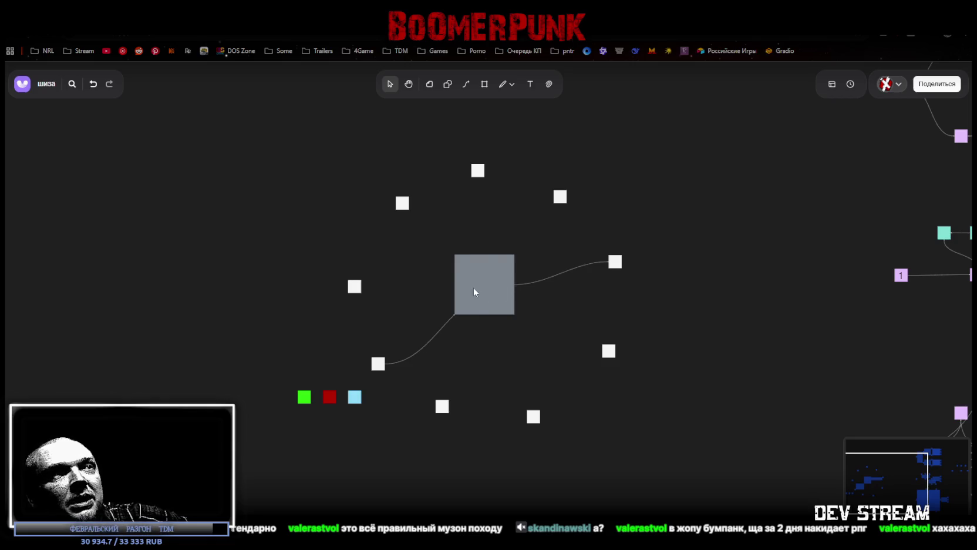
{"action": "left_click", "coordinate": [615, 263]}
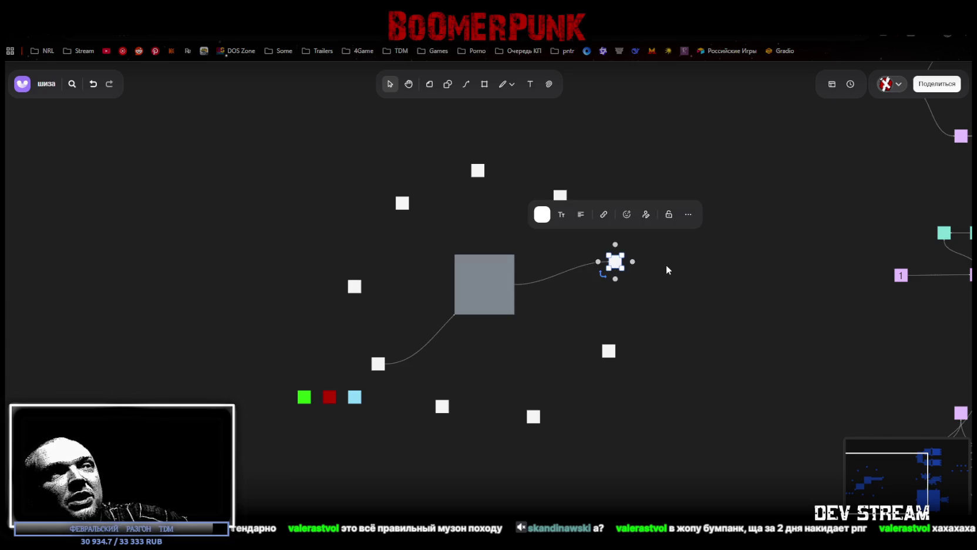
{"action": "mouse_move", "coordinate": [264, 429]}
{"action": "left_mouse_down"}
{"action": "mouse_move", "coordinate": [389, 381]}
{"action": "mouse_move", "coordinate": [385, 433]}
{"action": "left_mouse_up"}
{"action": "left_click", "coordinate": [296, 453]}
{"action": "left_click", "coordinate": [508, 362]}
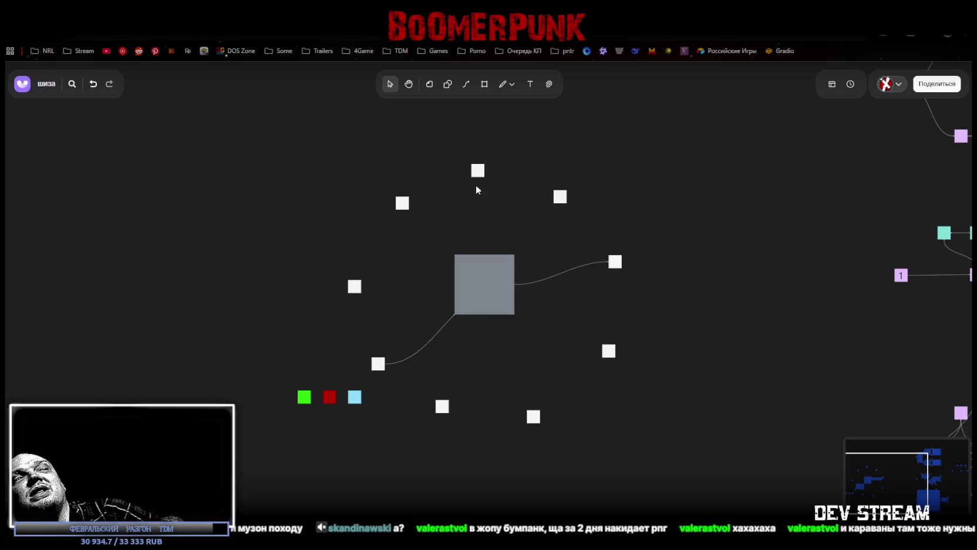
Step: Connect the bottom, bottom-right and lower-right stickers to the grey square
{"action": "left_click", "coordinate": [442, 405]}
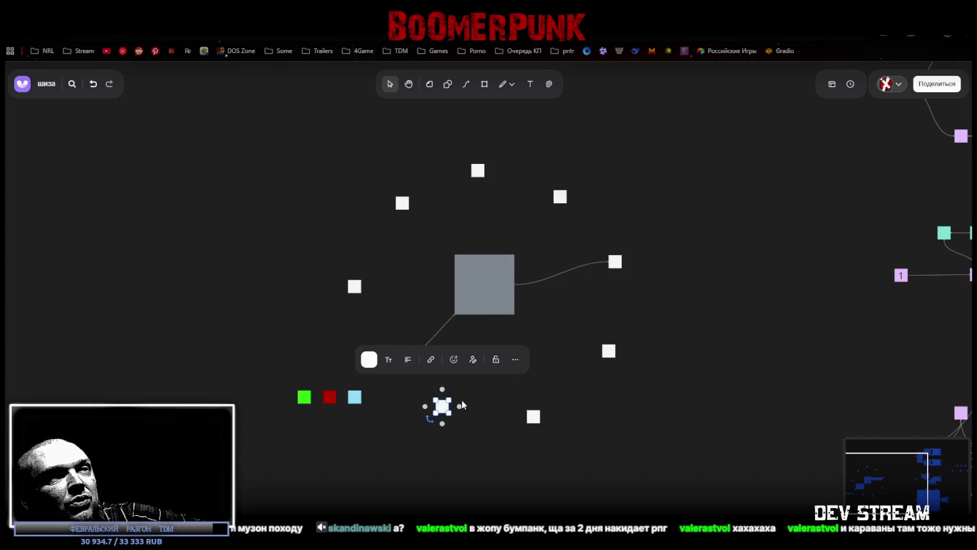
{"action": "left_click_drag", "start_coordinate": [443, 388], "coordinate": [483, 316]}
{"action": "left_click", "coordinate": [482, 315]}
{"action": "left_click", "coordinate": [532, 415]}
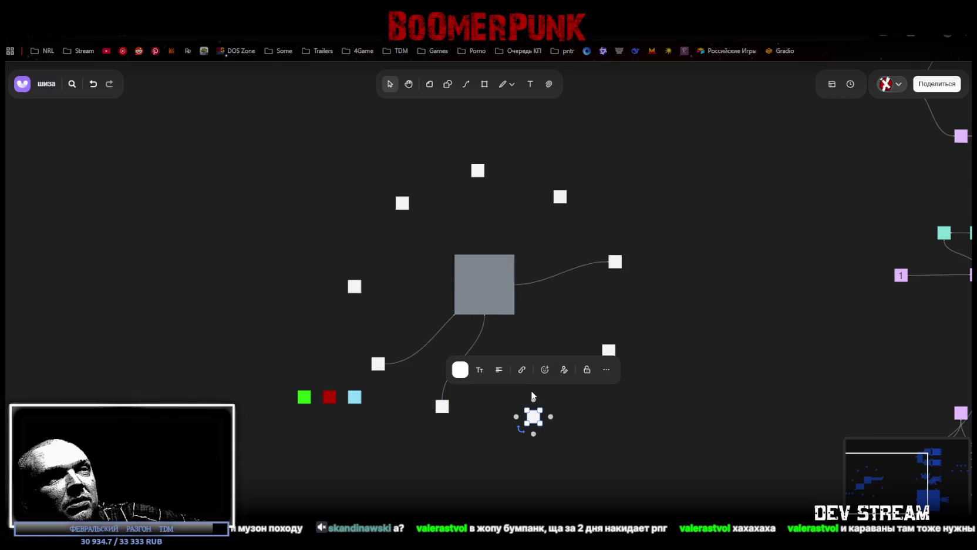
{"action": "left_click_drag", "start_coordinate": [533, 410], "coordinate": [500, 317]}
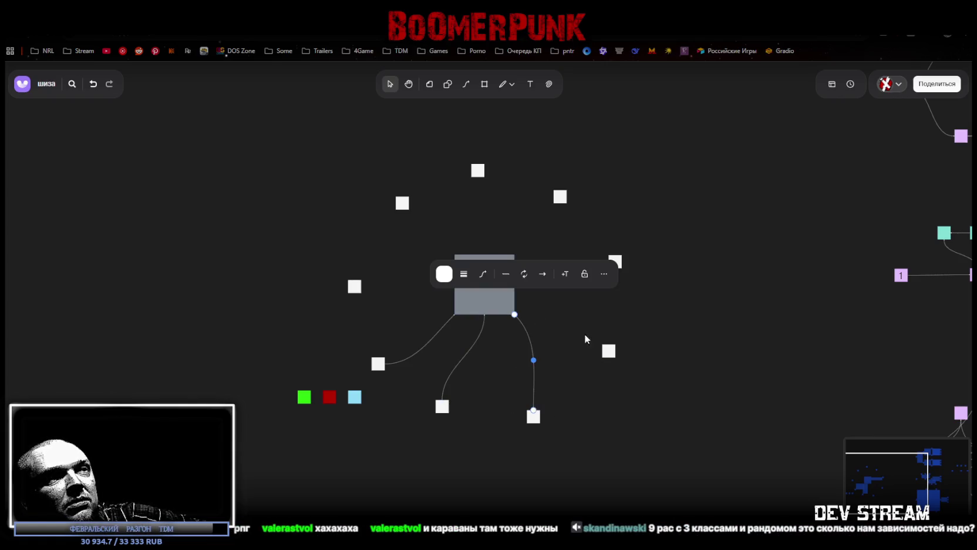
{"action": "left_click", "coordinate": [608, 350]}
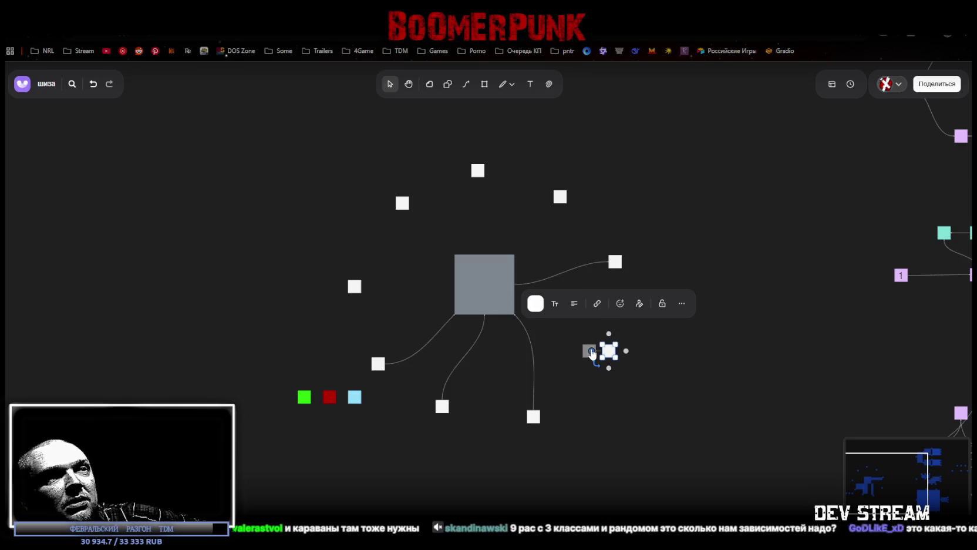
{"action": "left_click_drag", "start_coordinate": [602, 350], "coordinate": [536, 319]}
Step: Connect the top-right, top, upper-left and left stickers to the grey square
{"action": "left_click", "coordinate": [562, 199]}
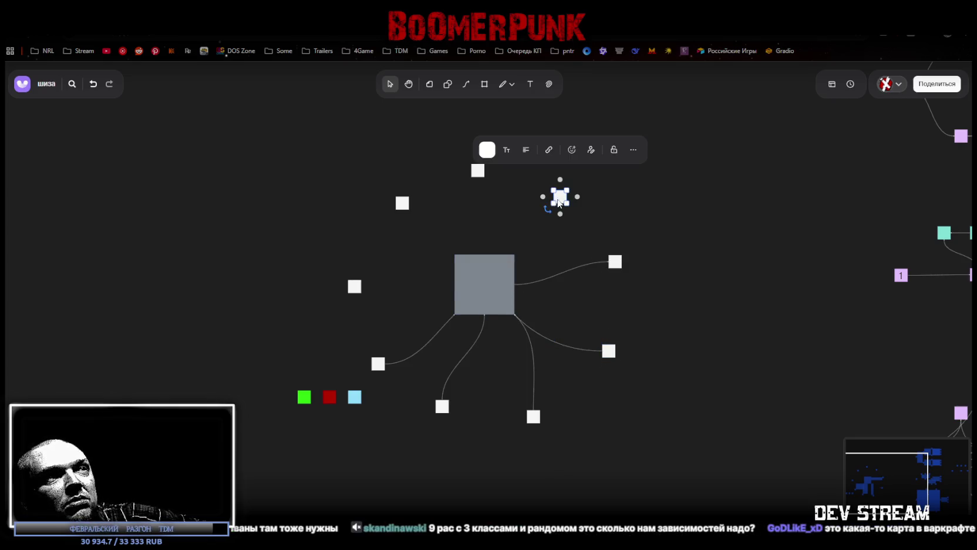
{"action": "left_click_drag", "start_coordinate": [543, 196], "coordinate": [515, 255]}
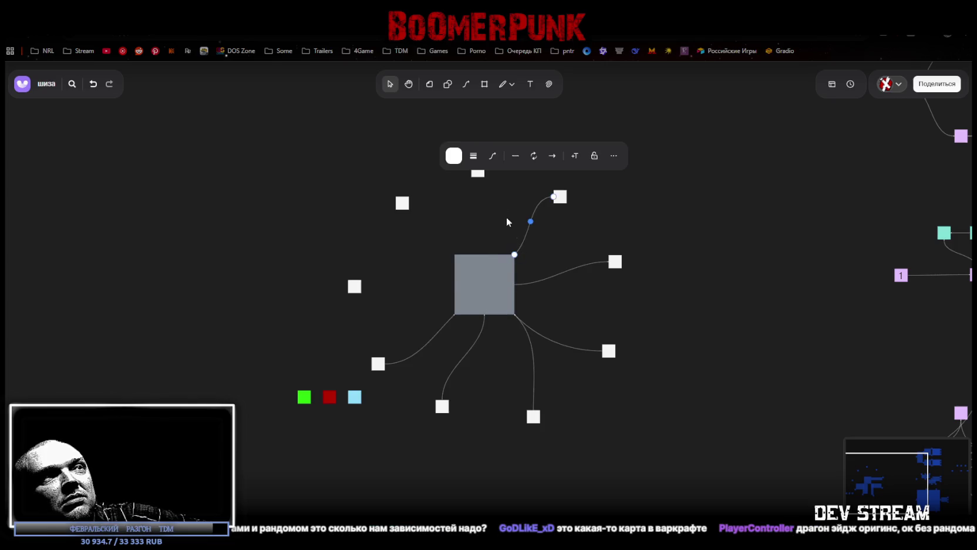
{"action": "left_click", "coordinate": [477, 172]}
{"action": "left_click_drag", "start_coordinate": [478, 189], "coordinate": [480, 251]}
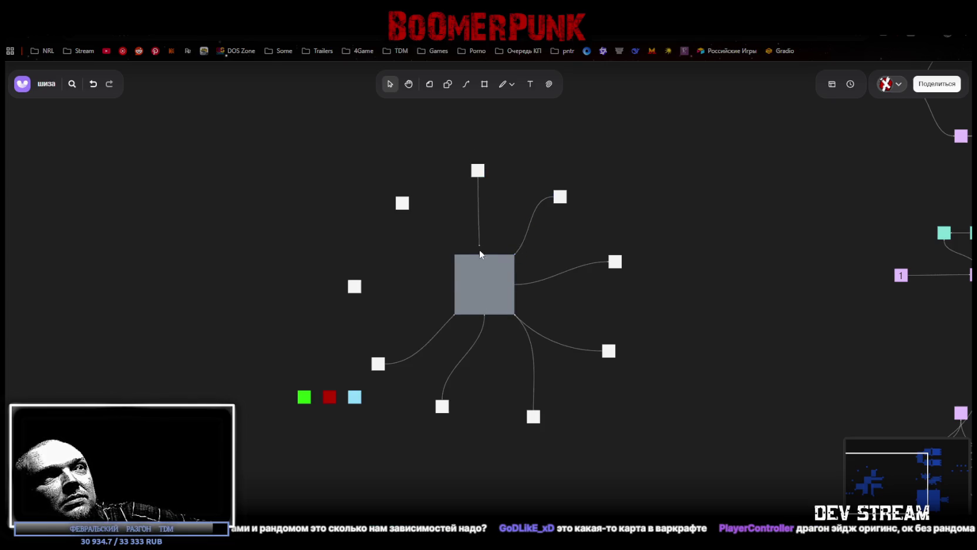
{"action": "left_click", "coordinate": [403, 206]}
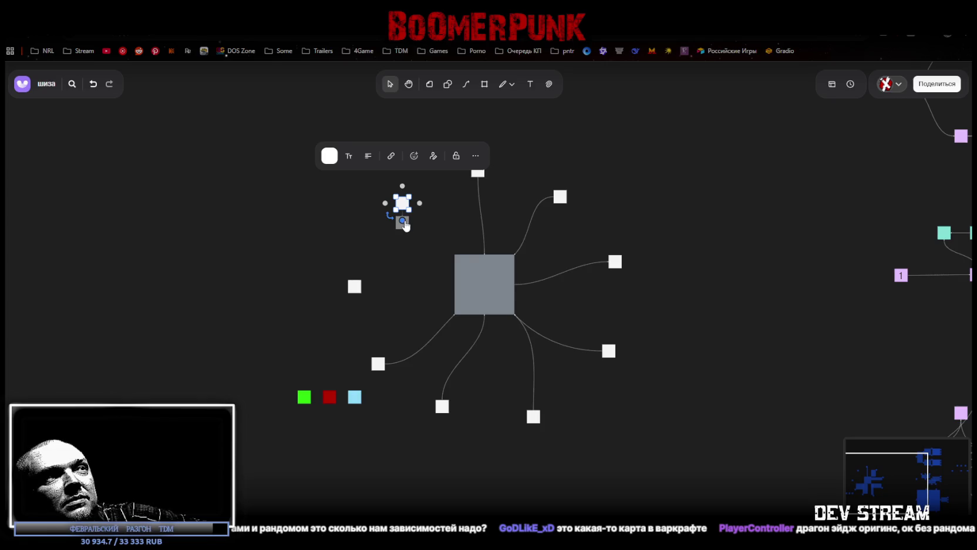
{"action": "left_click_drag", "start_coordinate": [405, 225], "coordinate": [456, 255]}
{"action": "left_click", "coordinate": [351, 289]}
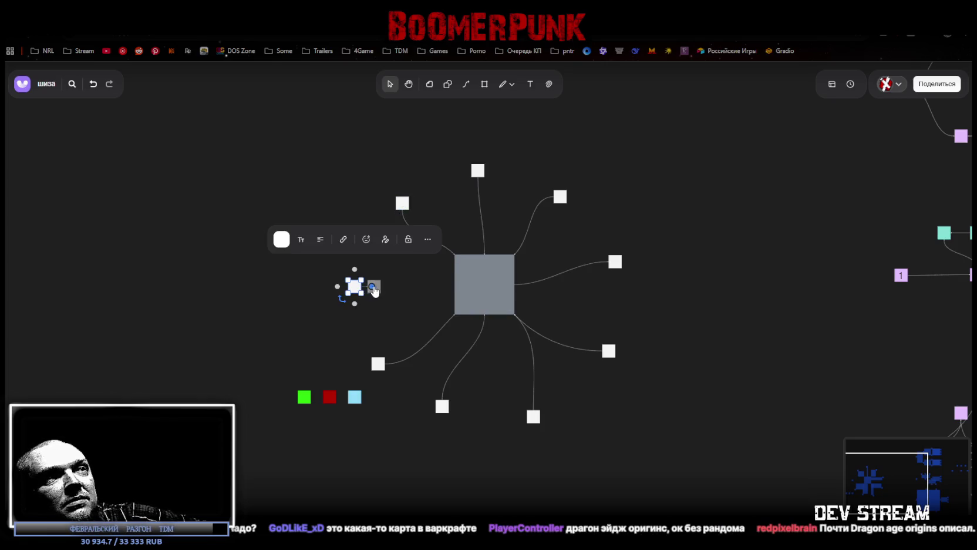
{"action": "left_click_drag", "start_coordinate": [372, 286], "coordinate": [457, 286]}
{"action": "left_click", "coordinate": [615, 383]}
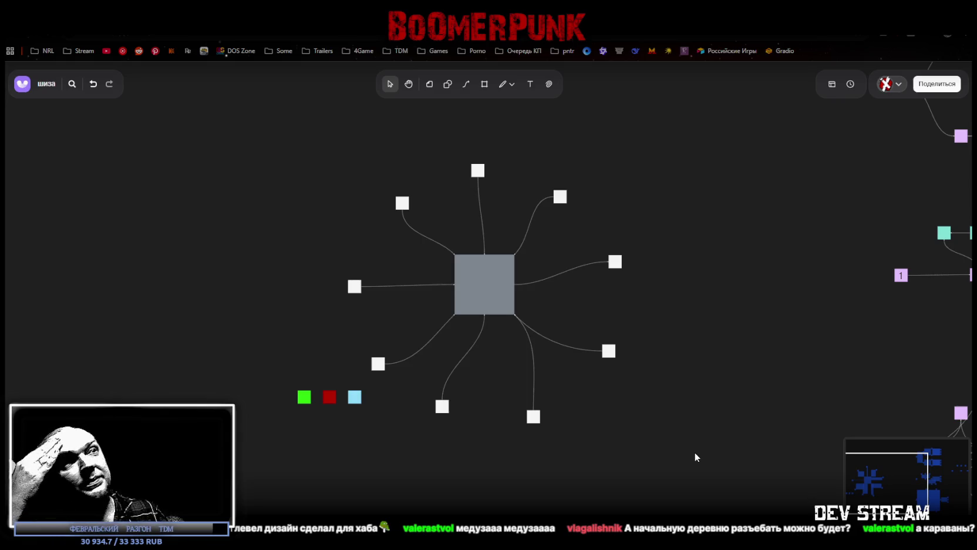
{"action": "left_click", "coordinate": [413, 353]}
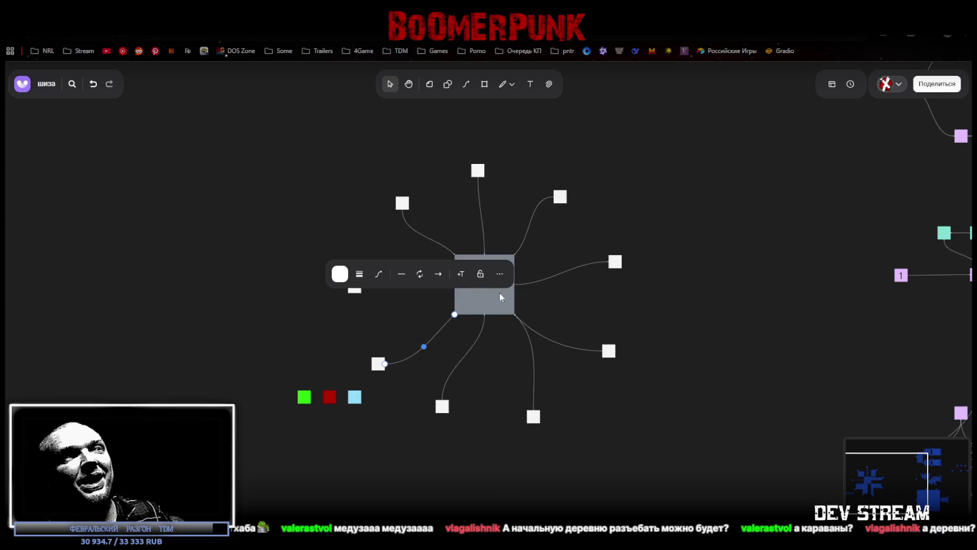
{"action": "left_click", "coordinate": [416, 382]}
{"action": "left_click", "coordinate": [401, 359]}
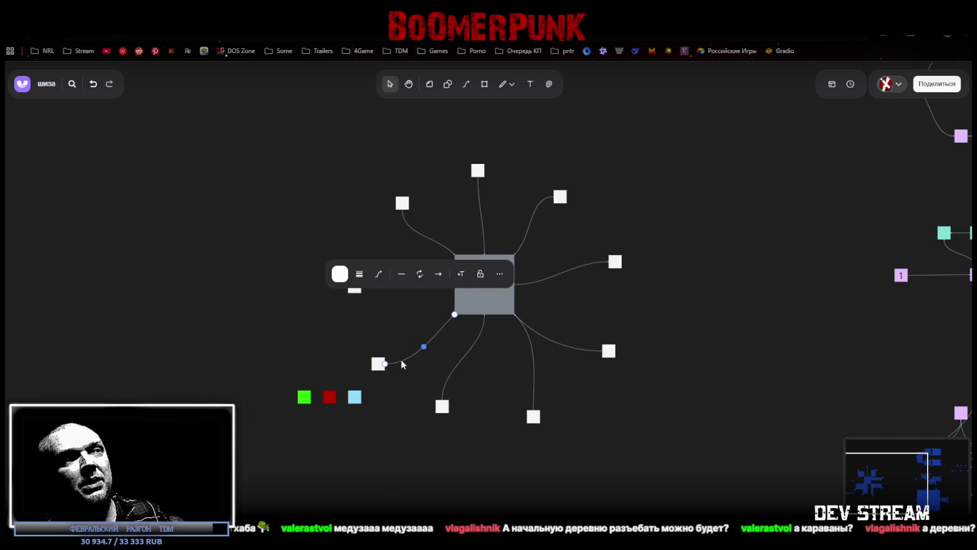
{"action": "left_click", "coordinate": [458, 313]}
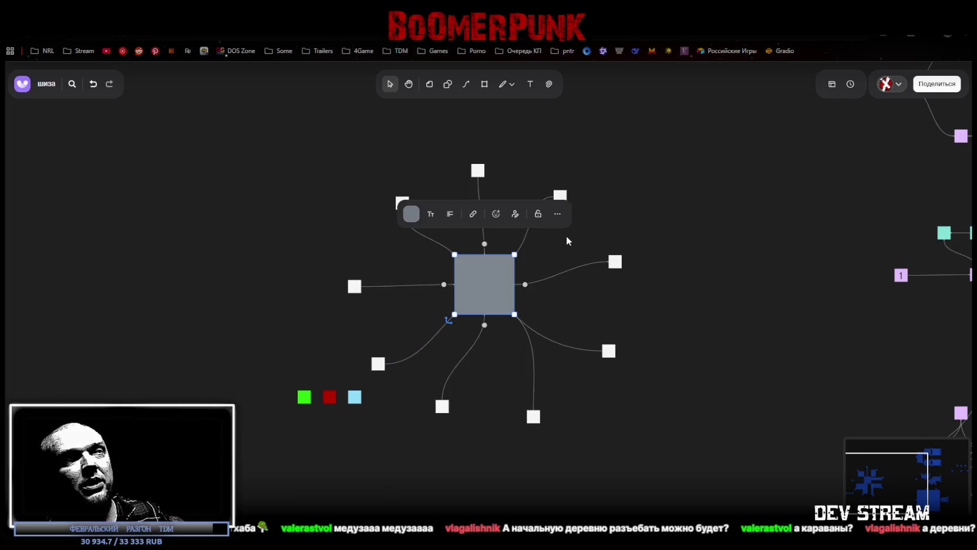
{"action": "left_click", "coordinate": [556, 252]}
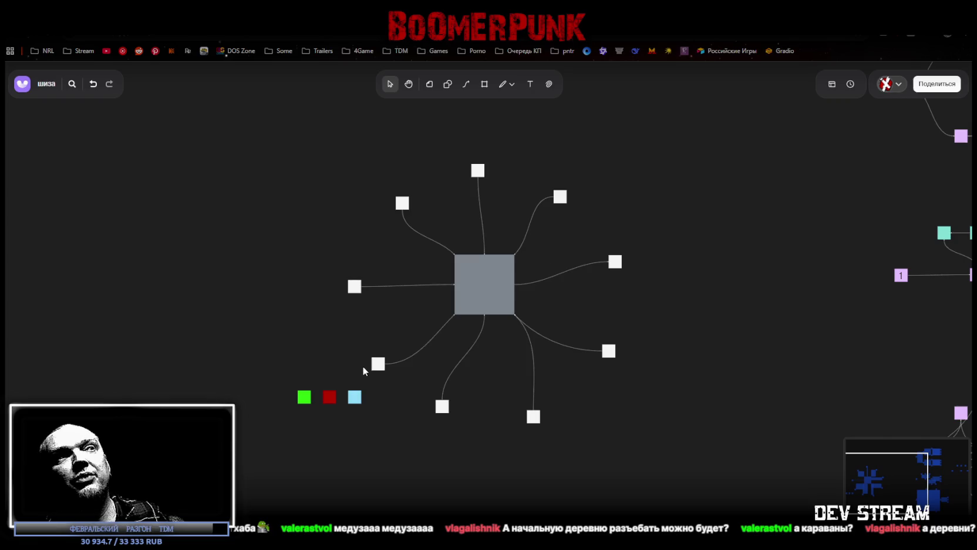
{"action": "left_click", "coordinate": [420, 353]}
{"action": "left_click", "coordinate": [523, 248]}
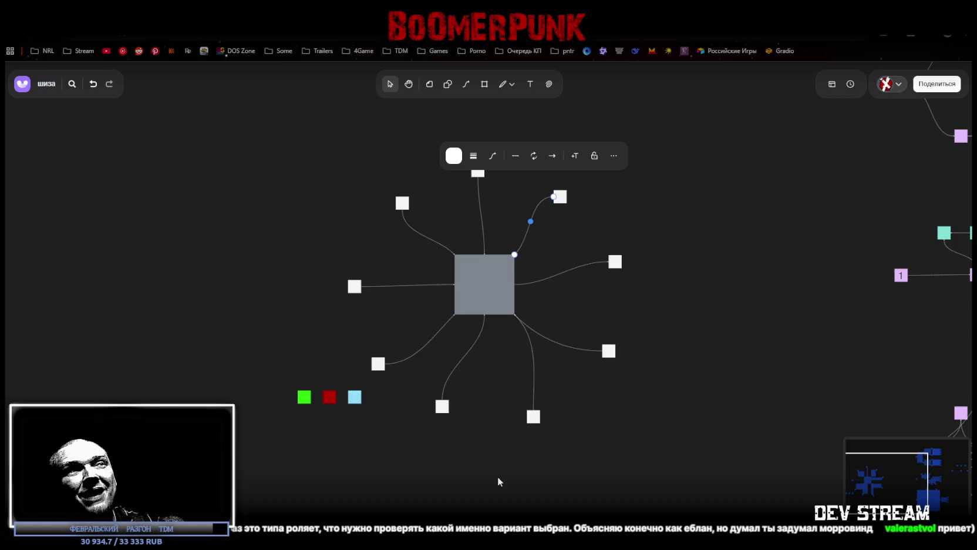
{"action": "left_click_drag", "start_coordinate": [274, 410], "coordinate": [376, 387]}
{"action": "left_click", "coordinate": [339, 432]}
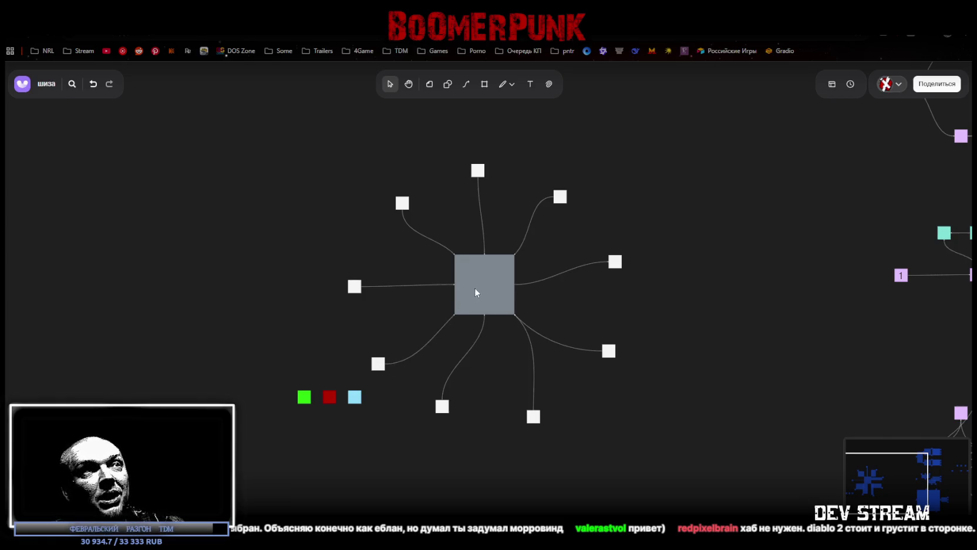
{"action": "left_click", "coordinate": [479, 268]}
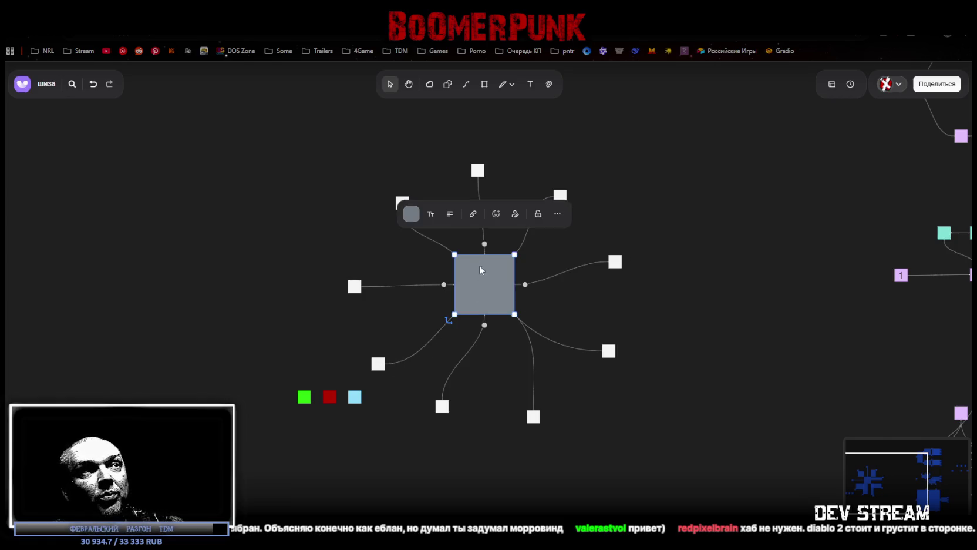
{"action": "left_click", "coordinate": [354, 286]}
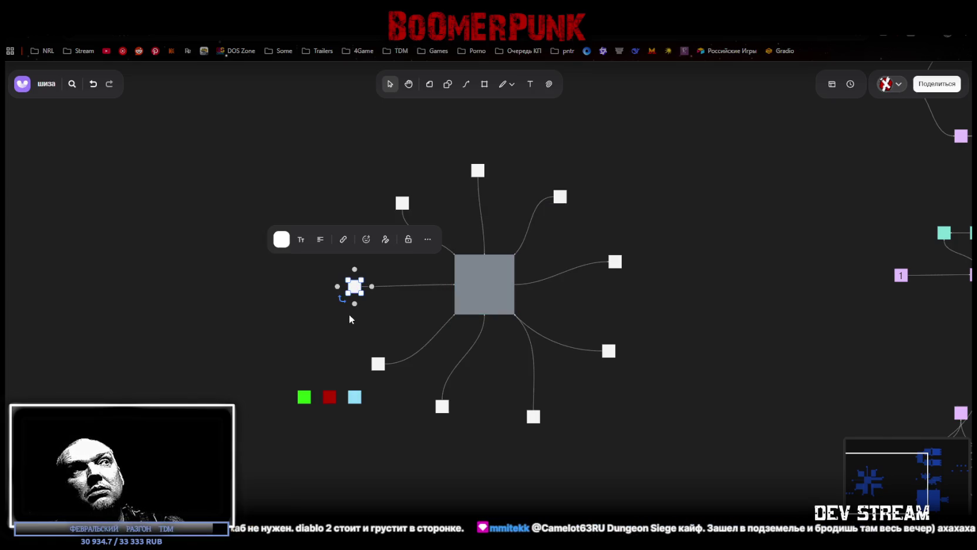
{"action": "key", "text": "Escape"}
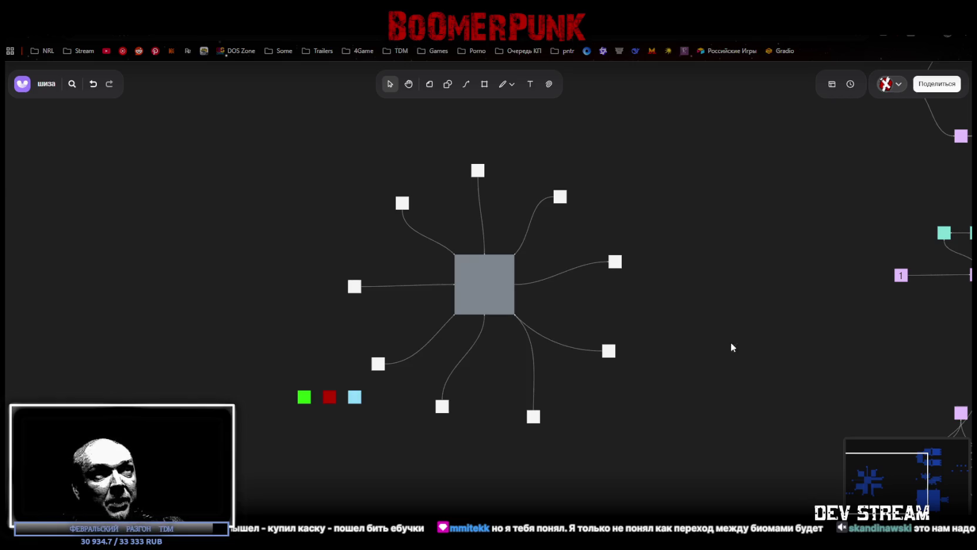
Step: Reposition the right, lower-right, bottom, lower-left, top-left and top-right stickers evenly around the grey hub
{"action": "left_click_drag", "start_coordinate": [615, 261], "coordinate": [620, 285]}
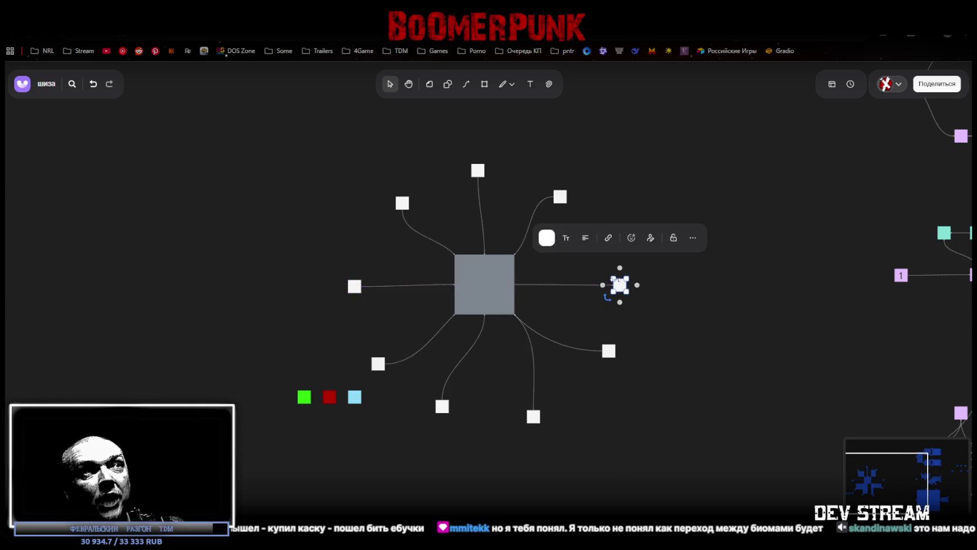
{"action": "left_click", "coordinate": [568, 313]}
{"action": "left_click", "coordinate": [354, 284]}
{"action": "left_click", "coordinate": [563, 312]}
{"action": "left_click_drag", "start_coordinate": [615, 351], "coordinate": [625, 346]}
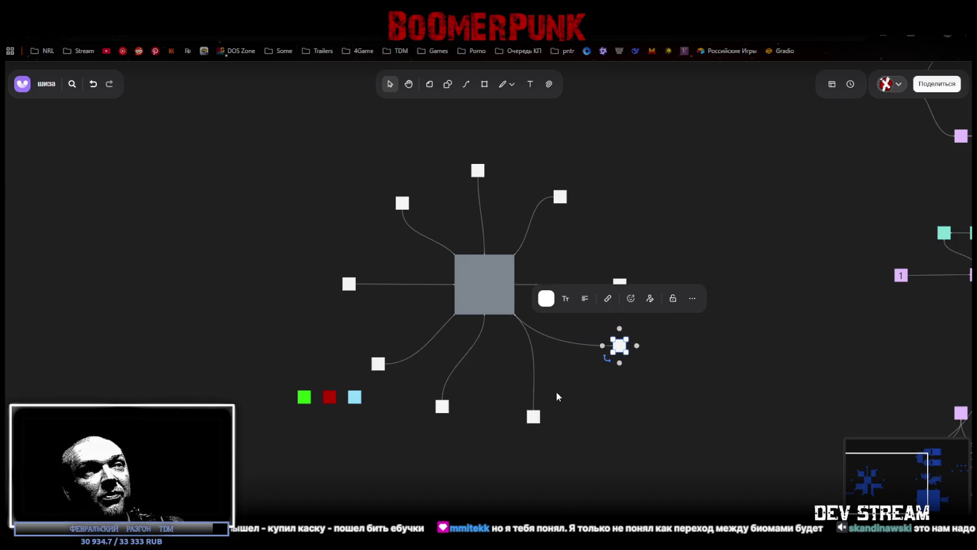
{"action": "left_click_drag", "start_coordinate": [448, 413], "coordinate": [441, 425]}
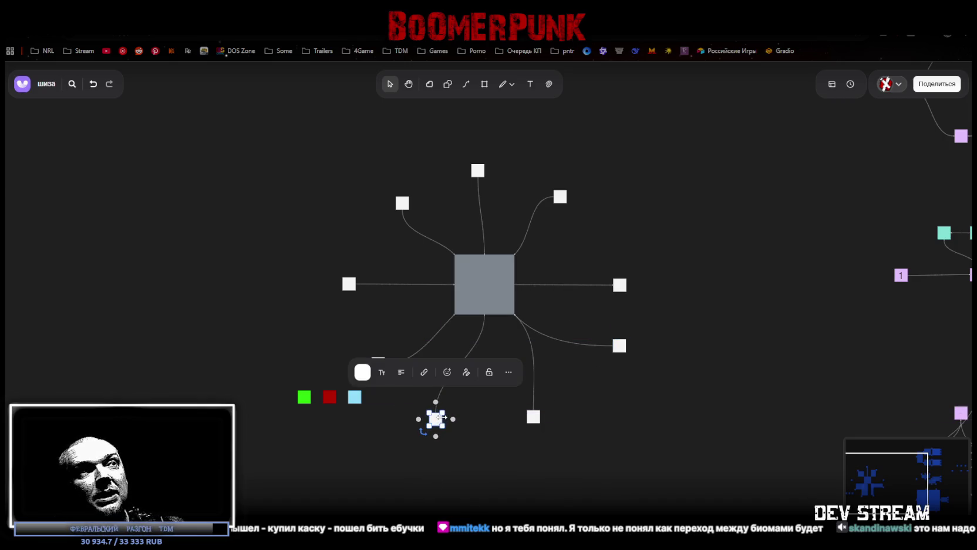
{"action": "left_click", "coordinate": [378, 351]}
{"action": "left_click_drag", "start_coordinate": [379, 363], "coordinate": [365, 358]}
{"action": "left_click_drag", "start_coordinate": [399, 206], "coordinate": [388, 199]}
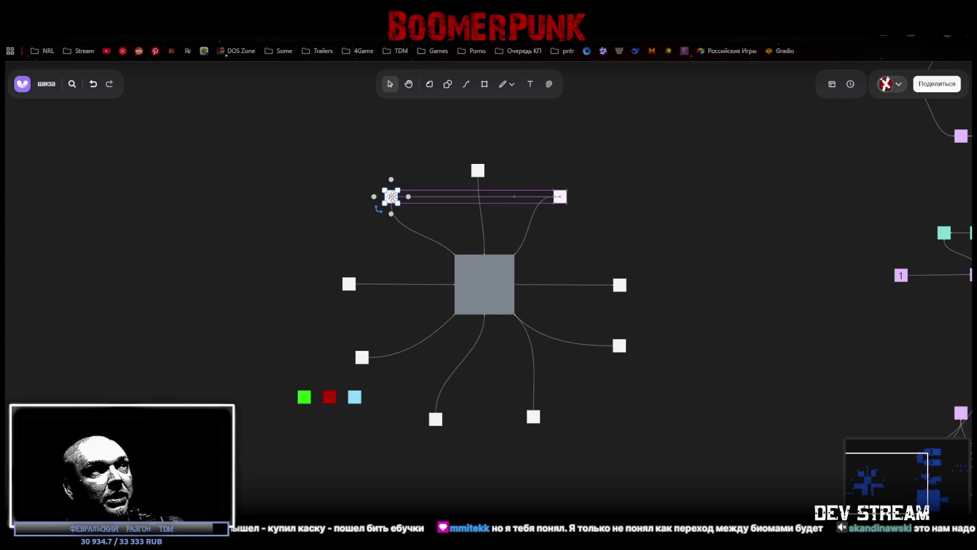
{"action": "left_click", "coordinate": [708, 321]}
{"action": "left_click_drag", "start_coordinate": [562, 198], "coordinate": [581, 192]}
{"action": "left_click", "coordinate": [687, 400]}
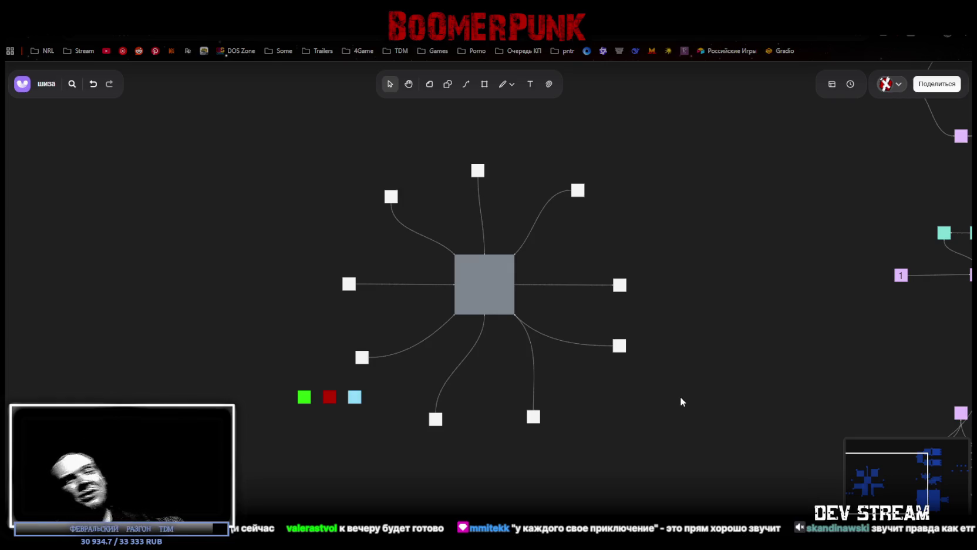
Step: Shift the green, red and light-blue squares slightly up and right, then deselect them
{"action": "mouse_move", "coordinate": [259, 422]}
{"action": "left_mouse_down"}
{"action": "mouse_move", "coordinate": [368, 385]}
{"action": "mouse_move", "coordinate": [361, 383]}
{"action": "left_mouse_up"}
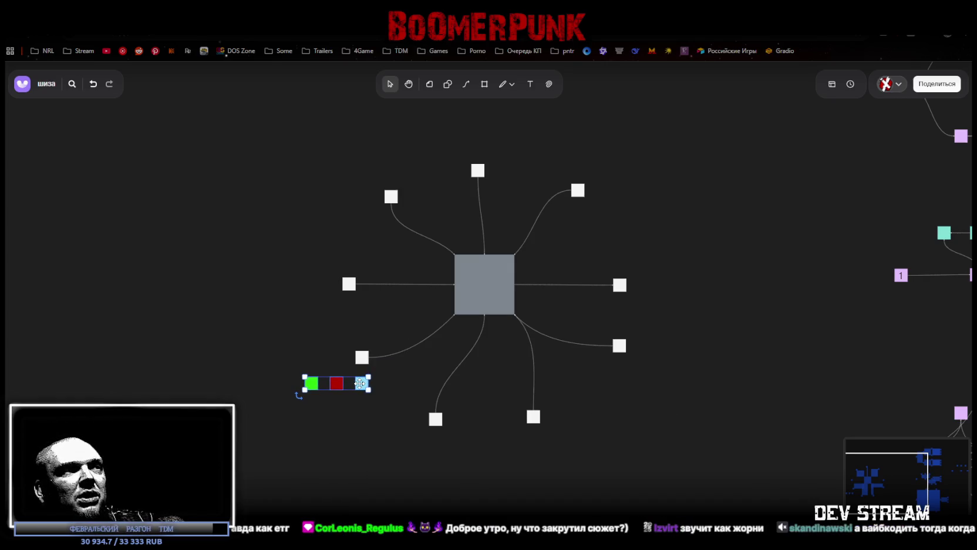
{"action": "left_click", "coordinate": [664, 451]}
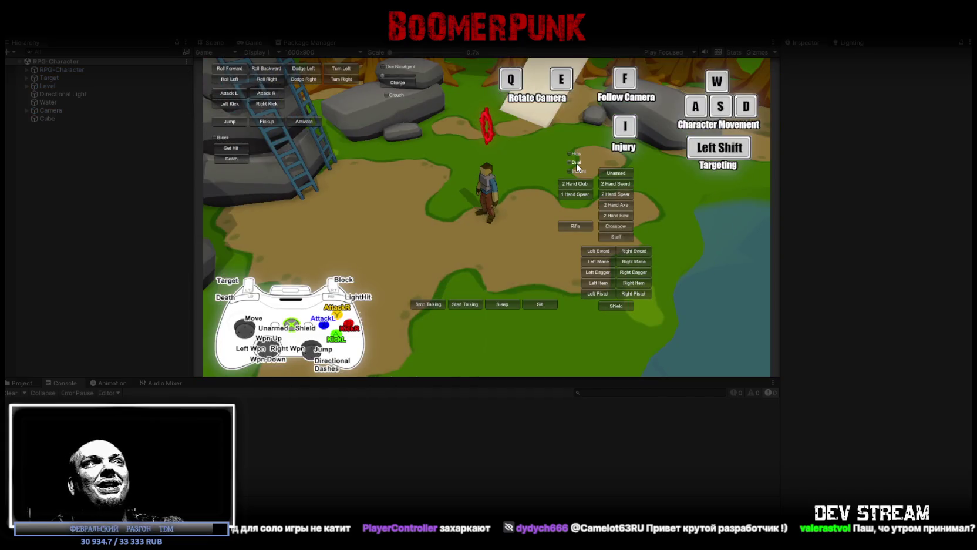
Step: Walk the character with W, A, S, then equip the two-handed sword and swing it
{"action": "key", "text": "w"}
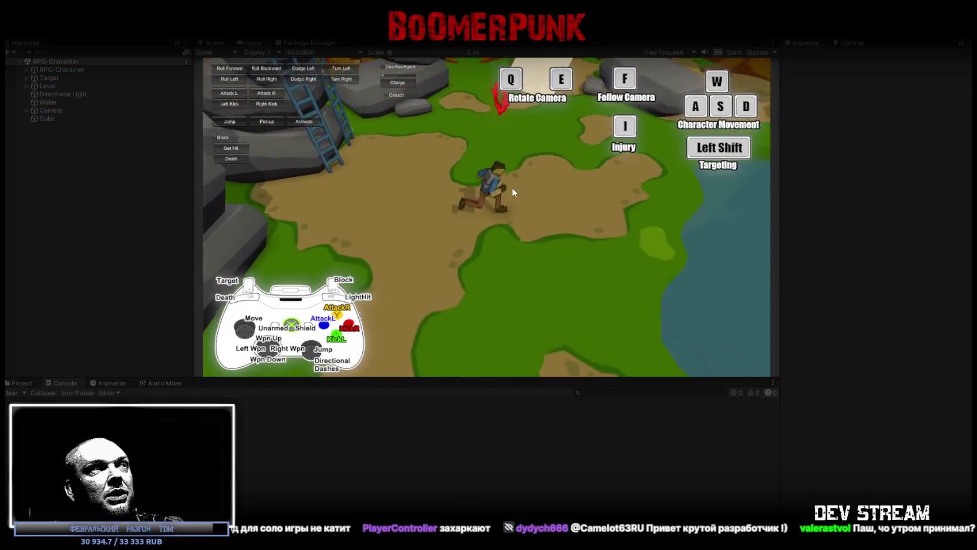
{"action": "key", "text": "a"}
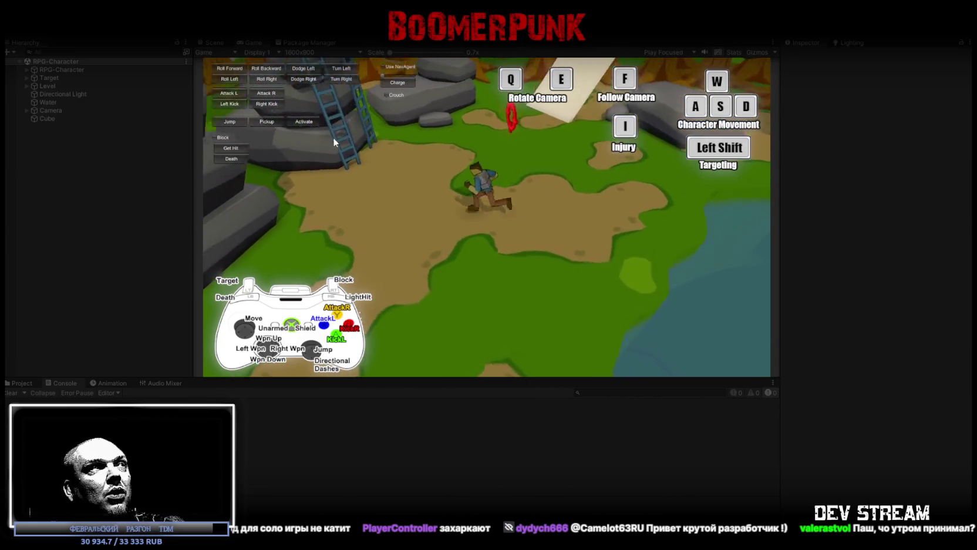
{"action": "key", "text": "s"}
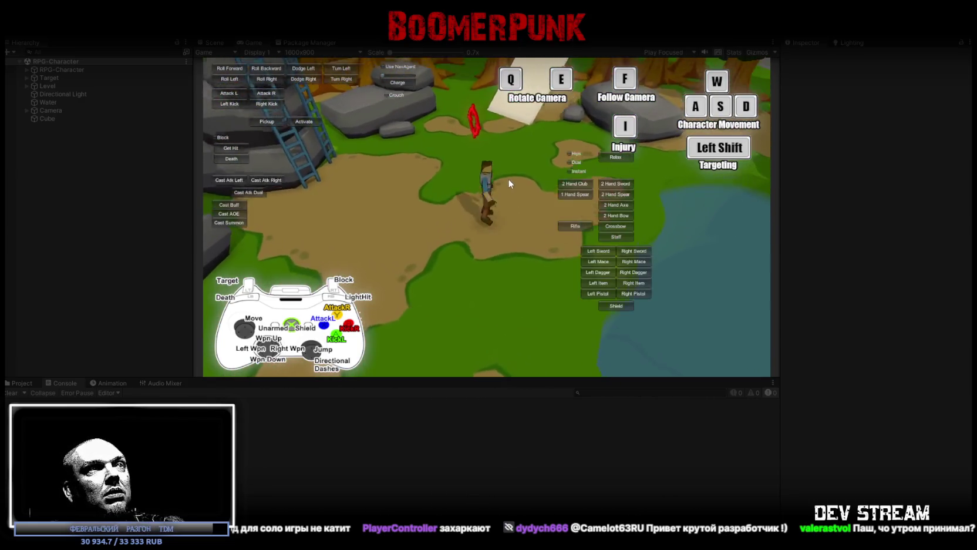
{"action": "left_click", "coordinate": [620, 183]}
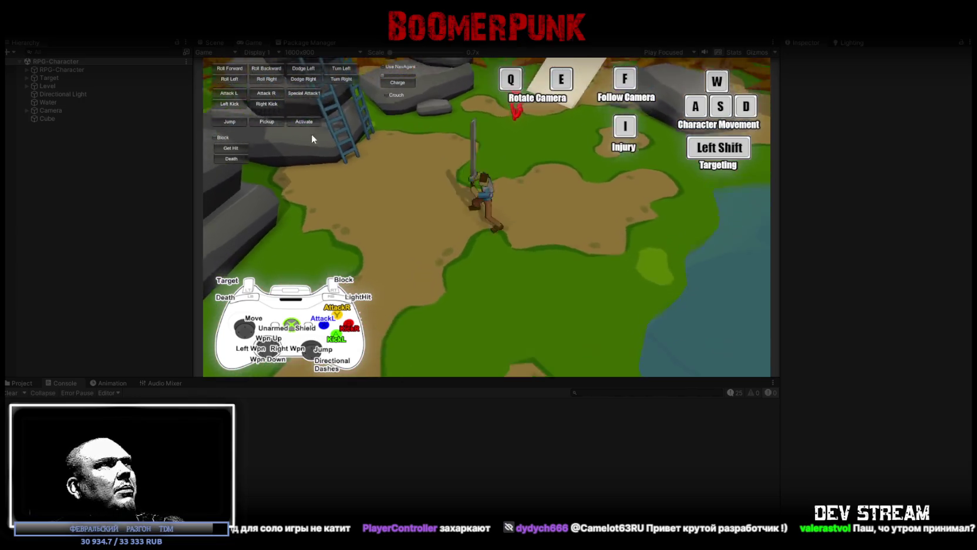
{"action": "left_click", "coordinate": [232, 93]}
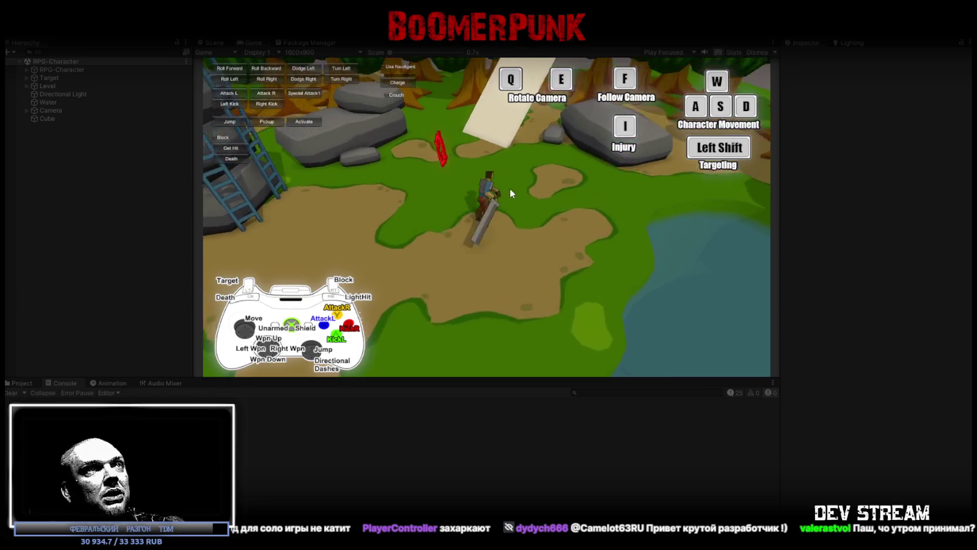
Step: Jump the character off the ramp, walk to the ladder, then across the field
{"action": "key", "text": "w"}
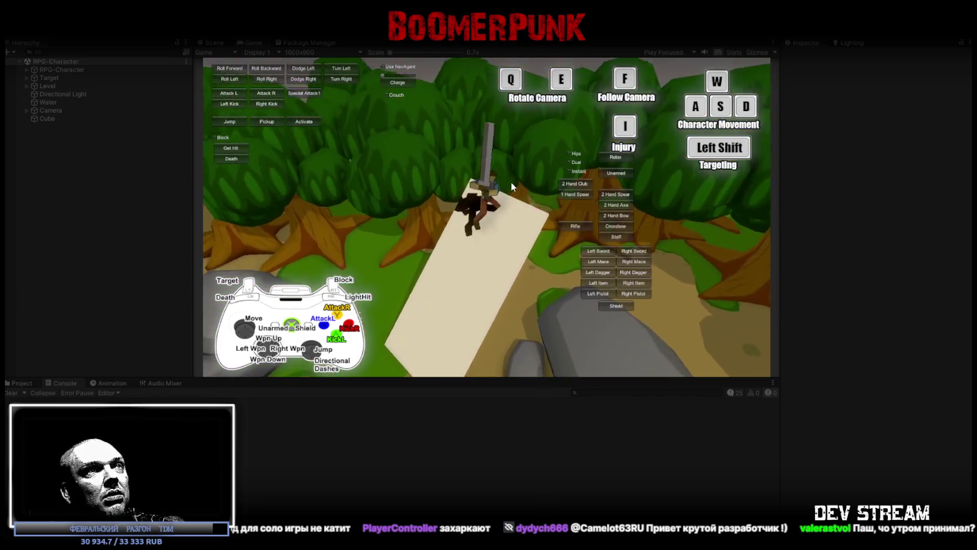
{"action": "key", "text": "space"}
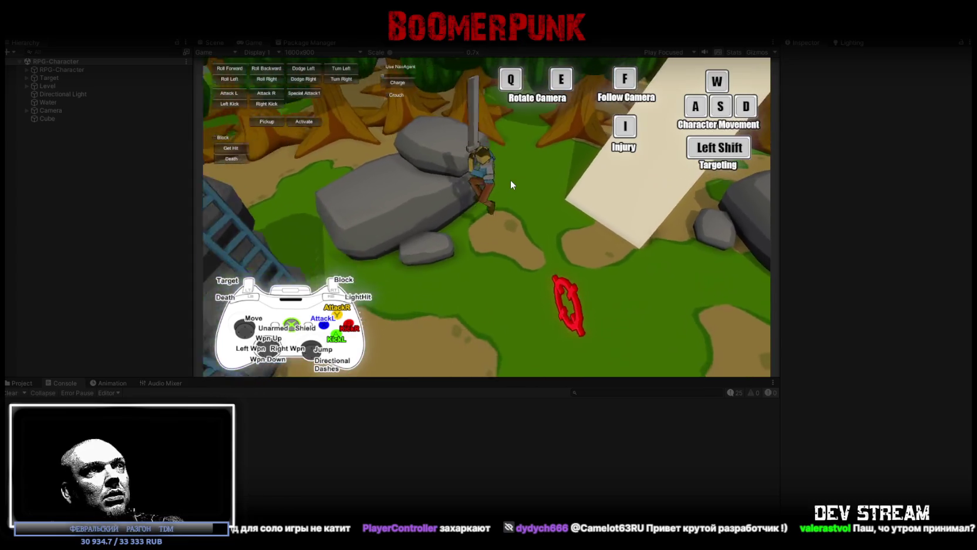
{"action": "key", "text": "w"}
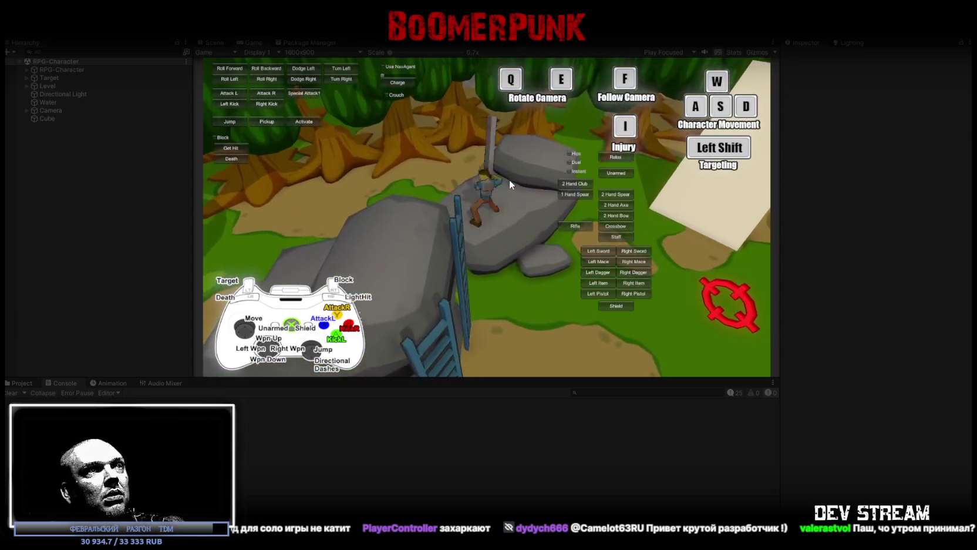
{"action": "key", "text": "w"}
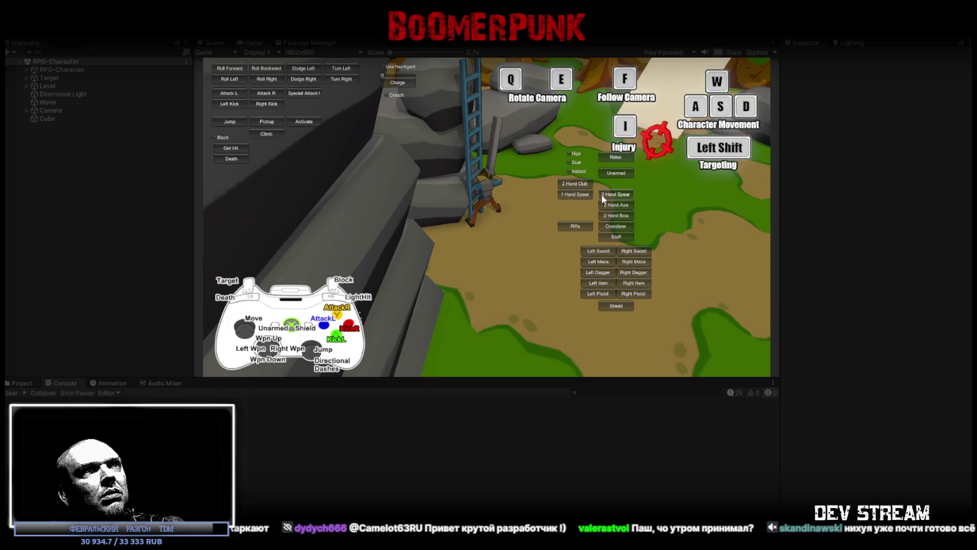
{"action": "key", "text": "d"}
{"action": "key", "text": "a"}
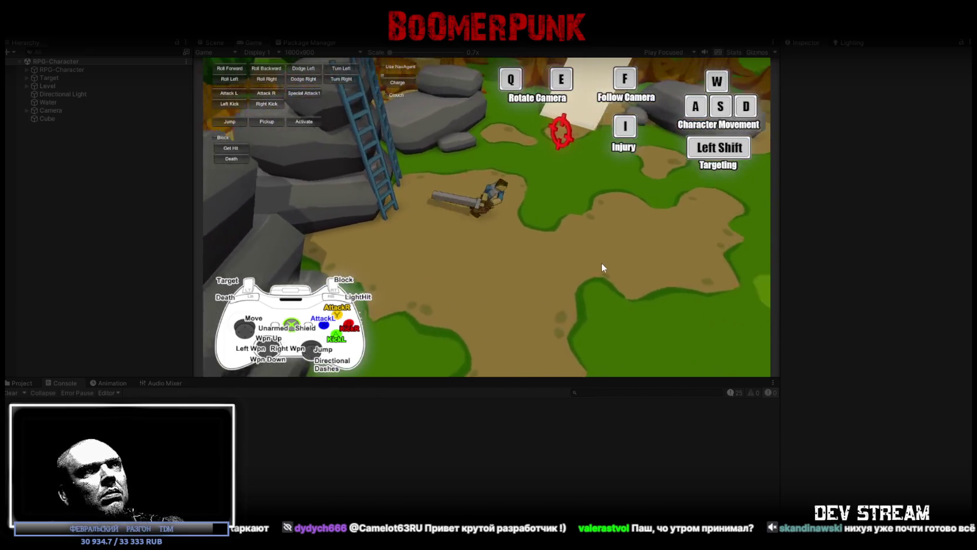
{"action": "key", "text": "a"}
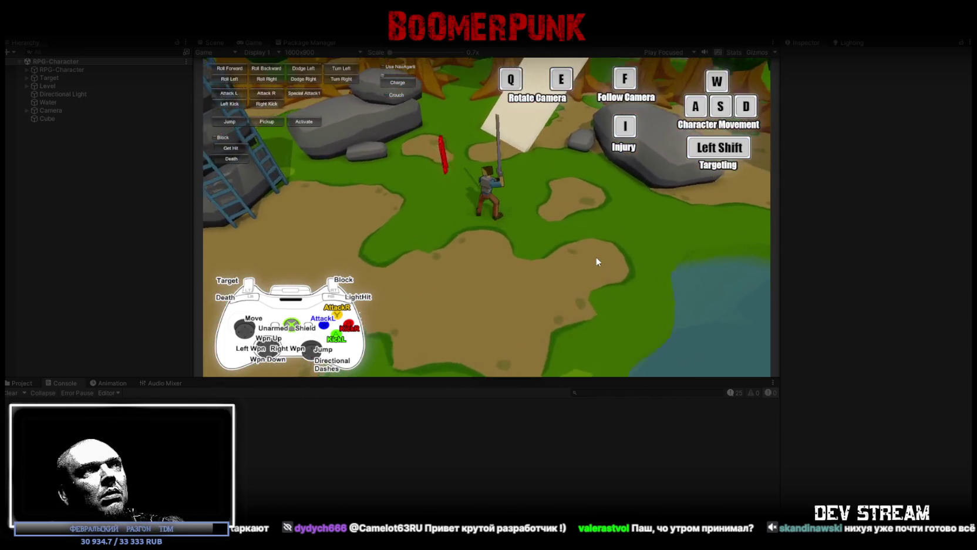
{"action": "key", "text": "a"}
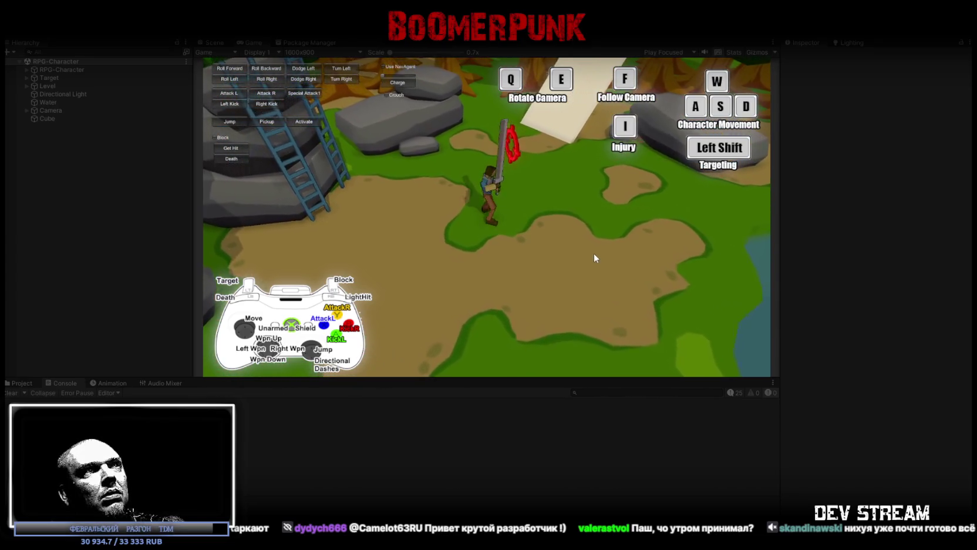
{"action": "key", "text": "a"}
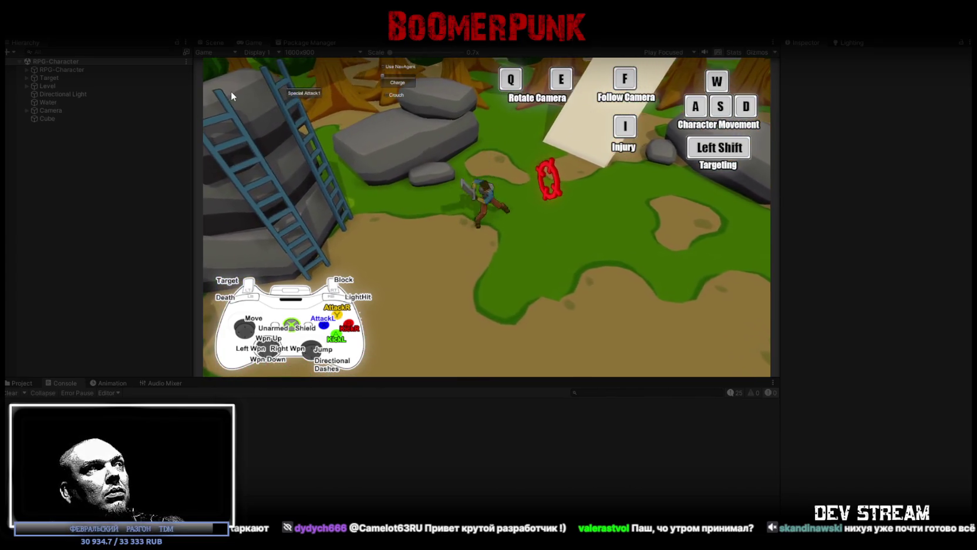
Step: Trigger a left attack, a kick and the death animation, then exit Play mode with Ctrl+P
{"action": "left_click", "coordinate": [231, 92]}
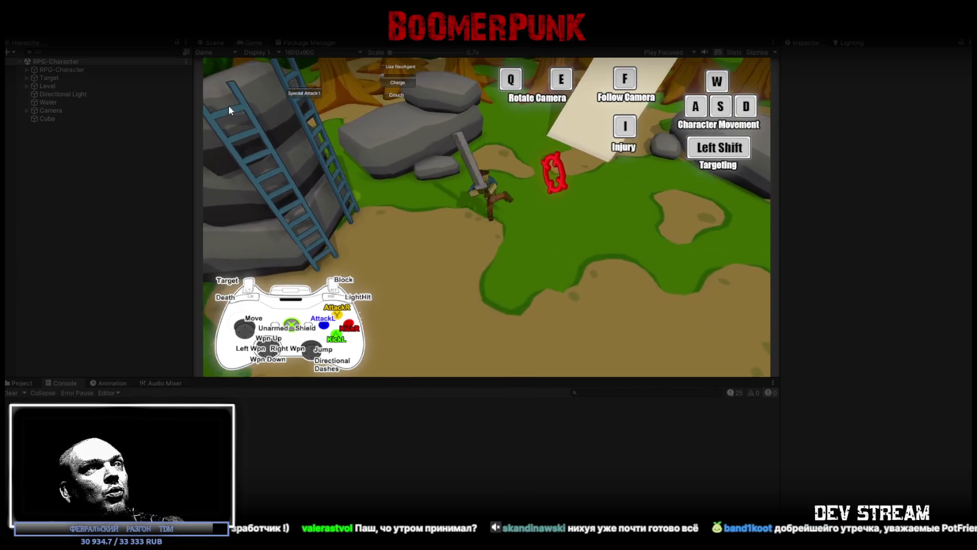
{"action": "left_click", "coordinate": [265, 104]}
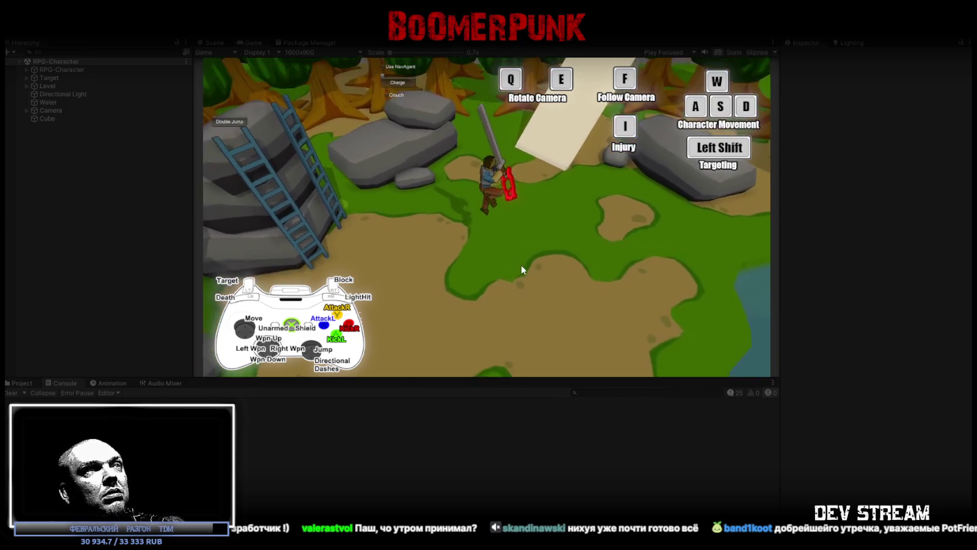
{"action": "left_click", "coordinate": [237, 157]}
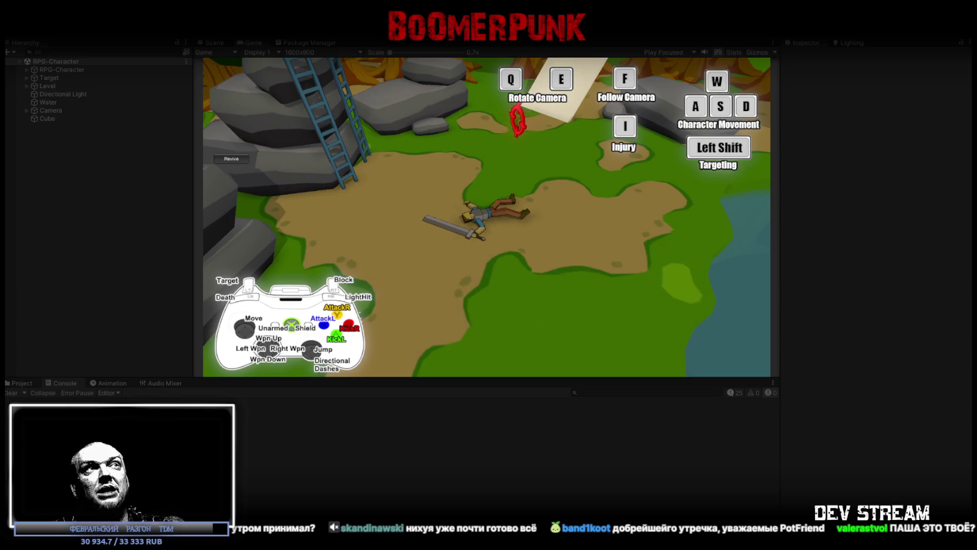
{"action": "key", "text": "ctrl+p"}
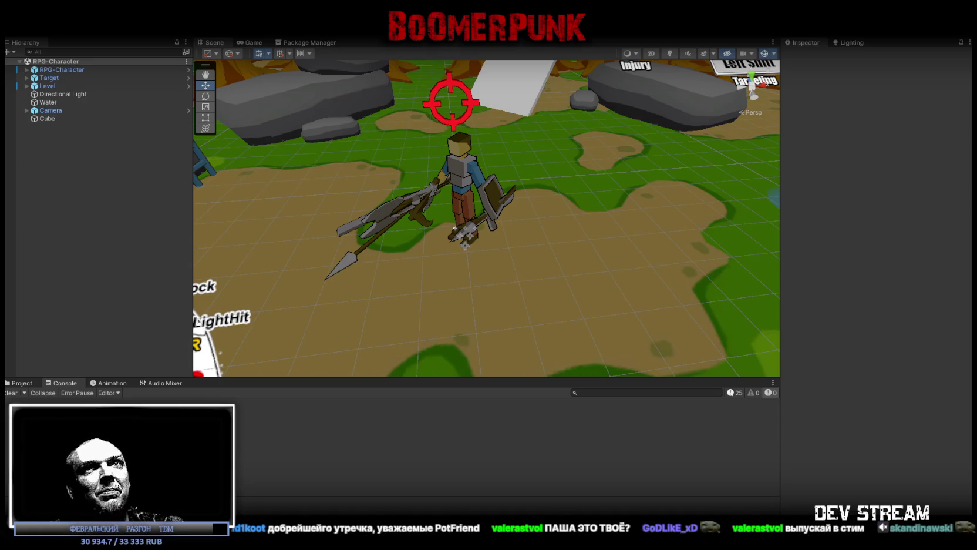
Step: Switch between Unity and the browser, ending on the 'шиза' whiteboard
{"action": "key", "text": "alt+Tab"}
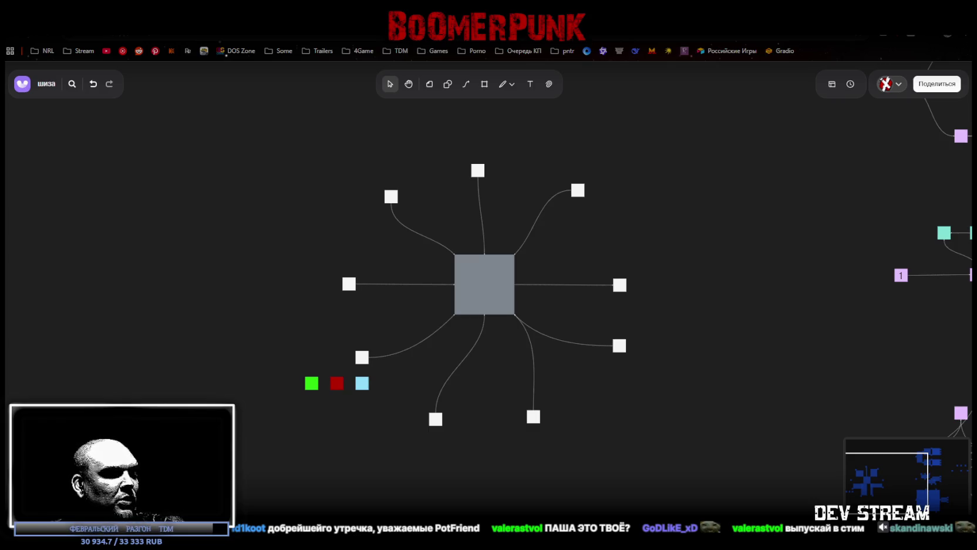
{"action": "key", "text": "alt+Tab"}
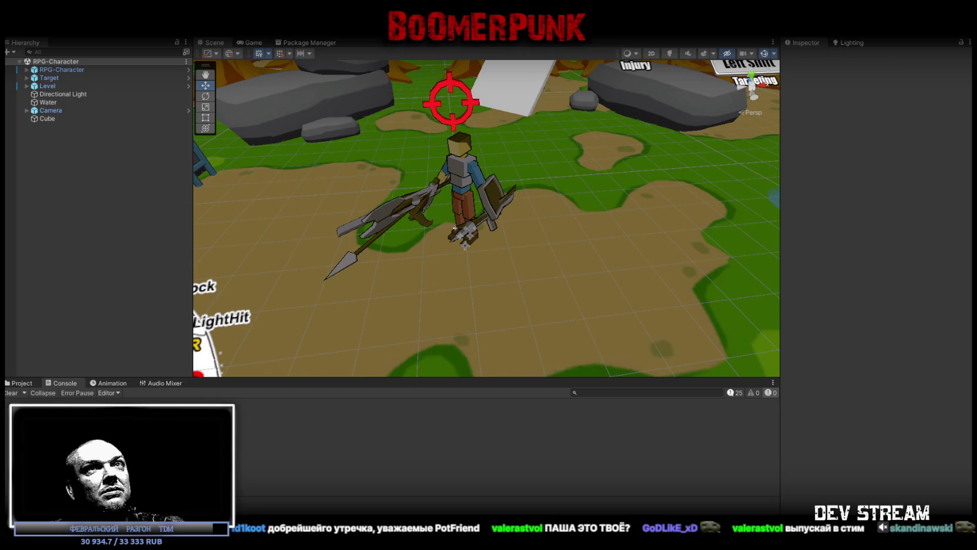
{"action": "key", "text": "alt+Tab"}
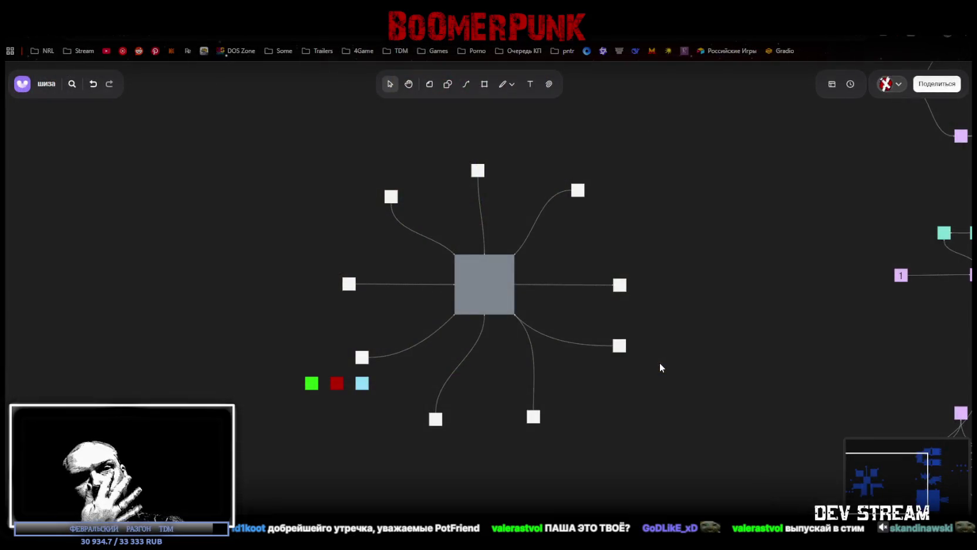
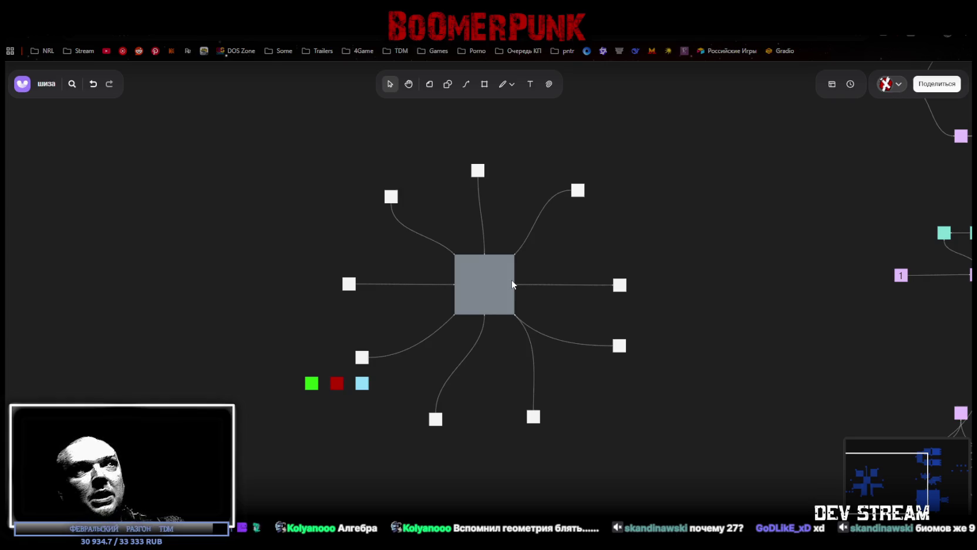
Step: Select the diagram's white nodes and their connecting links one by one on the whiteboard
{"action": "left_click", "coordinate": [391, 196]}
{"action": "left_click", "coordinate": [481, 211]}
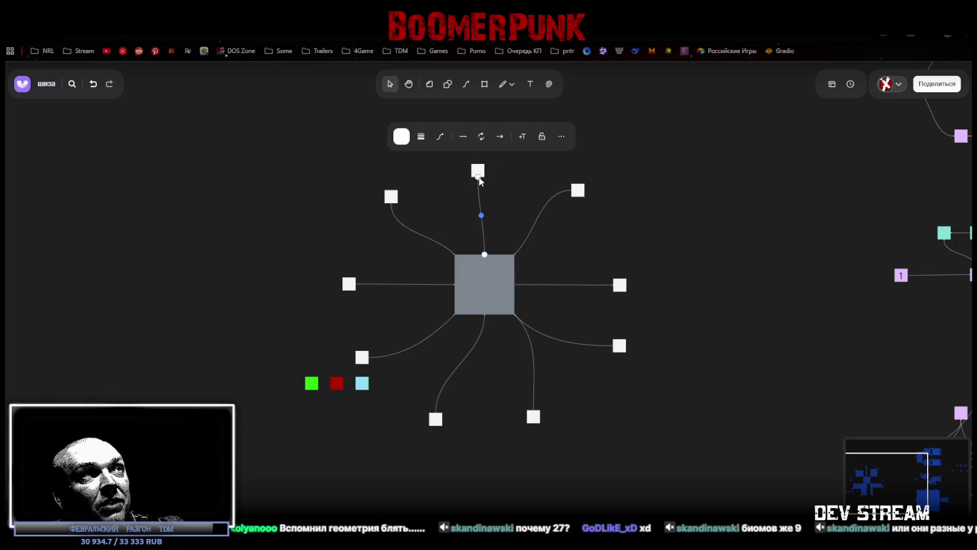
{"action": "left_click", "coordinate": [568, 192]}
{"action": "left_click", "coordinate": [620, 285]}
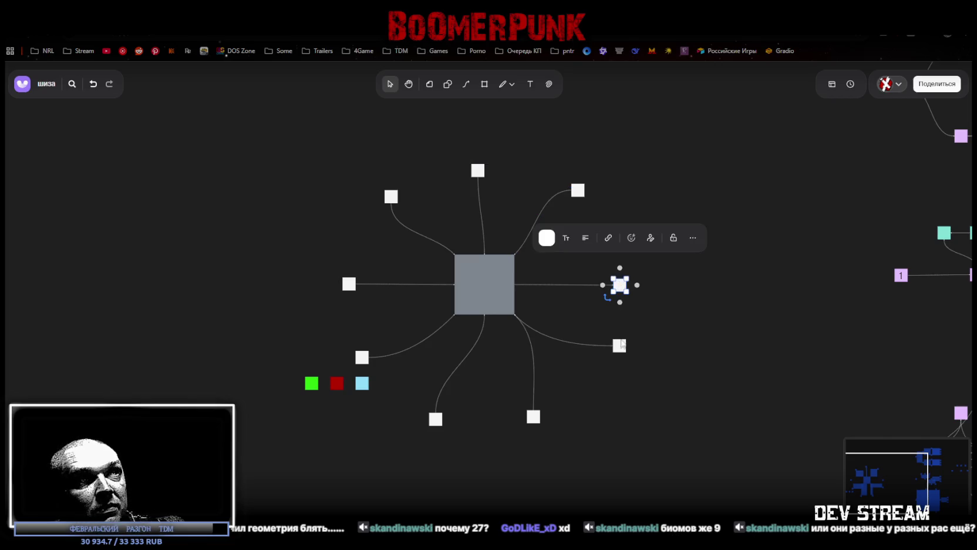
{"action": "left_click", "coordinate": [620, 346]}
{"action": "left_click", "coordinate": [534, 416]}
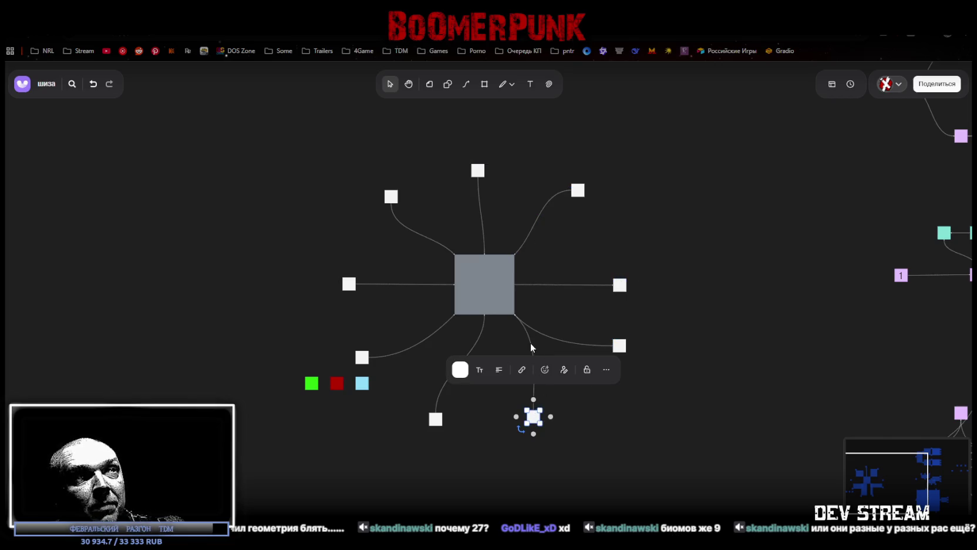
{"action": "left_click", "coordinate": [531, 342]}
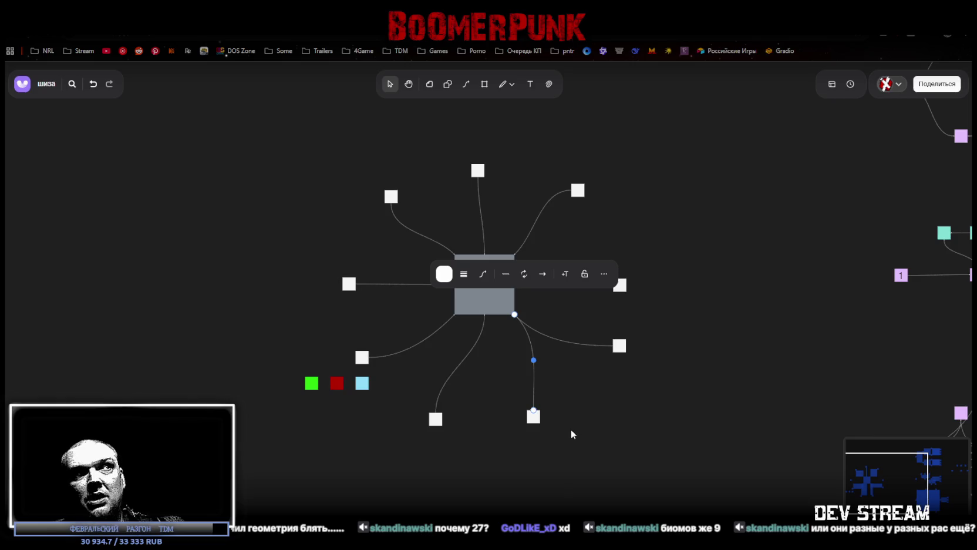
{"action": "left_click", "coordinate": [452, 370]}
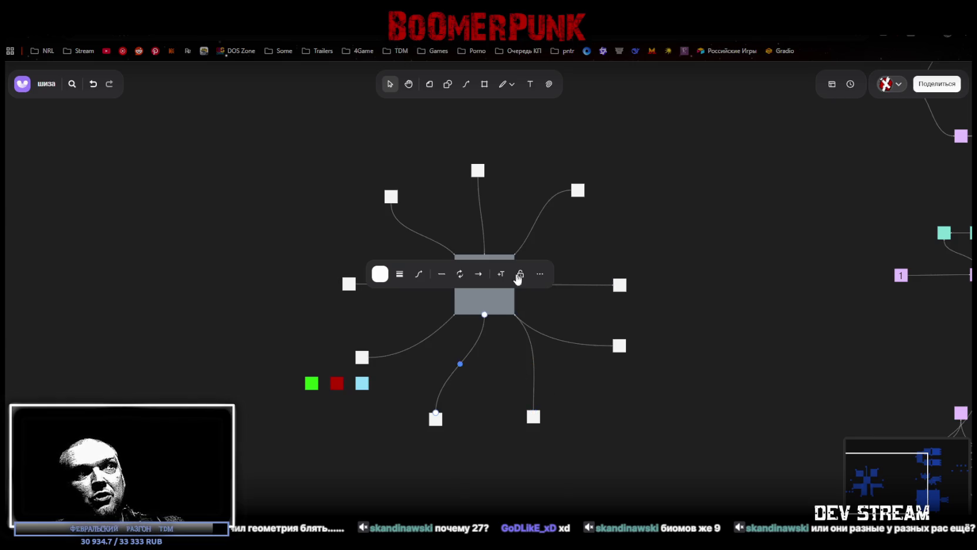
{"action": "left_click", "coordinate": [536, 223]}
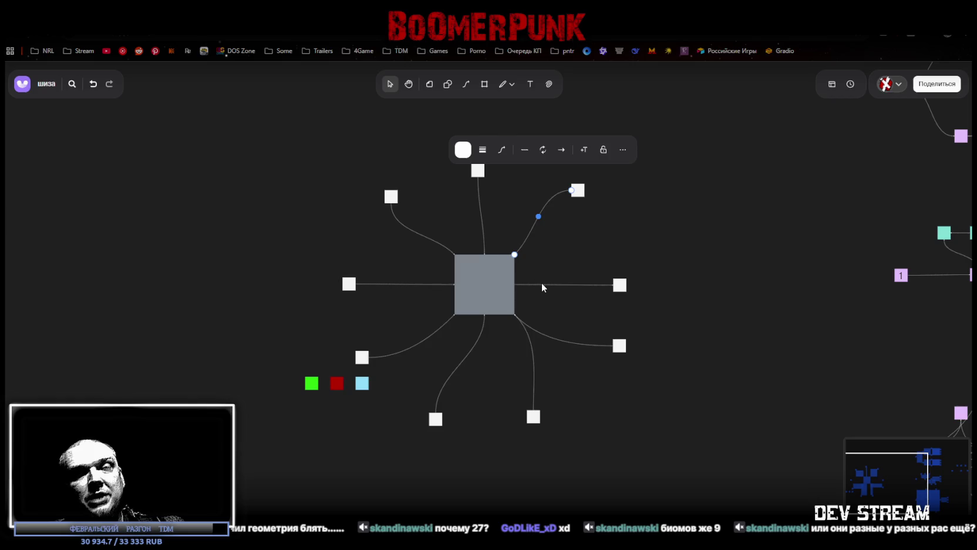
{"action": "left_click", "coordinate": [479, 338]}
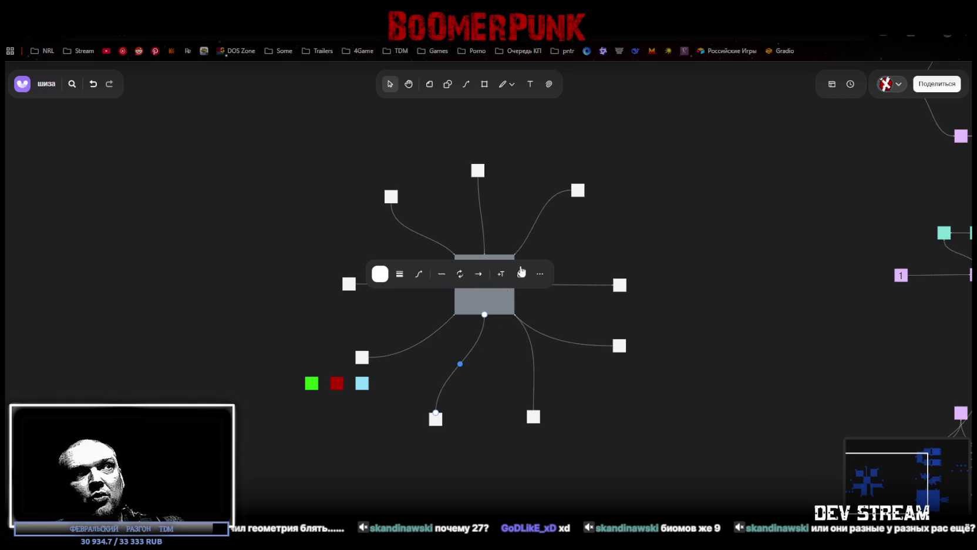
{"action": "left_click", "coordinate": [549, 213]}
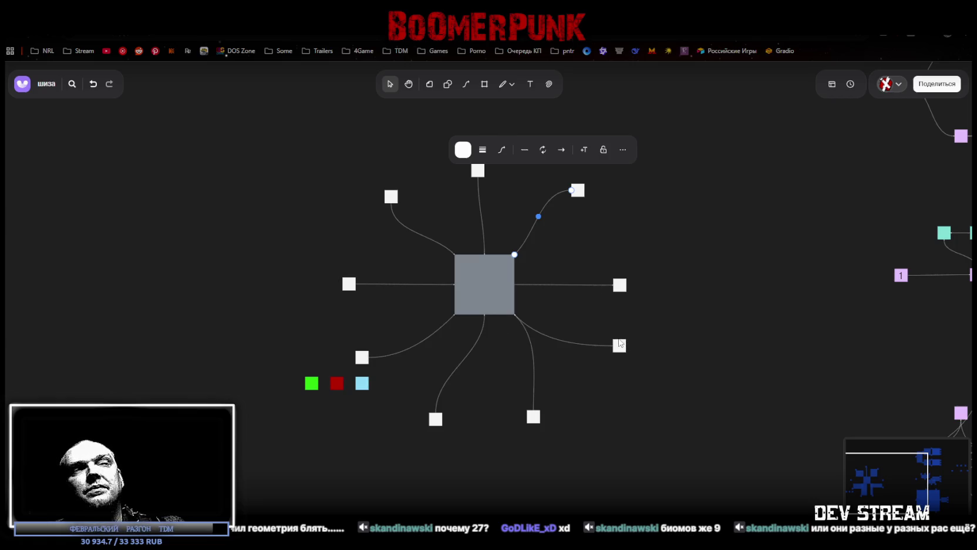
{"action": "left_click", "coordinate": [441, 389]}
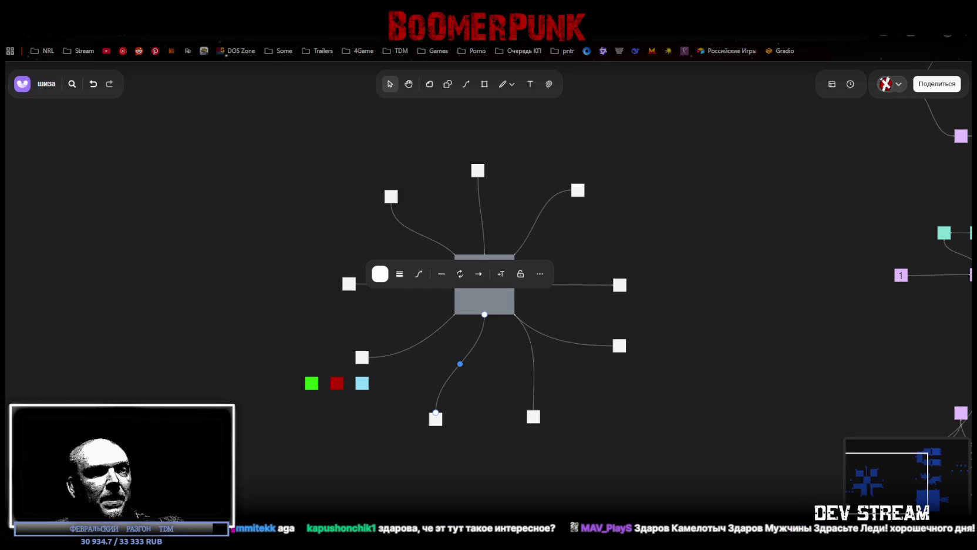
Step: Switch to the Asset Store's My Assets list and go to page 2 of the Characters purchases
{"action": "key", "text": "alt+Tab"}
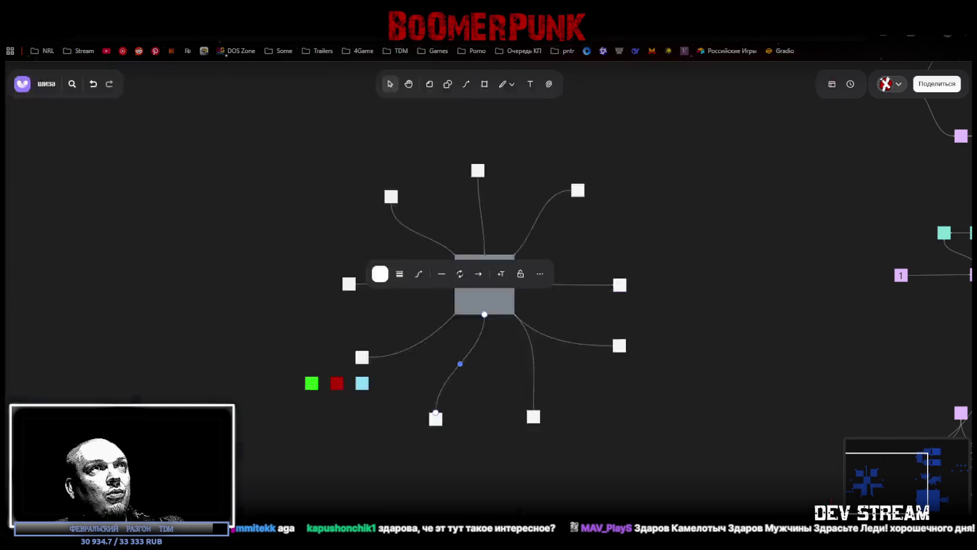
{"action": "scroll", "coordinate": [428, 288], "scroll_direction": "down", "scroll_amount": 4}
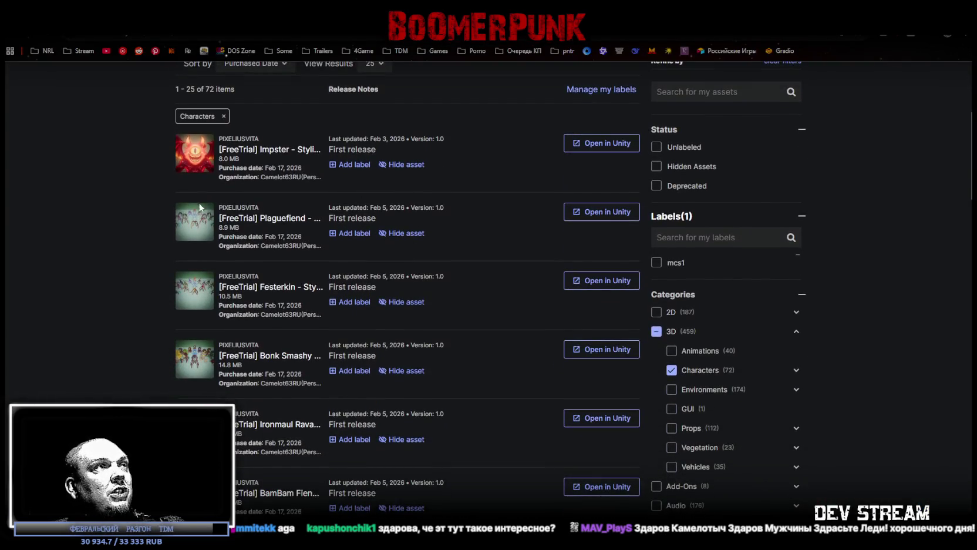
{"action": "scroll", "coordinate": [194, 219], "scroll_direction": "down", "scroll_amount": 2}
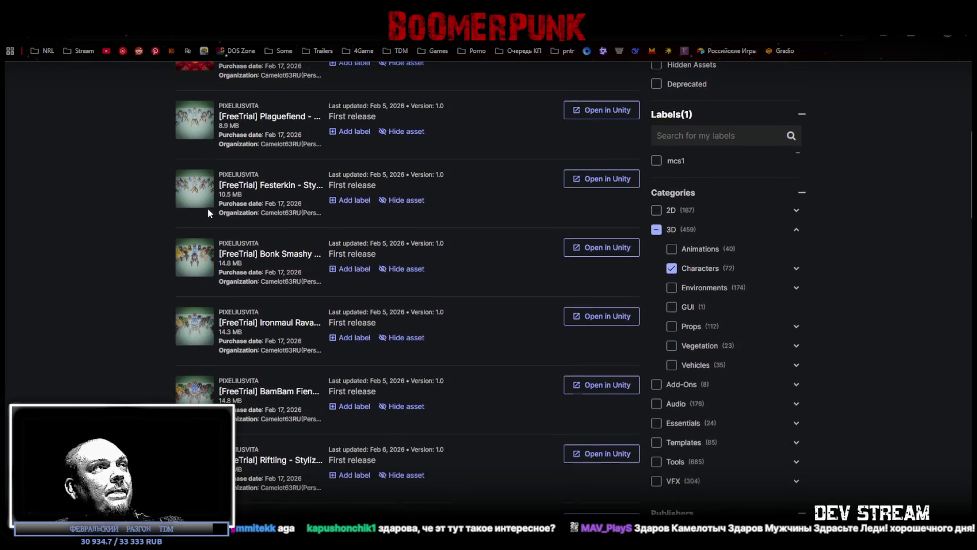
{"action": "scroll", "coordinate": [153, 249], "scroll_direction": "down", "scroll_amount": 2}
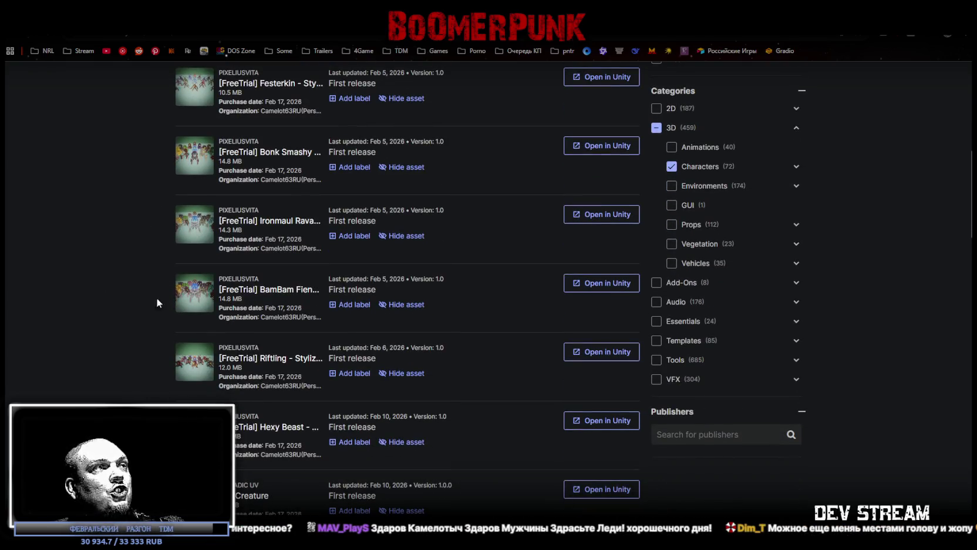
{"action": "scroll", "coordinate": [141, 356], "scroll_direction": "down", "scroll_amount": 2}
{"action": "scroll", "coordinate": [134, 333], "scroll_direction": "down", "scroll_amount": 1}
{"action": "scroll", "coordinate": [136, 323], "scroll_direction": "down", "scroll_amount": 1}
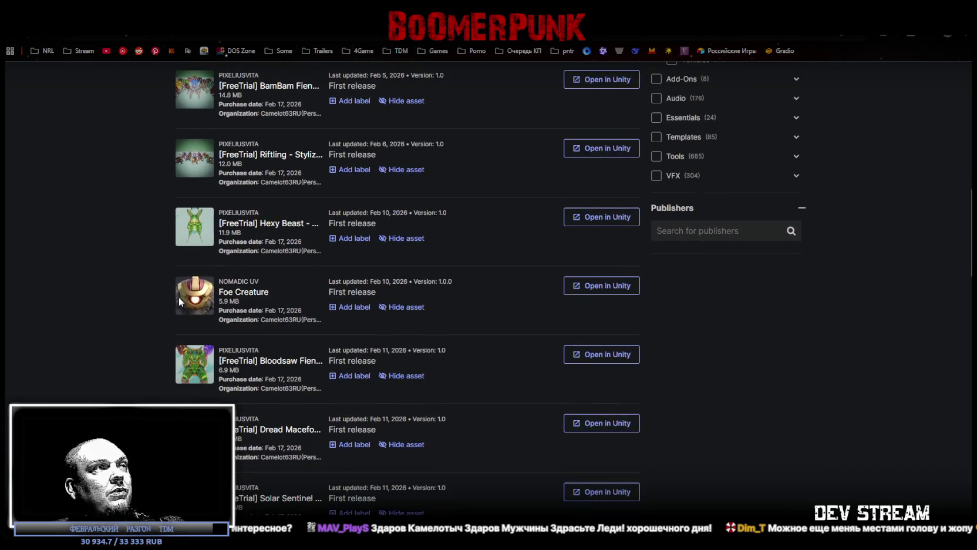
{"action": "scroll", "coordinate": [144, 300], "scroll_direction": "down", "scroll_amount": 2}
{"action": "scroll", "coordinate": [109, 320], "scroll_direction": "down", "scroll_amount": 1}
{"action": "scroll", "coordinate": [141, 288], "scroll_direction": "down", "scroll_amount": 2}
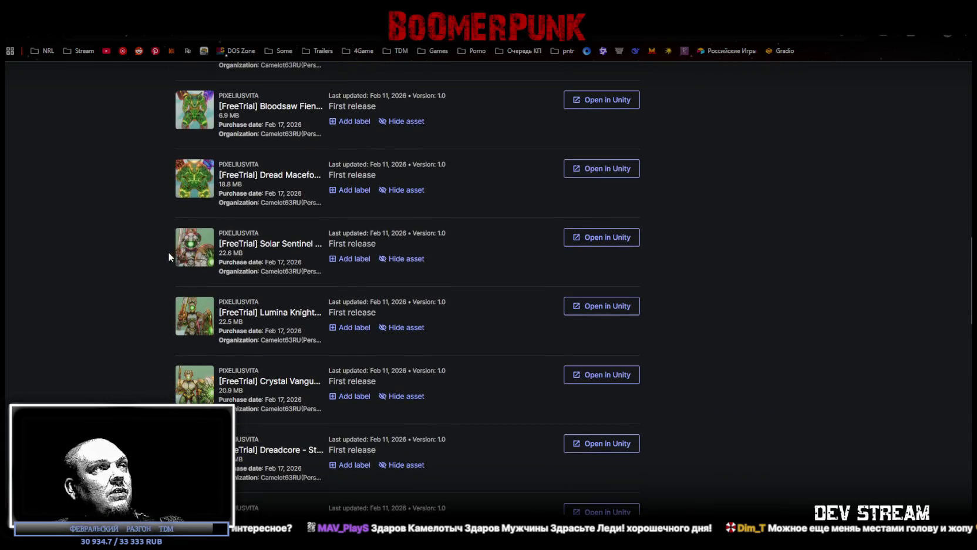
{"action": "scroll", "coordinate": [119, 295], "scroll_direction": "down", "scroll_amount": 3}
{"action": "scroll", "coordinate": [123, 293], "scroll_direction": "down", "scroll_amount": 1}
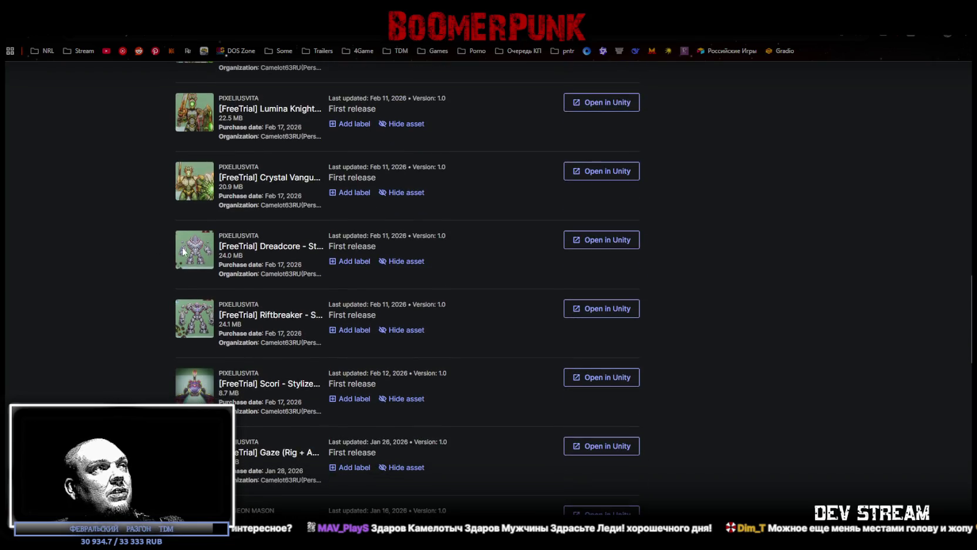
{"action": "scroll", "coordinate": [171, 251], "scroll_direction": "down", "scroll_amount": 3}
{"action": "scroll", "coordinate": [141, 309], "scroll_direction": "down", "scroll_amount": 2}
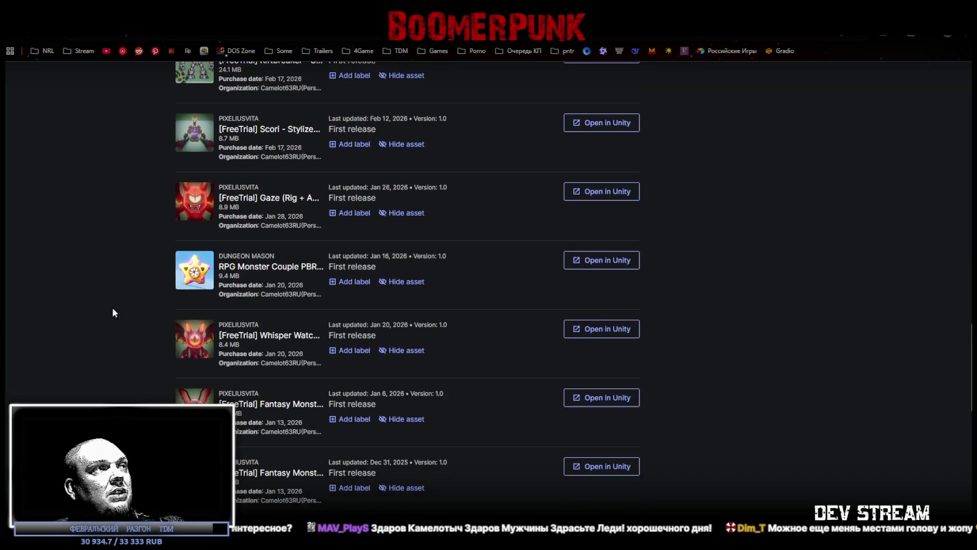
{"action": "scroll", "coordinate": [175, 282], "scroll_direction": "down", "scroll_amount": 1}
{"action": "scroll", "coordinate": [135, 318], "scroll_direction": "down", "scroll_amount": 2}
{"action": "scroll", "coordinate": [135, 318], "scroll_direction": "down", "scroll_amount": 1}
{"action": "scroll", "coordinate": [147, 308], "scroll_direction": "down", "scroll_amount": 1}
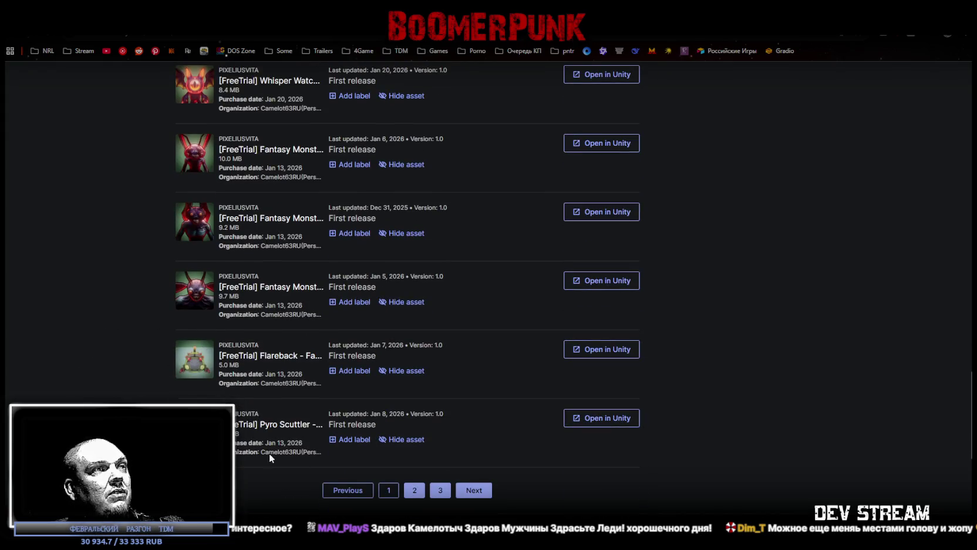
{"action": "left_click", "coordinate": [415, 490]}
Step: Advance to the third page, listing items 51–72 of 72
{"action": "scroll", "coordinate": [141, 304], "scroll_direction": "down", "scroll_amount": 3}
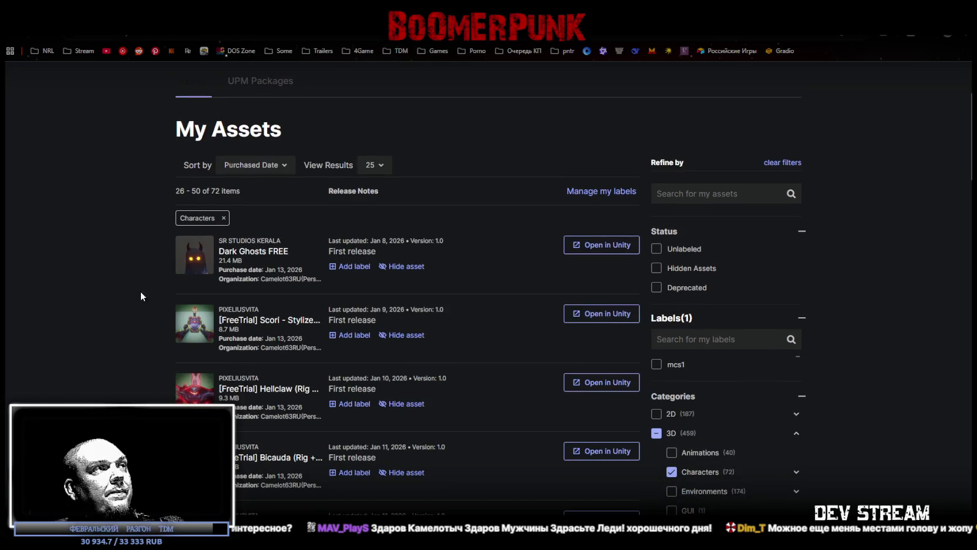
{"action": "scroll", "coordinate": [137, 311], "scroll_direction": "down", "scroll_amount": 2}
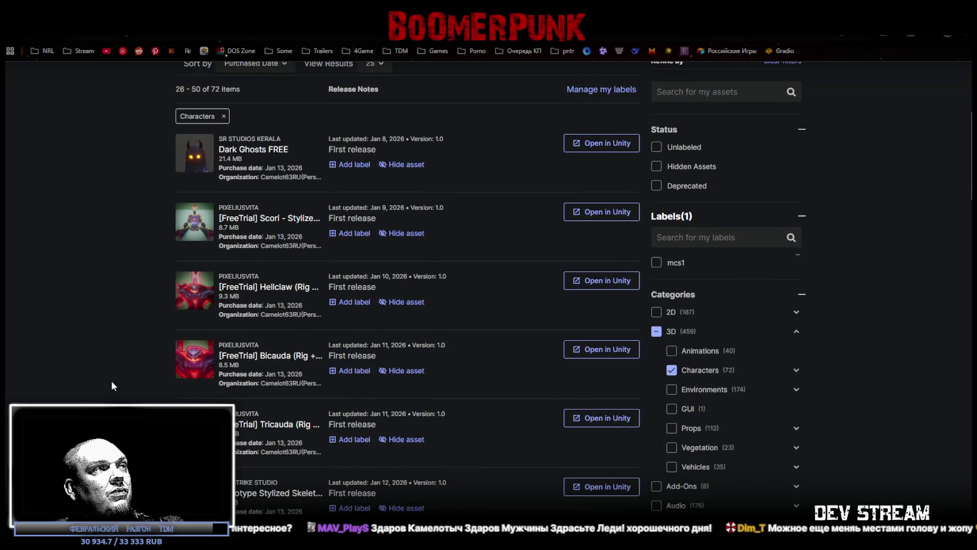
{"action": "scroll", "coordinate": [119, 458], "scroll_direction": "down", "scroll_amount": 3}
{"action": "scroll", "coordinate": [120, 411], "scroll_direction": "down", "scroll_amount": 1}
{"action": "scroll", "coordinate": [116, 367], "scroll_direction": "down", "scroll_amount": 2}
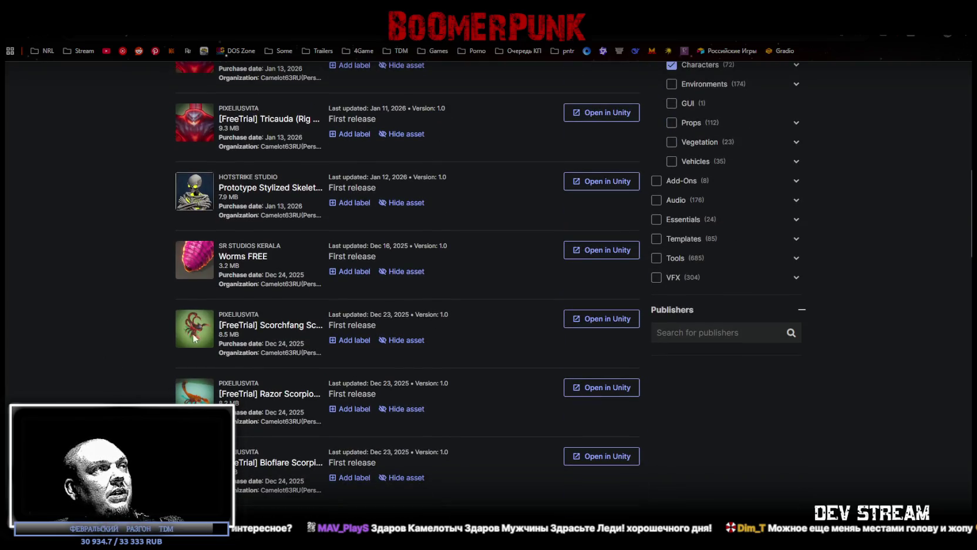
{"action": "scroll", "coordinate": [183, 326], "scroll_direction": "down", "scroll_amount": 3}
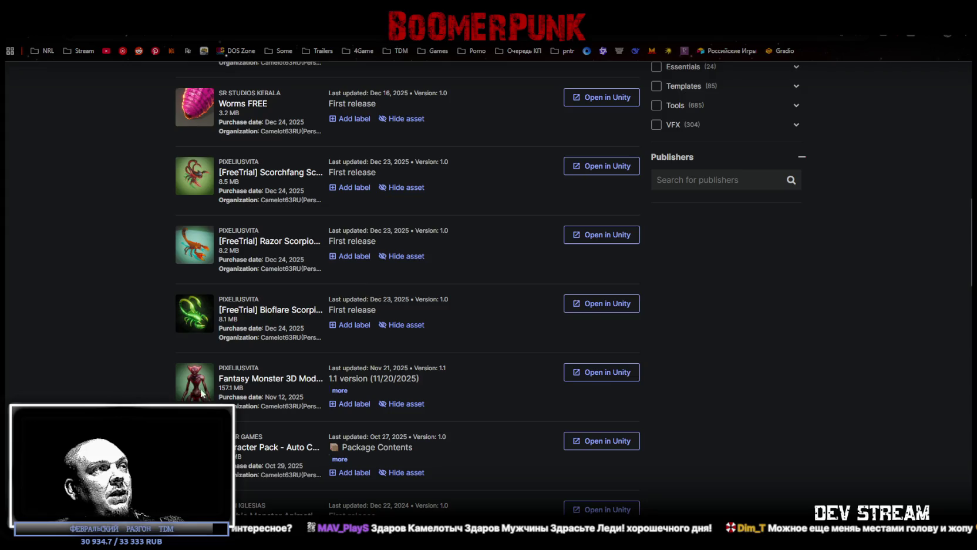
{"action": "scroll", "coordinate": [118, 393], "scroll_direction": "down", "scroll_amount": 4}
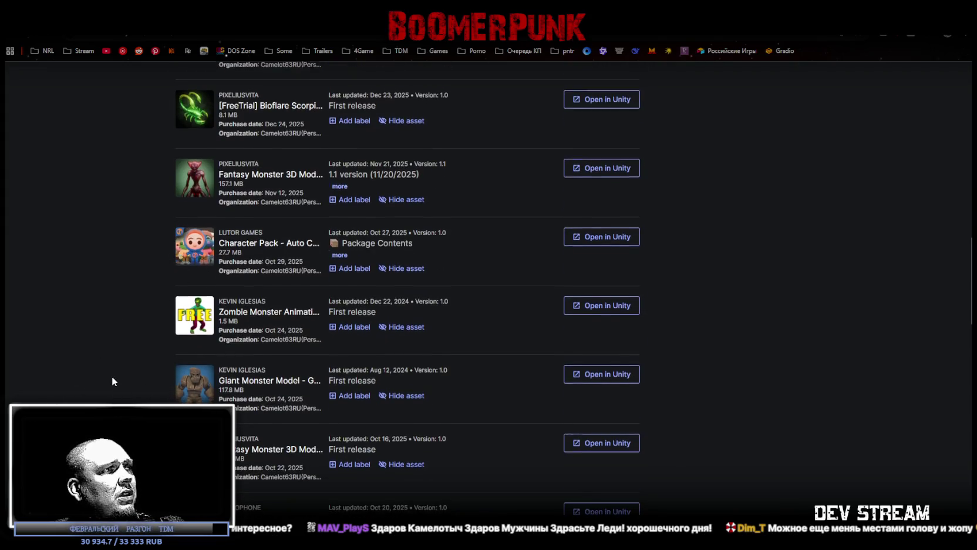
{"action": "scroll", "coordinate": [117, 379], "scroll_direction": "down", "scroll_amount": 2}
{"action": "scroll", "coordinate": [103, 380], "scroll_direction": "down", "scroll_amount": 2}
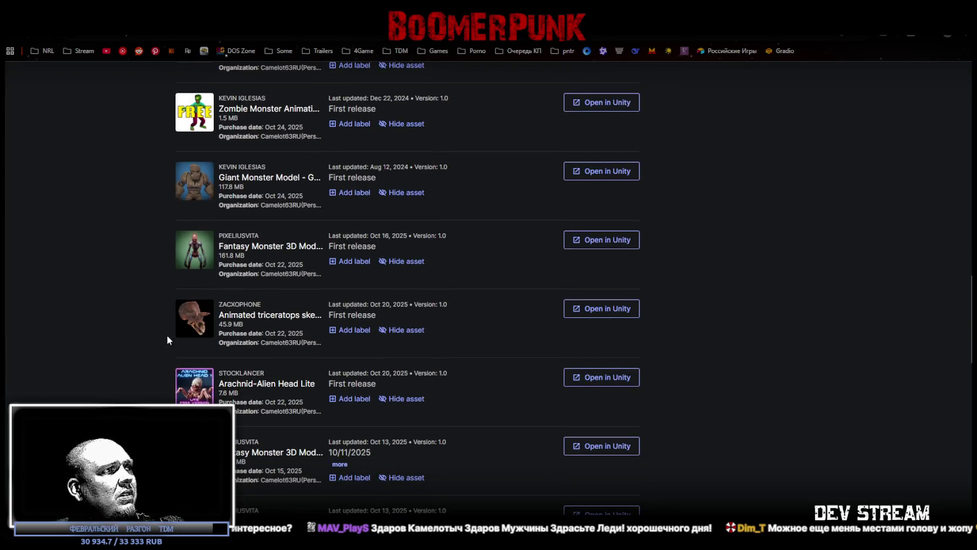
{"action": "scroll", "coordinate": [164, 385], "scroll_direction": "down", "scroll_amount": 3}
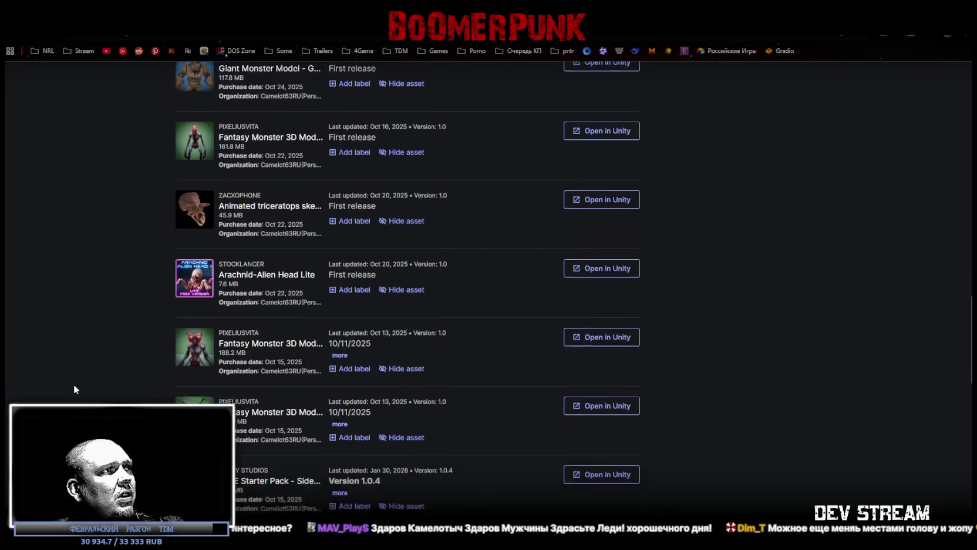
{"action": "scroll", "coordinate": [141, 358], "scroll_direction": "down", "scroll_amount": 3}
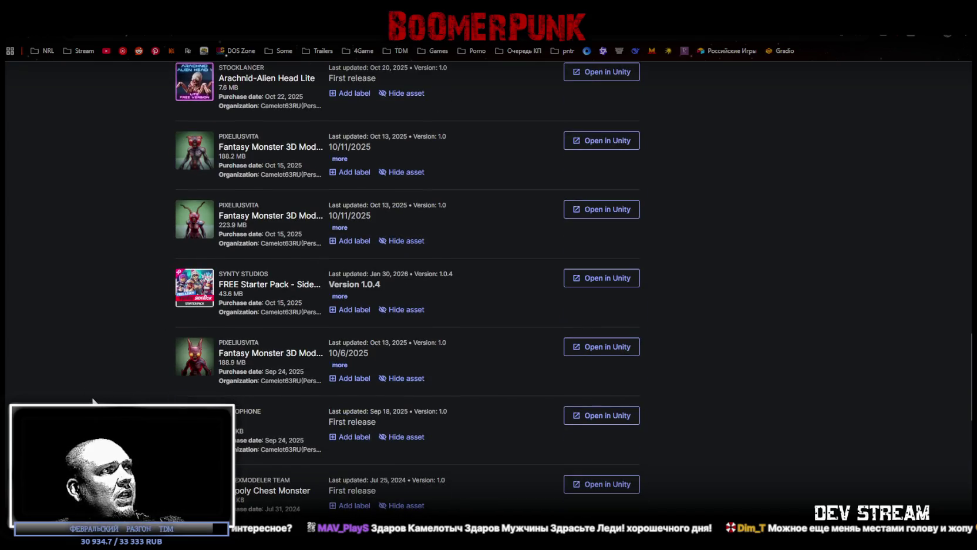
{"action": "scroll", "coordinate": [170, 361], "scroll_direction": "down", "scroll_amount": 2}
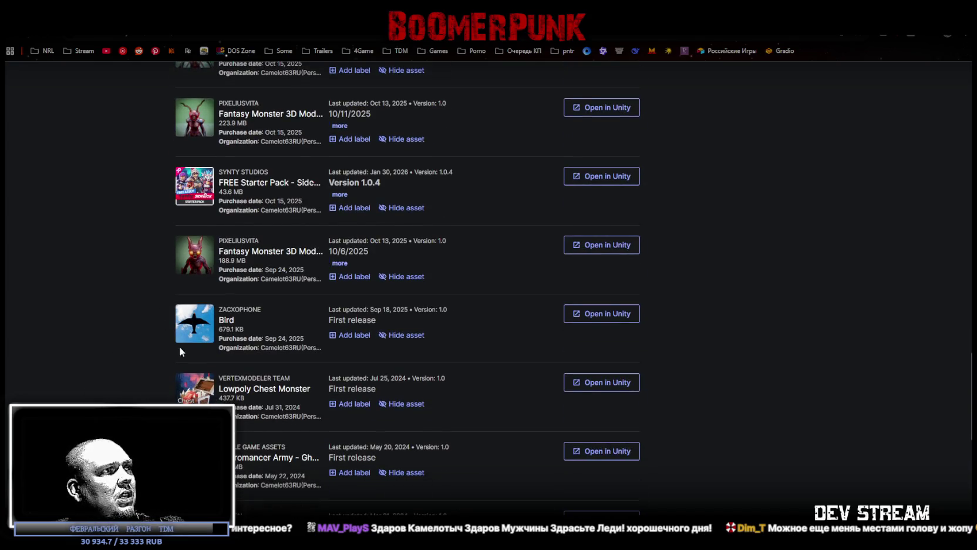
{"action": "scroll", "coordinate": [164, 350], "scroll_direction": "down", "scroll_amount": 2}
{"action": "scroll", "coordinate": [194, 354], "scroll_direction": "down", "scroll_amount": 1}
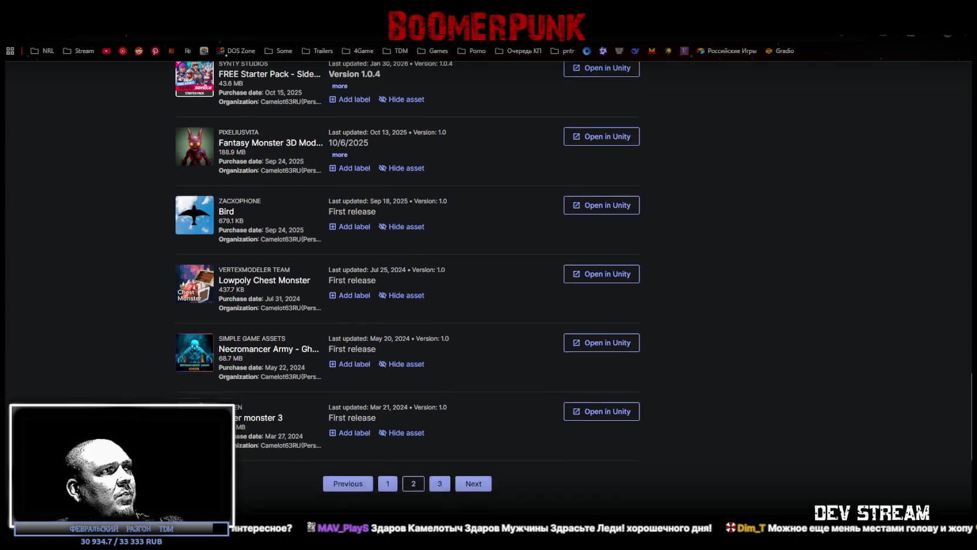
{"action": "left_click", "coordinate": [439, 438]}
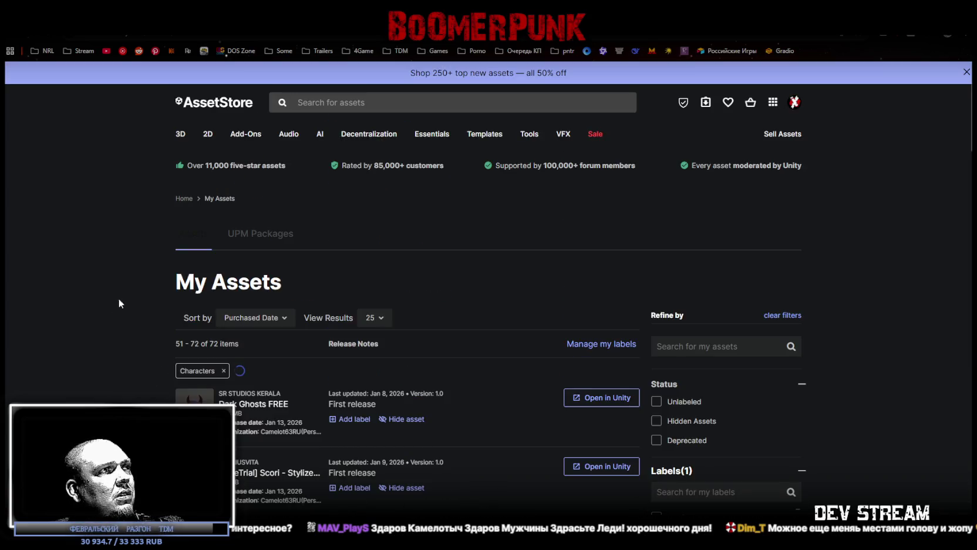
{"action": "scroll", "coordinate": [103, 311], "scroll_direction": "down", "scroll_amount": 3}
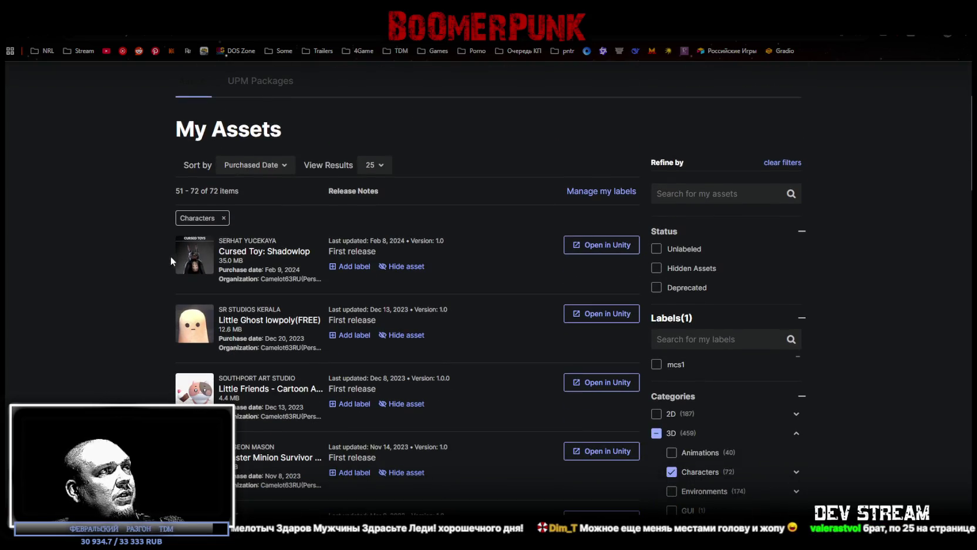
{"action": "scroll", "coordinate": [97, 342], "scroll_direction": "down", "scroll_amount": 3}
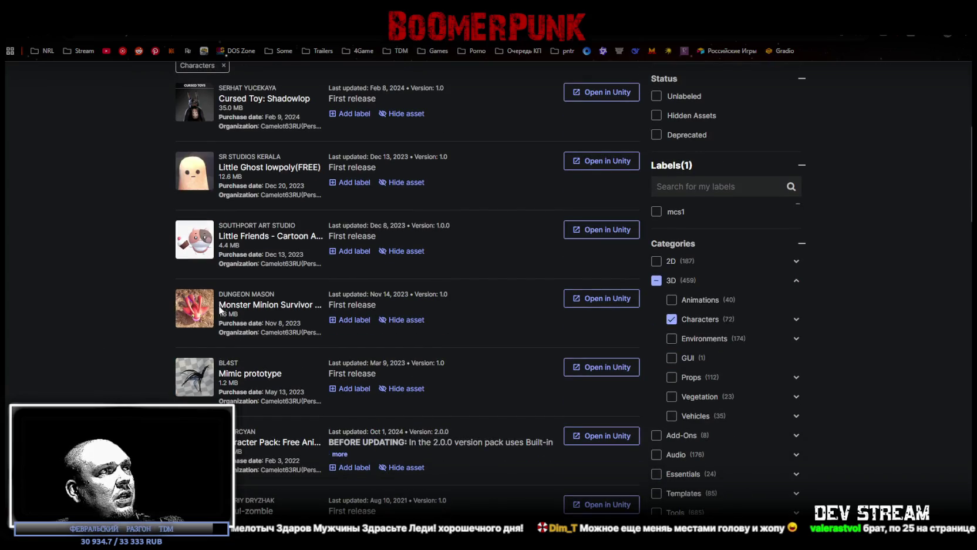
{"action": "scroll", "coordinate": [96, 346], "scroll_direction": "down", "scroll_amount": 1}
{"action": "scroll", "coordinate": [99, 341], "scroll_direction": "down", "scroll_amount": 2}
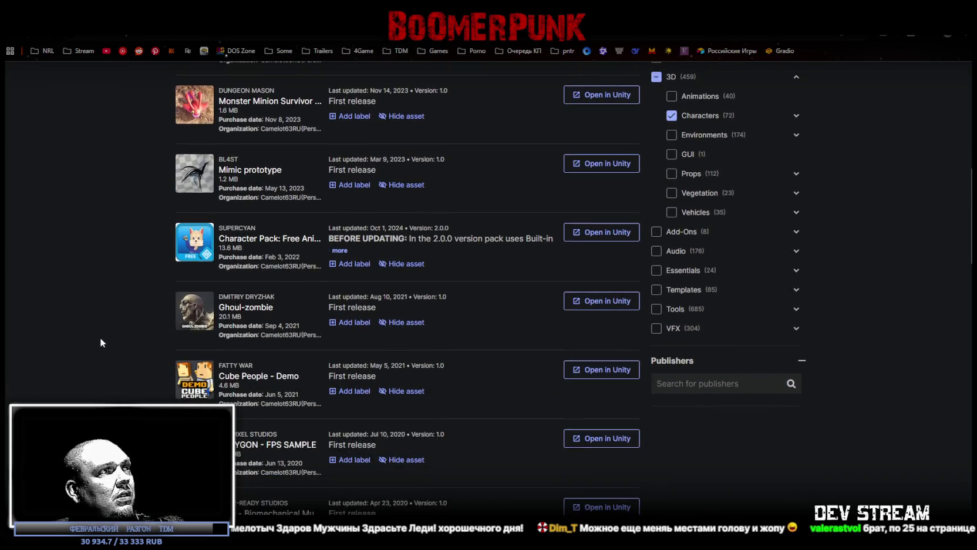
{"action": "scroll", "coordinate": [108, 333], "scroll_direction": "down", "scroll_amount": 3}
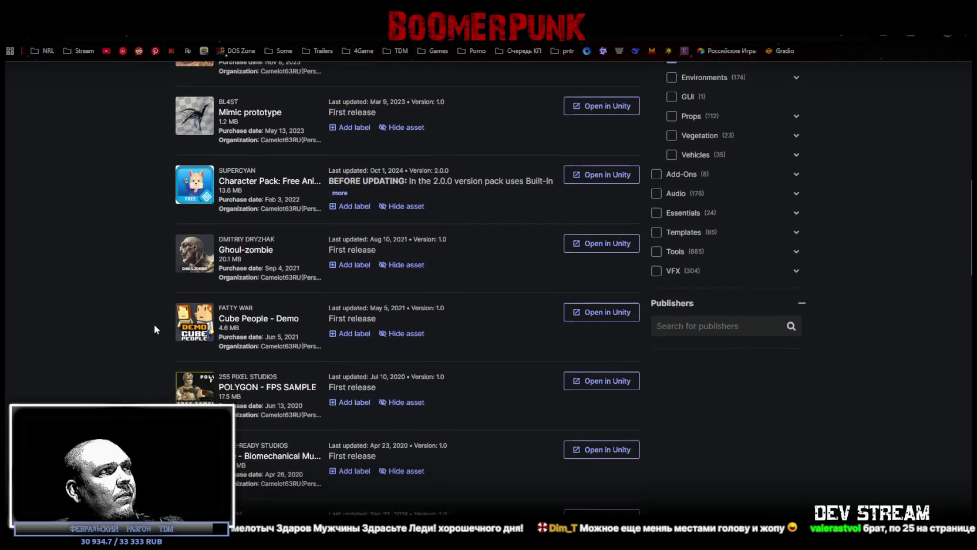
{"action": "scroll", "coordinate": [153, 322], "scroll_direction": "down", "scroll_amount": 1}
{"action": "scroll", "coordinate": [148, 320], "scroll_direction": "down", "scroll_amount": 1}
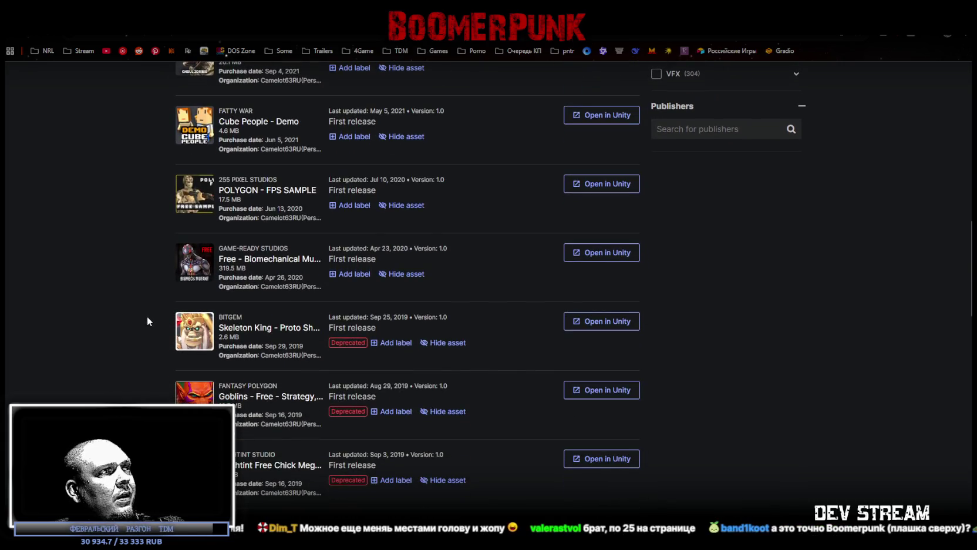
{"action": "scroll", "coordinate": [125, 340], "scroll_direction": "down", "scroll_amount": 2}
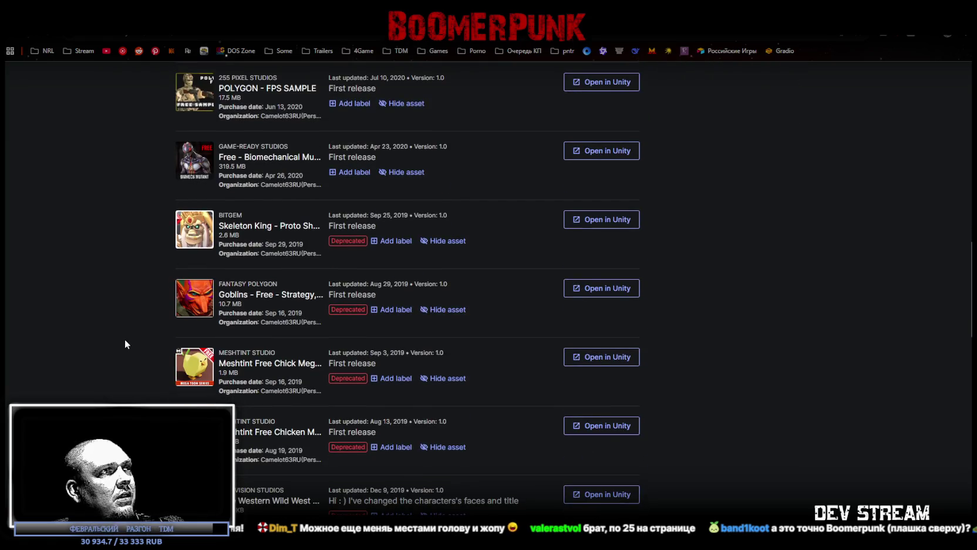
{"action": "scroll", "coordinate": [123, 330], "scroll_direction": "down", "scroll_amount": 2}
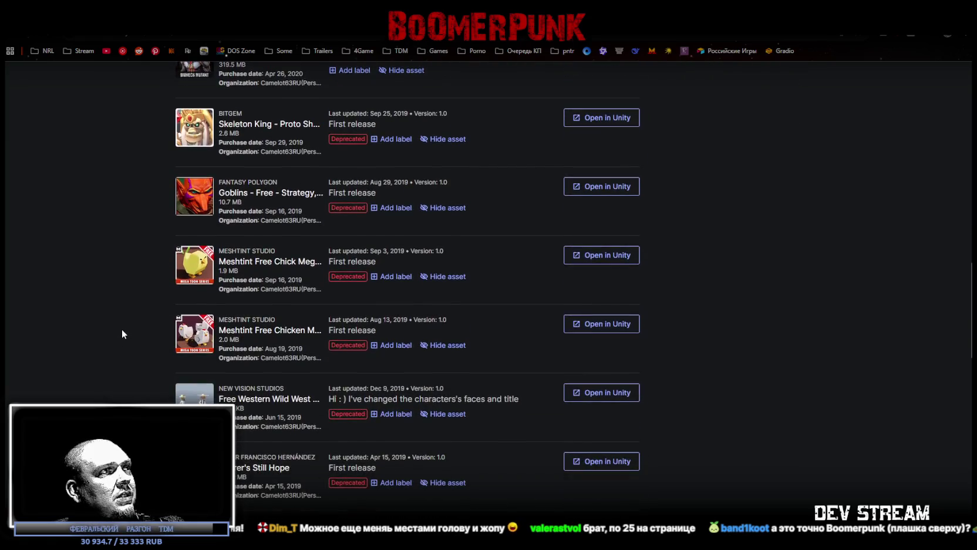
{"action": "scroll", "coordinate": [122, 334], "scroll_direction": "down", "scroll_amount": 2}
{"action": "scroll", "coordinate": [121, 333], "scroll_direction": "down", "scroll_amount": 2}
{"action": "scroll", "coordinate": [124, 326], "scroll_direction": "down", "scroll_amount": 1}
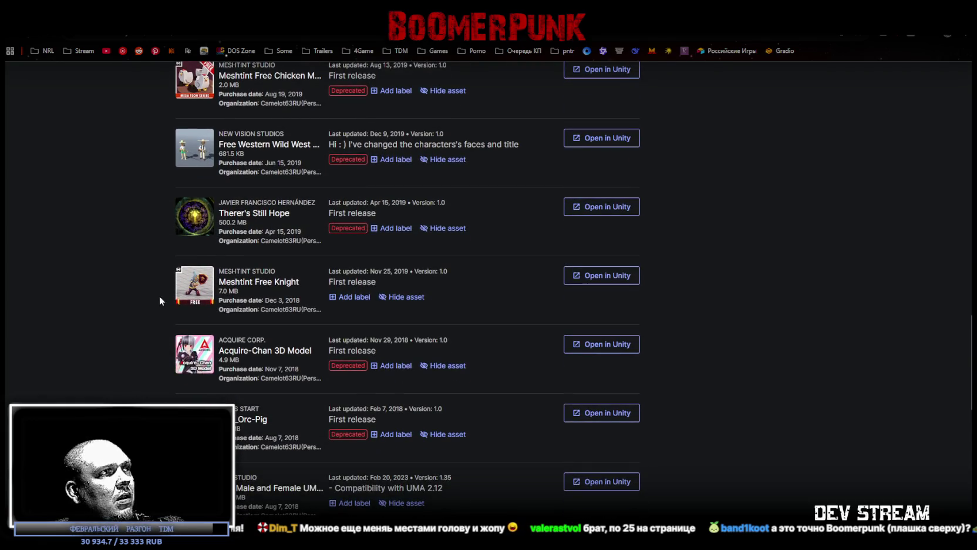
{"action": "scroll", "coordinate": [150, 324], "scroll_direction": "down", "scroll_amount": 2}
{"action": "scroll", "coordinate": [148, 327], "scroll_direction": "down", "scroll_amount": 2}
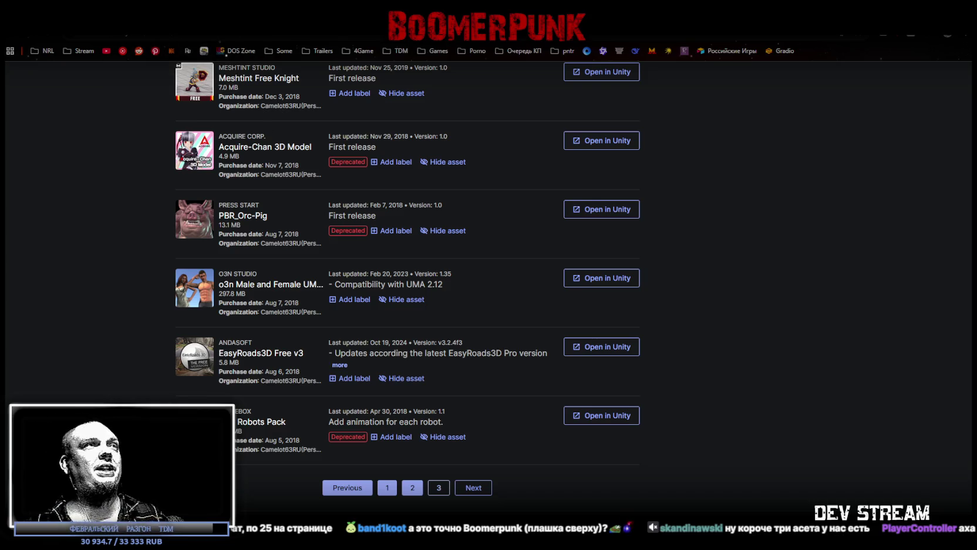
{"action": "key", "text": "ctrl+Tab"}
Step: Select and clear the whole diagram three times, then drag the browser down to uncover Blockbench's Gopnik model
{"action": "left_click_drag", "start_coordinate": [293, 159], "coordinate": [653, 470]}
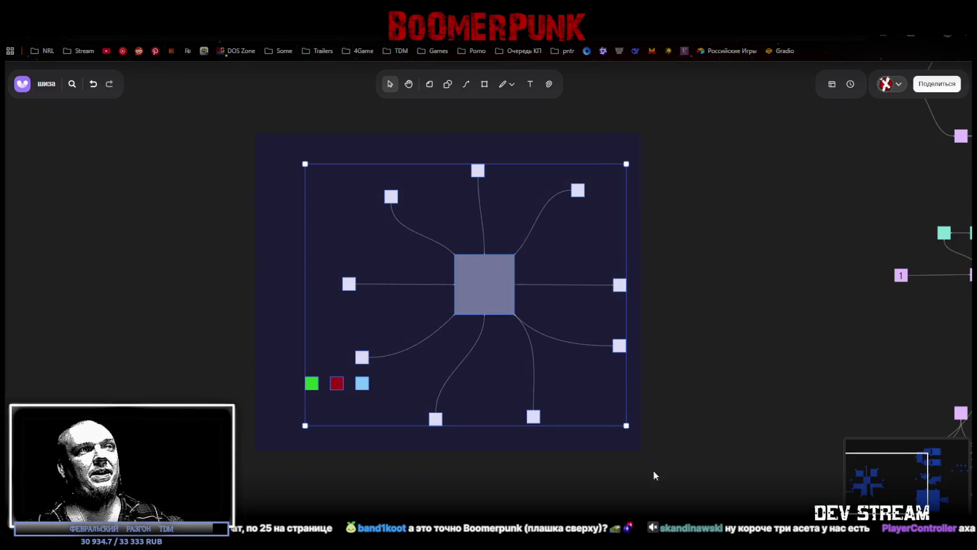
{"action": "left_click", "coordinate": [710, 455]}
{"action": "left_click_drag", "start_coordinate": [715, 465], "coordinate": [170, 88]}
{"action": "left_click", "coordinate": [200, 179]}
{"action": "left_click_drag", "start_coordinate": [200, 179], "coordinate": [721, 441]}
{"action": "left_click", "coordinate": [738, 444]}
{"action": "left_click_drag", "start_coordinate": [362, 17], "coordinate": [362, 549]}
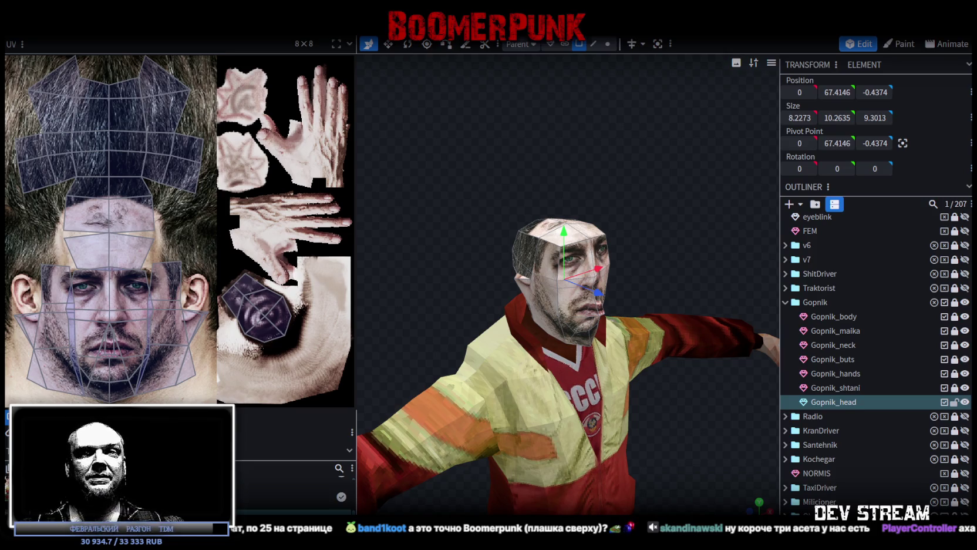
Step: View the Gopnik head from the front, side and above, then select the top hair UV island
{"action": "key", "text": "KP_1"}
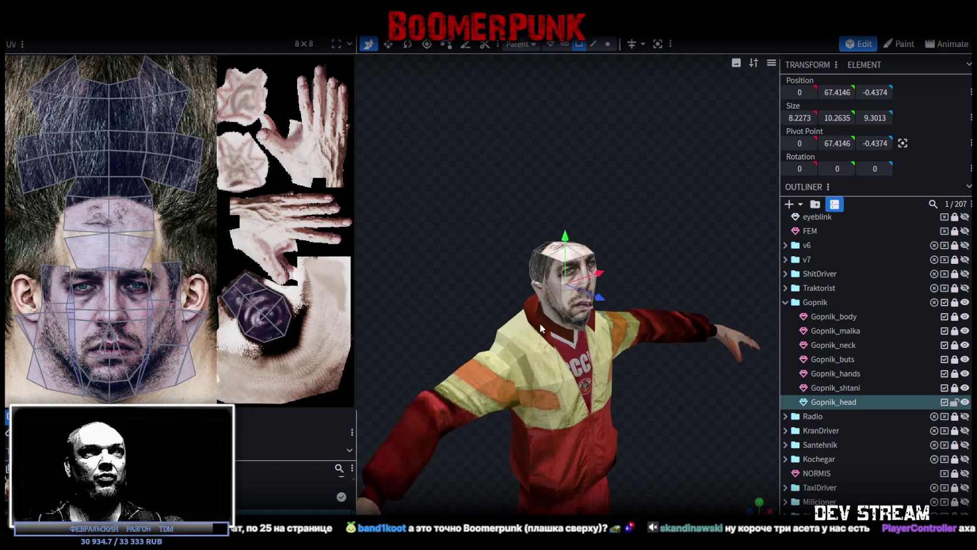
{"action": "left_click_drag", "start_coordinate": [440, 277], "coordinate": [446, 283]}
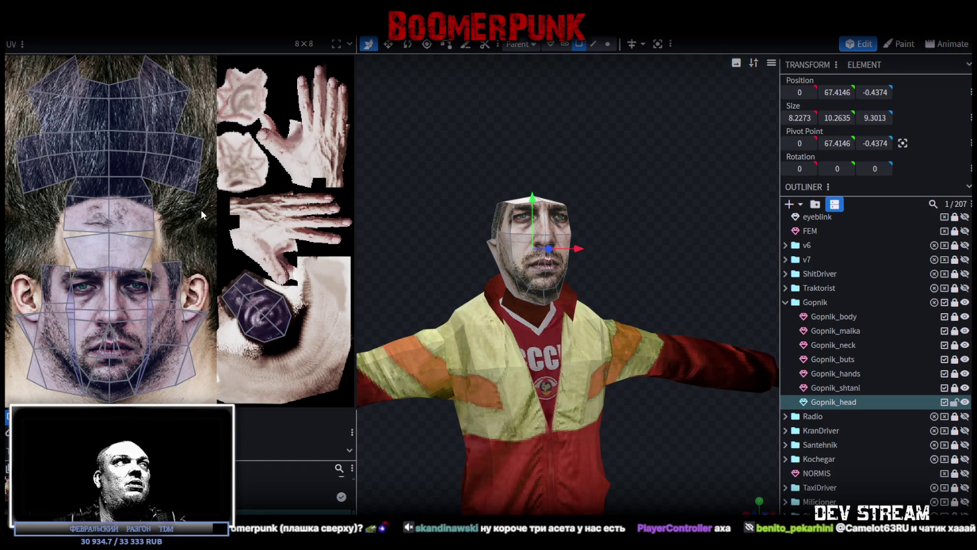
{"action": "mouse_move", "coordinate": [376, 235]}
{"action": "left_mouse_down"}
{"action": "mouse_move", "coordinate": [506, 235]}
{"action": "mouse_move", "coordinate": [403, 192]}
{"action": "left_mouse_up"}
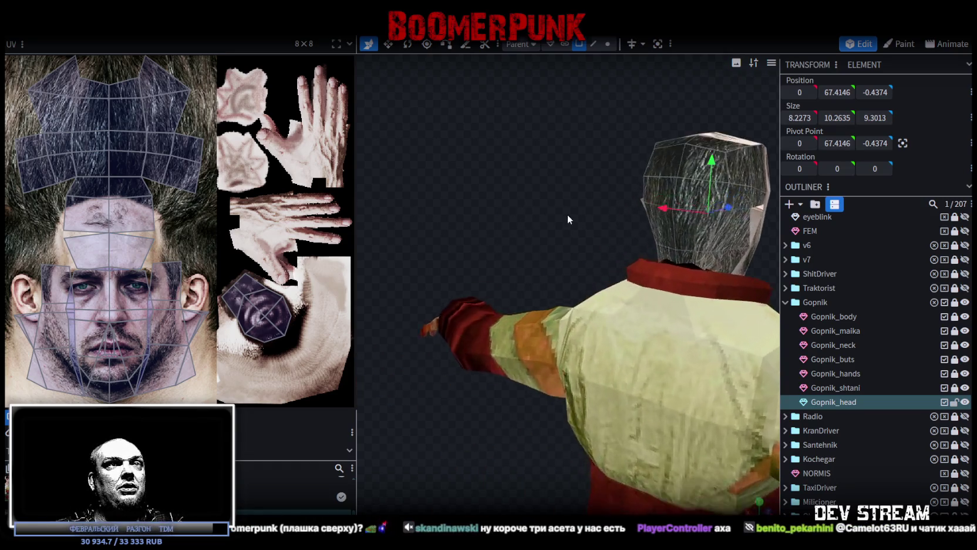
{"action": "scroll", "coordinate": [103, 141], "scroll_direction": "down", "scroll_amount": 3}
{"action": "scroll", "coordinate": [103, 141], "scroll_direction": "up", "scroll_amount": 2}
{"action": "scroll", "coordinate": [103, 140], "scroll_direction": "up", "scroll_amount": 2}
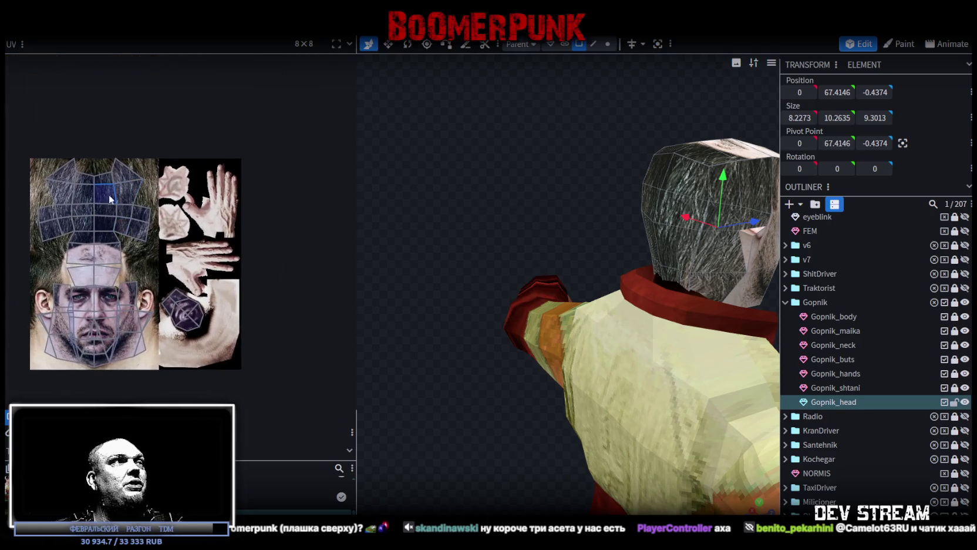
{"action": "left_click_drag", "start_coordinate": [543, 251], "coordinate": [411, 235]}
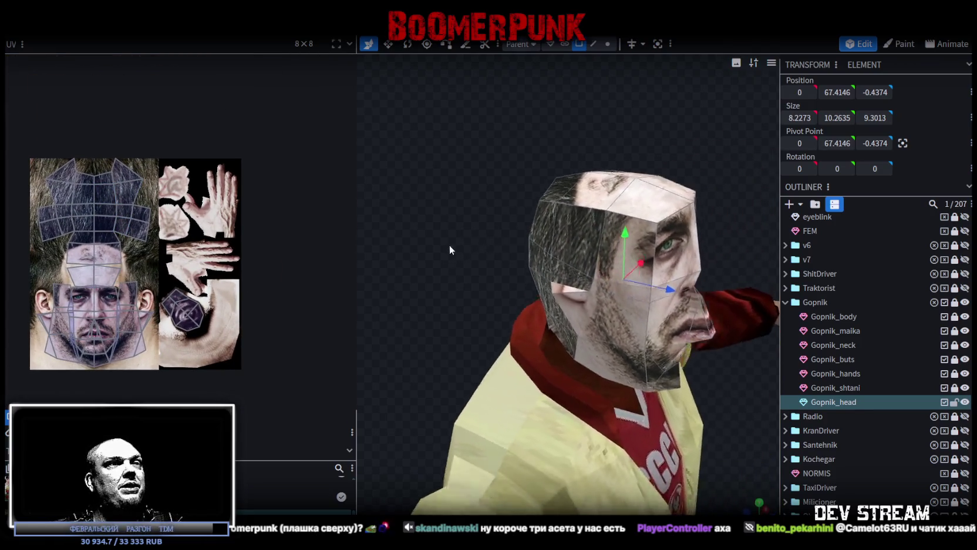
{"action": "scroll", "coordinate": [21, 196], "scroll_direction": "up", "scroll_amount": 3}
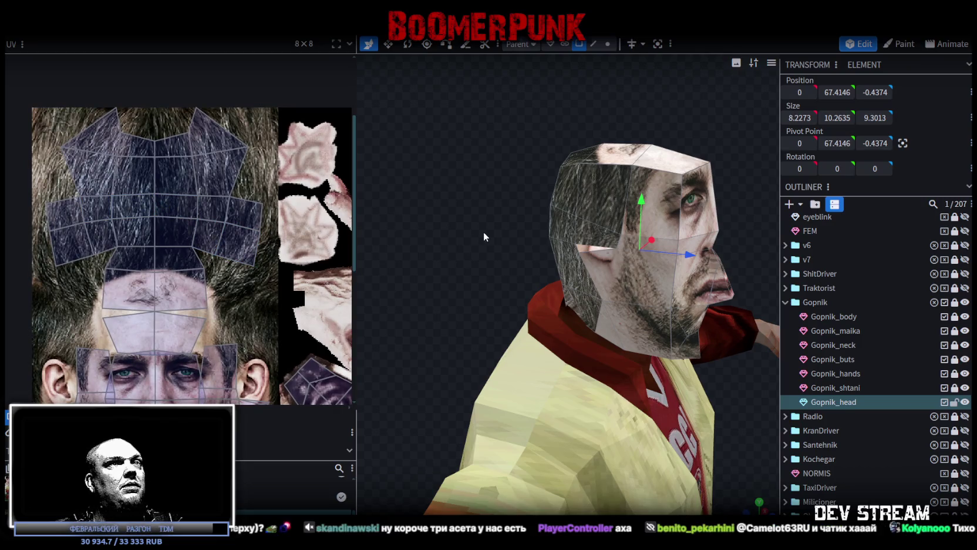
{"action": "left_click_drag", "start_coordinate": [479, 235], "coordinate": [481, 263]}
{"action": "scroll", "coordinate": [97, 242], "scroll_direction": "down", "scroll_amount": 1}
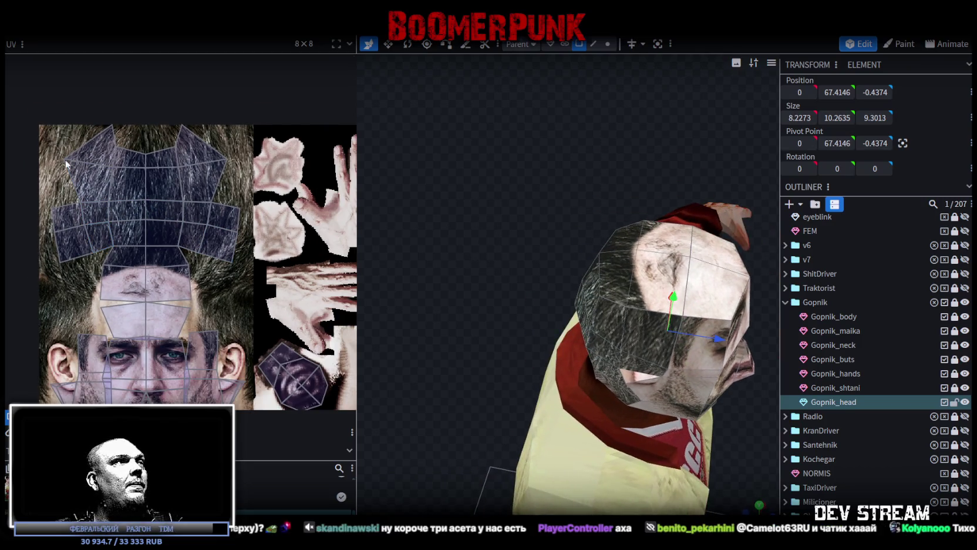
{"action": "double_click", "coordinate": [88, 176]}
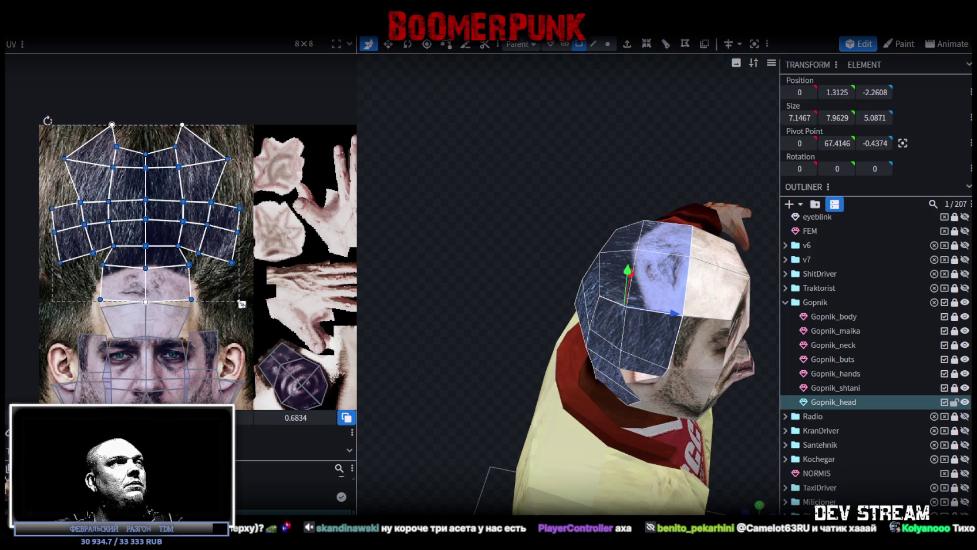
Step: Shift the hair UV island slightly left and widen it a little
{"action": "left_click_drag", "start_coordinate": [169, 256], "coordinate": [157, 256]}
{"action": "mouse_move", "coordinate": [230, 304]}
{"action": "left_mouse_down"}
{"action": "mouse_move", "coordinate": [257, 298]}
{"action": "mouse_move", "coordinate": [260, 325]}
{"action": "left_mouse_up"}
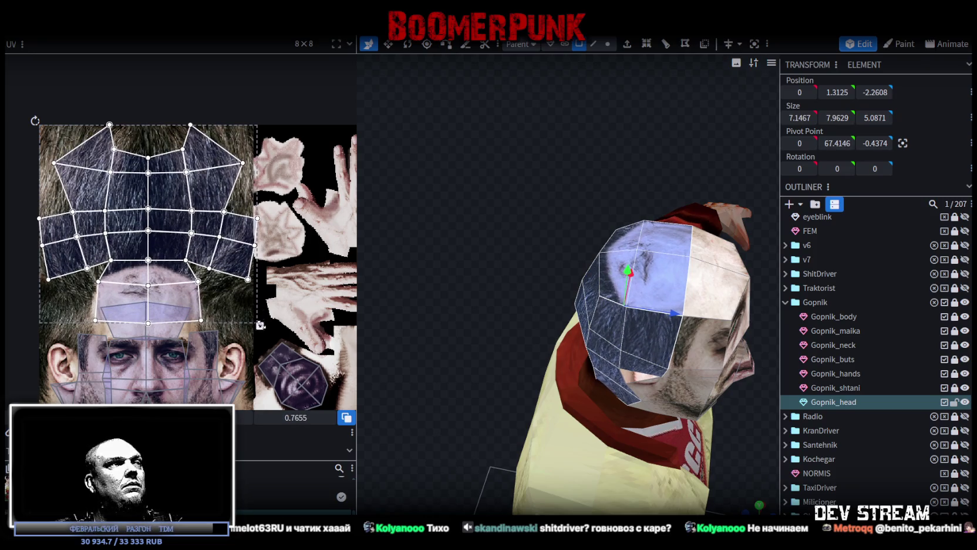
{"action": "left_click_drag", "start_coordinate": [260, 325], "coordinate": [253, 323]}
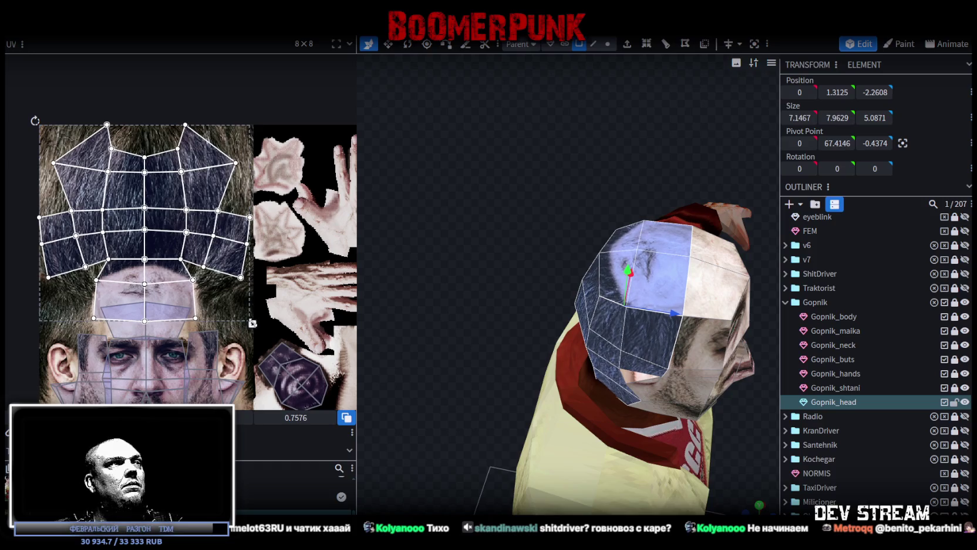
{"action": "mouse_move", "coordinate": [252, 323]}
{"action": "left_mouse_down"}
{"action": "mouse_move", "coordinate": [239, 320]}
{"action": "mouse_move", "coordinate": [255, 318]}
{"action": "left_mouse_up"}
Step: Select the forehead faces and a corner vertex, undoing an accidental squash of the face
{"action": "scroll", "coordinate": [95, 320], "scroll_direction": "up", "scroll_amount": 2}
{"action": "scroll", "coordinate": [96, 320], "scroll_direction": "up", "scroll_amount": 3}
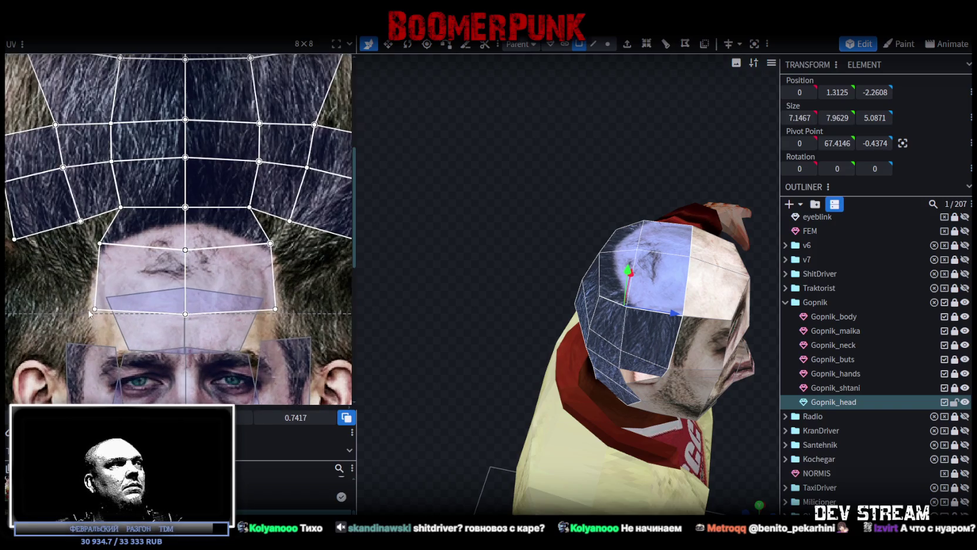
{"action": "left_click", "coordinate": [105, 282]}
{"action": "left_click", "coordinate": [104, 240]}
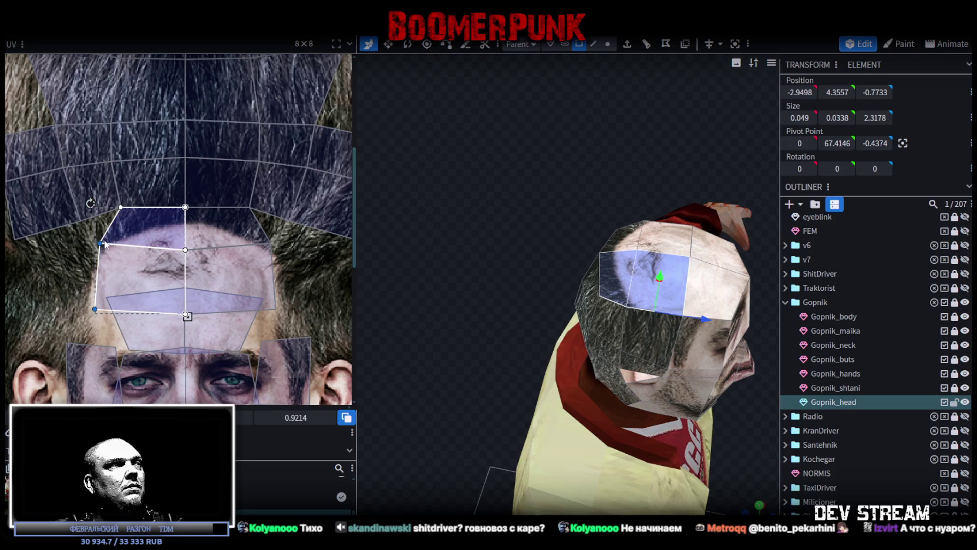
{"action": "left_click", "coordinate": [99, 243]}
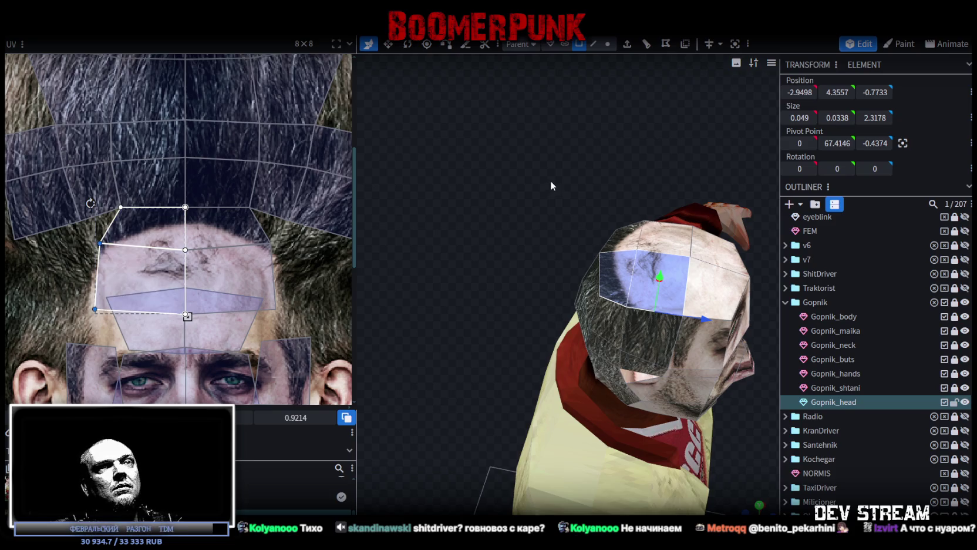
{"action": "left_click_drag", "start_coordinate": [550, 185], "coordinate": [517, 178]}
{"action": "left_click", "coordinate": [108, 298]}
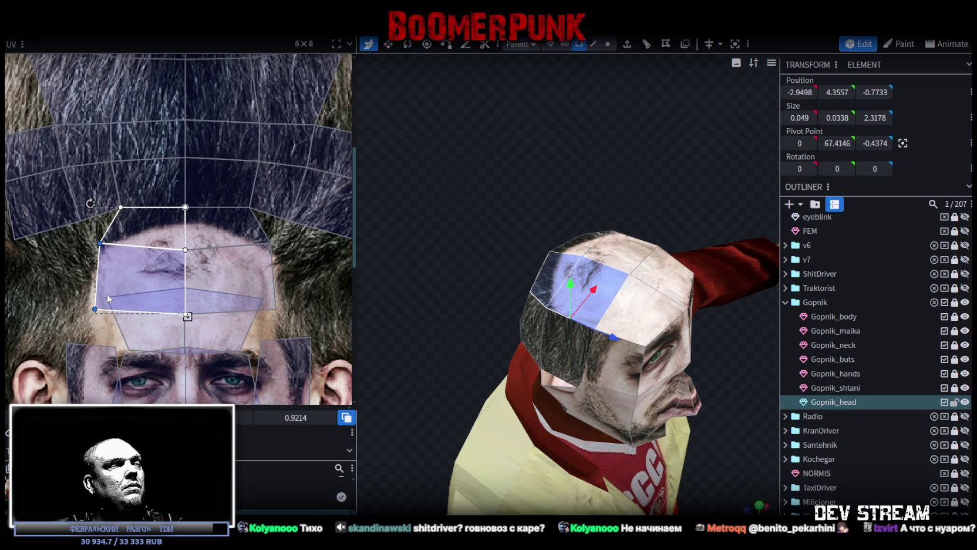
{"action": "mouse_move", "coordinate": [79, 274]}
{"action": "left_mouse_down"}
{"action": "mouse_move", "coordinate": [282, 285]}
{"action": "mouse_move", "coordinate": [278, 276]}
{"action": "left_mouse_up"}
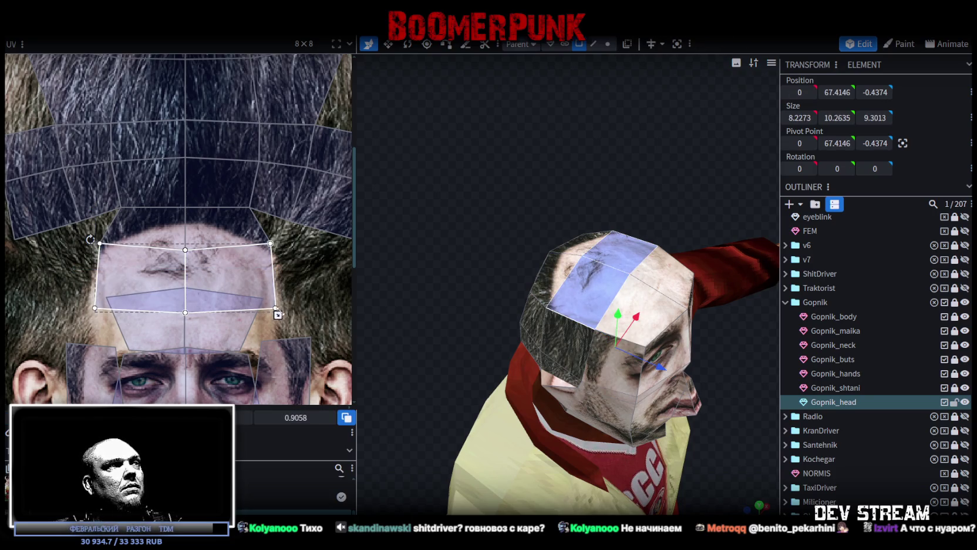
{"action": "key", "text": "ctrl+z"}
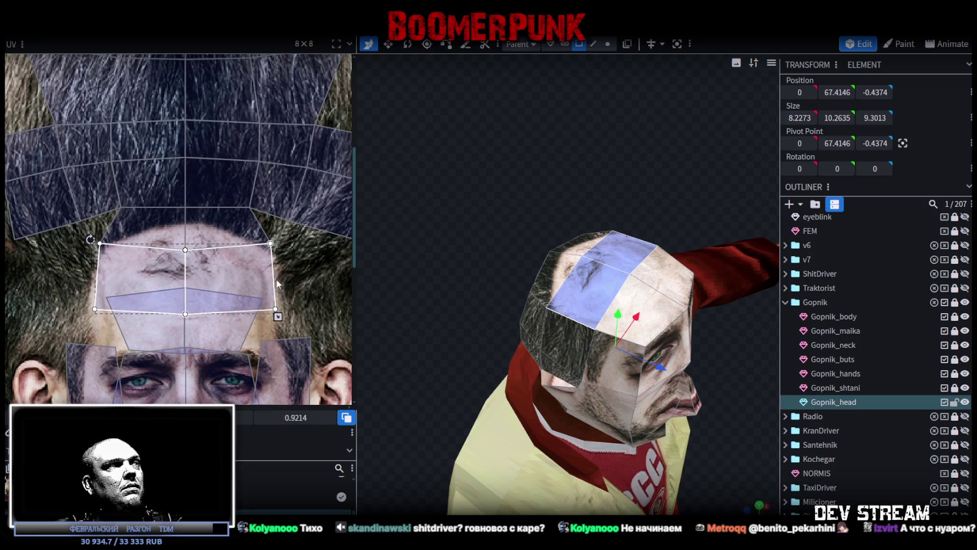
{"action": "key", "text": "ctrl+z"}
Step: Nudge the forehead face's right vertex down and raise its lower vertex row
{"action": "left_click", "coordinate": [207, 259]}
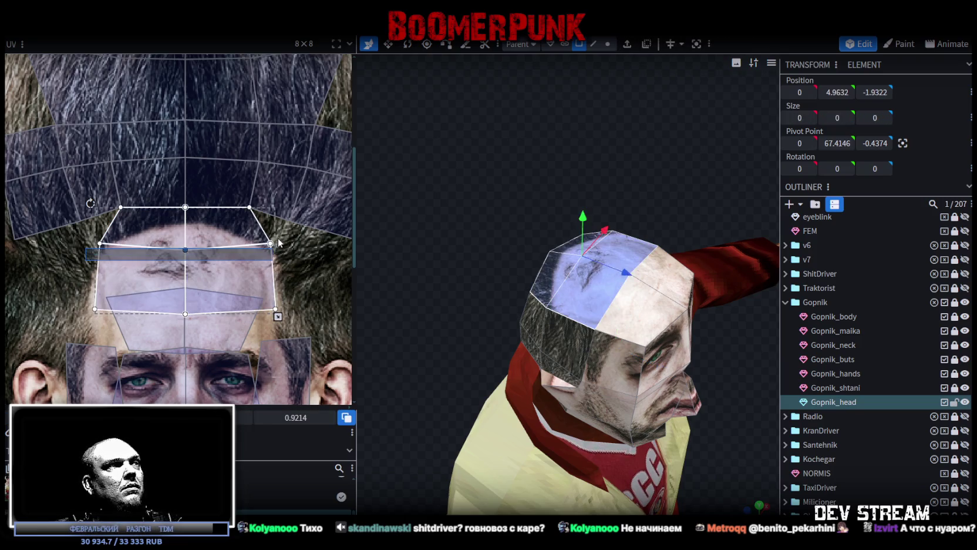
{"action": "left_click_drag", "start_coordinate": [270, 239], "coordinate": [270, 241]}
{"action": "mouse_move", "coordinate": [87, 324]}
{"action": "left_mouse_down"}
{"action": "mouse_move", "coordinate": [98, 304]}
{"action": "mouse_move", "coordinate": [297, 306]}
{"action": "left_mouse_up"}
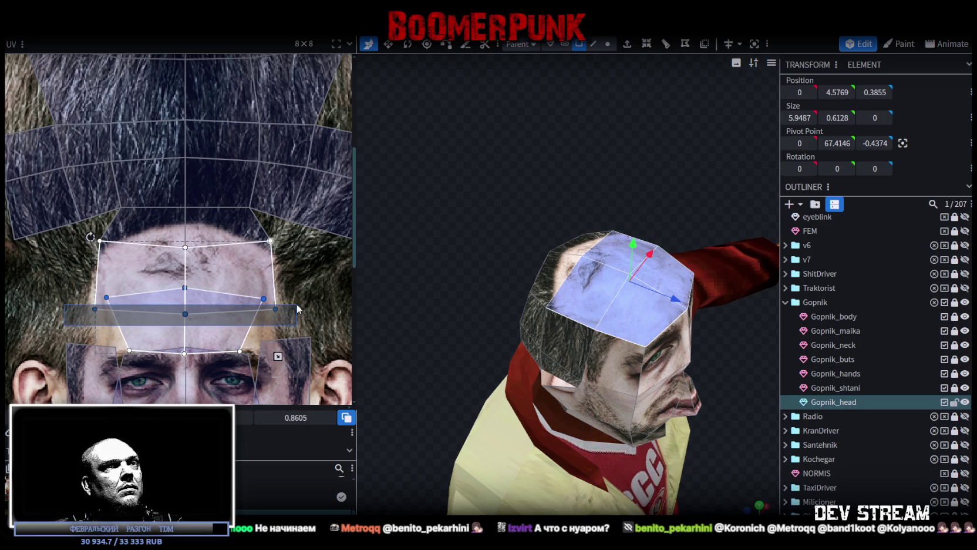
{"action": "mouse_move", "coordinate": [275, 308]}
{"action": "left_mouse_down"}
{"action": "mouse_move", "coordinate": [274, 292]}
{"action": "mouse_move", "coordinate": [275, 308]}
{"action": "left_mouse_up"}
{"action": "mouse_move", "coordinate": [526, 332]}
{"action": "left_mouse_down"}
{"action": "mouse_move", "coordinate": [397, 314]}
{"action": "mouse_move", "coordinate": [406, 307]}
{"action": "left_mouse_up"}
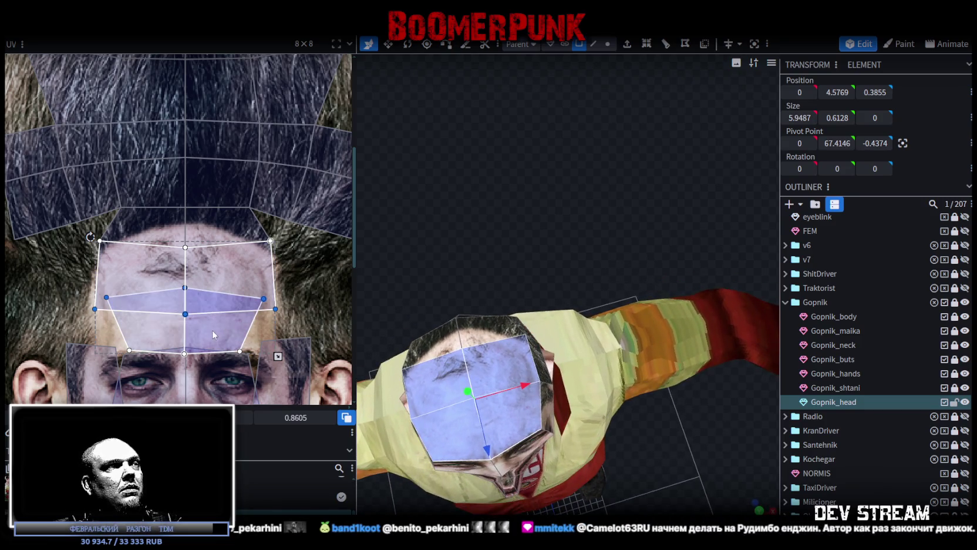
{"action": "left_click", "coordinate": [215, 328]}
Step: Move the selected UV face across the texture, then refit the forehead band's bottom edge and corner
{"action": "scroll", "coordinate": [214, 322], "scroll_direction": "down", "scroll_amount": 5}
{"action": "scroll", "coordinate": [227, 313], "scroll_direction": "down", "scroll_amount": 1}
{"action": "left_click_drag", "start_coordinate": [200, 264], "coordinate": [325, 259]}
{"action": "scroll", "coordinate": [154, 279], "scroll_direction": "up", "scroll_amount": 3}
{"action": "scroll", "coordinate": [158, 280], "scroll_direction": "up", "scroll_amount": 3}
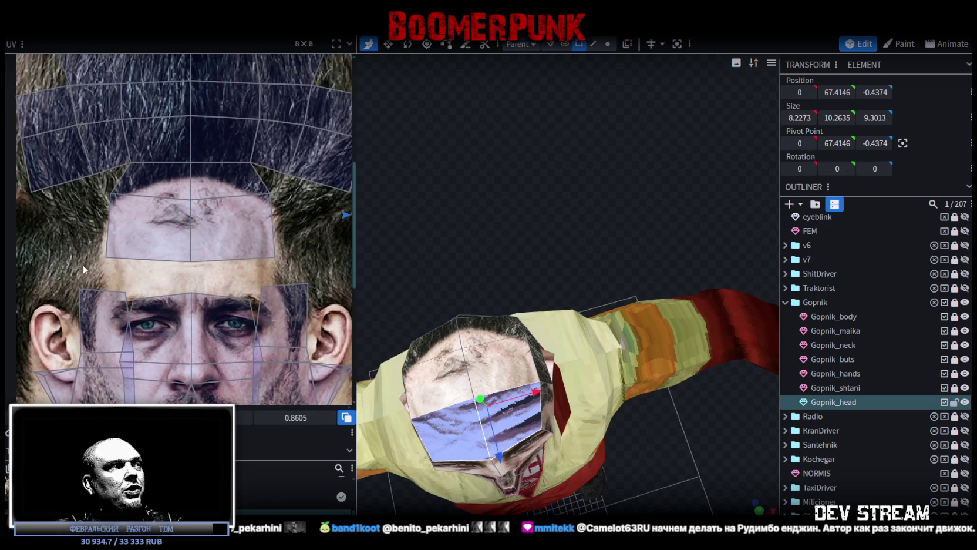
{"action": "left_click_drag", "start_coordinate": [82, 264], "coordinate": [279, 191]}
{"action": "left_click_drag", "start_coordinate": [190, 263], "coordinate": [191, 216]}
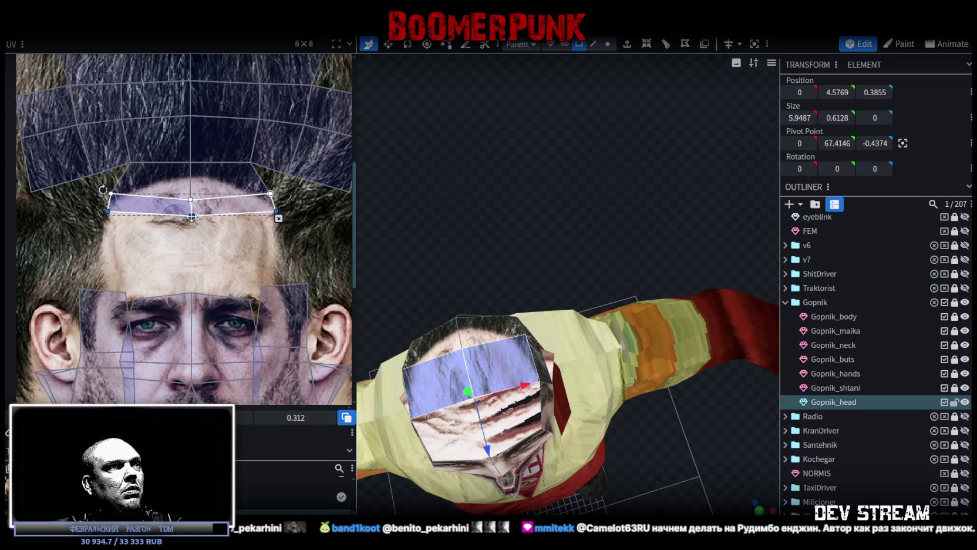
{"action": "left_click_drag", "start_coordinate": [191, 217], "coordinate": [192, 233]}
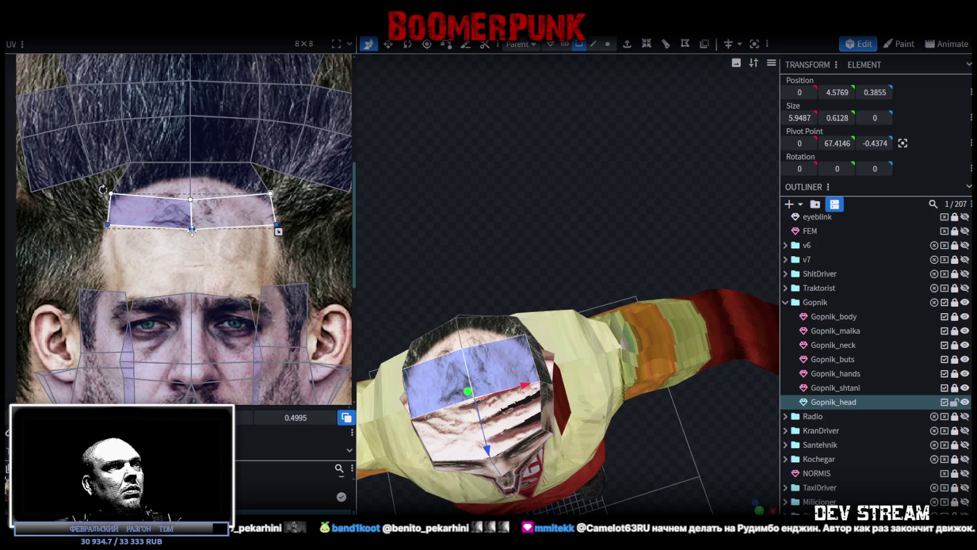
{"action": "left_click_drag", "start_coordinate": [108, 227], "coordinate": [106, 231]}
{"action": "scroll", "coordinate": [224, 251], "scroll_direction": "down", "scroll_amount": 3}
{"action": "middle_click_drag", "start_coordinate": [224, 251], "coordinate": [229, 303]}
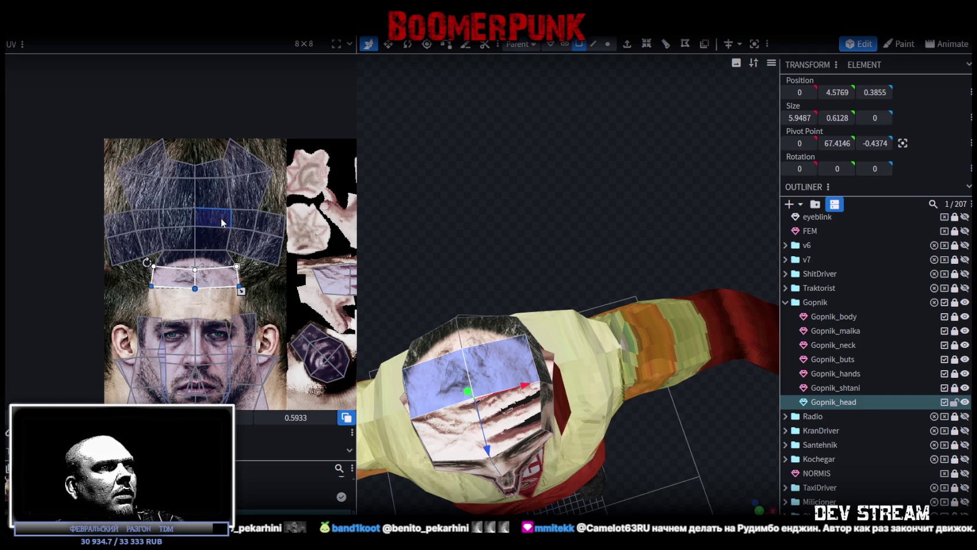
Step: Raise the forehead face's bottom edge, then select the right forehead face and the upper row
{"action": "left_click_drag", "start_coordinate": [537, 252], "coordinate": [623, 210]}
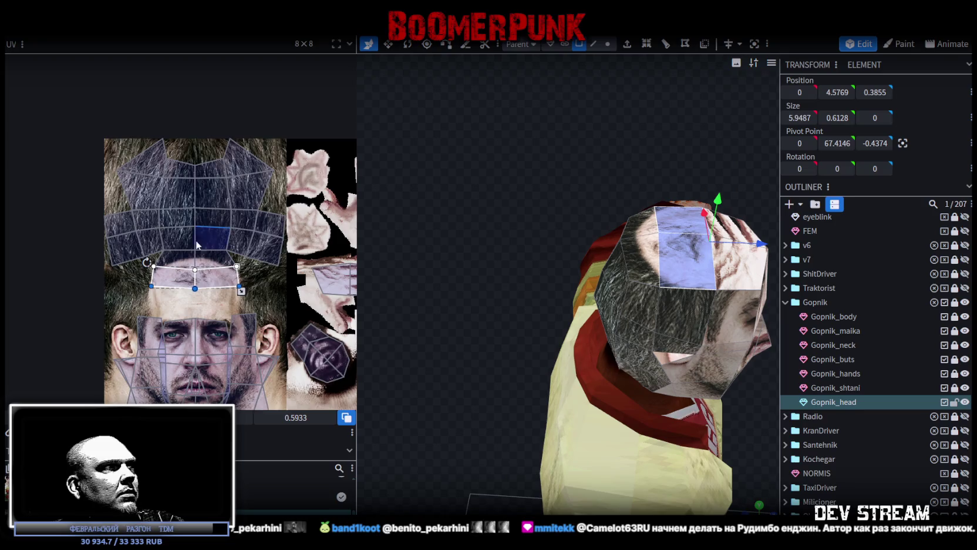
{"action": "scroll", "coordinate": [196, 241], "scroll_direction": "up", "scroll_amount": 3}
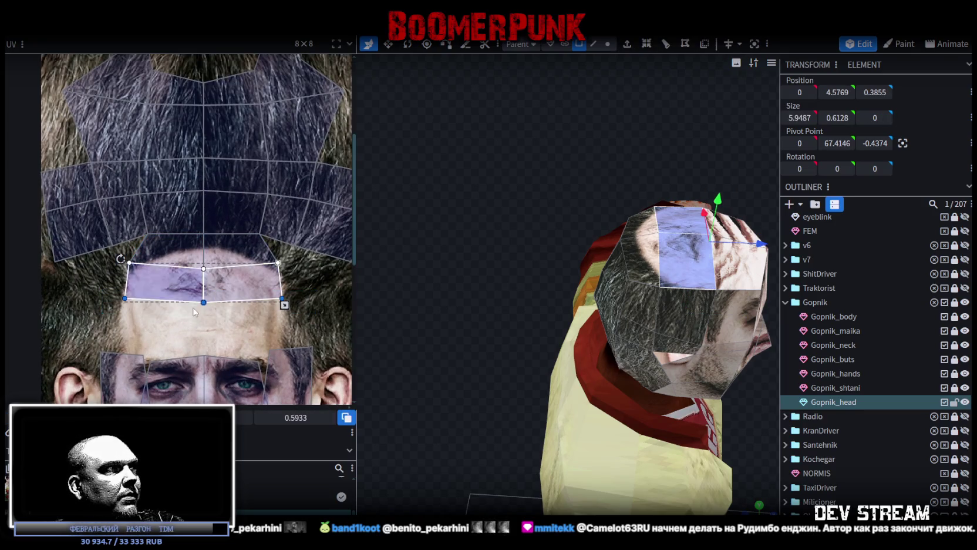
{"action": "mouse_move", "coordinate": [203, 301]}
{"action": "left_mouse_down"}
{"action": "mouse_move", "coordinate": [205, 291]}
{"action": "mouse_move", "coordinate": [205, 300]}
{"action": "left_mouse_up"}
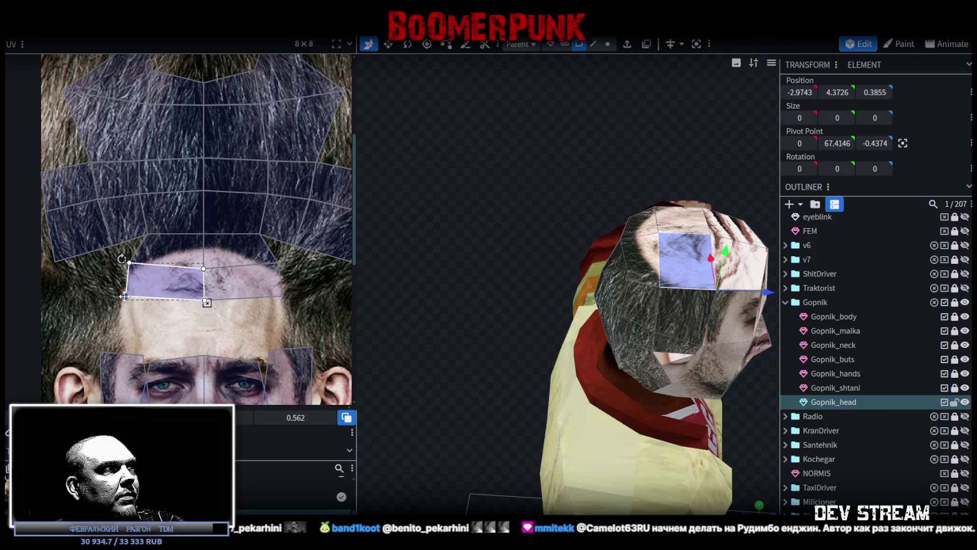
{"action": "left_click", "coordinate": [274, 305]}
{"action": "left_click", "coordinate": [276, 294]}
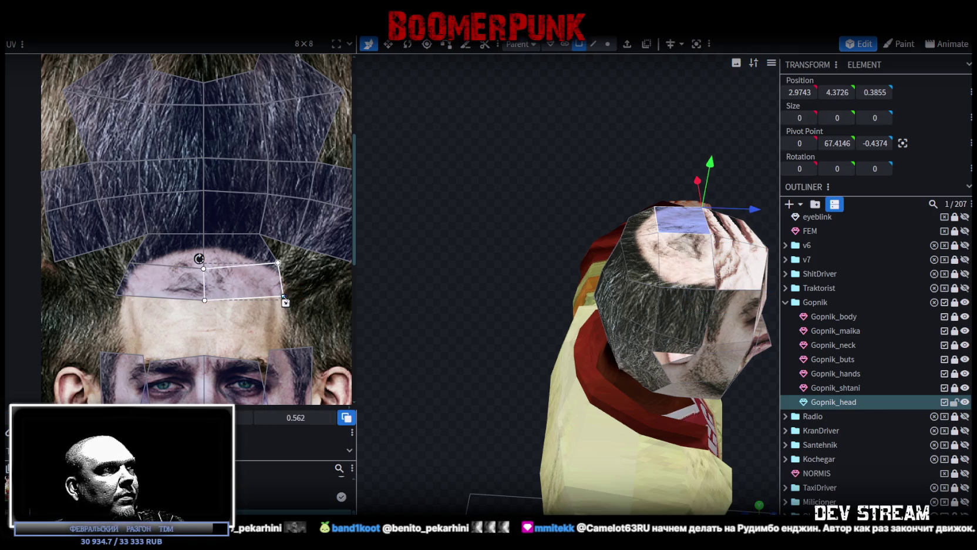
{"action": "mouse_move", "coordinate": [404, 293]}
{"action": "left_mouse_down"}
{"action": "mouse_move", "coordinate": [518, 308]}
{"action": "mouse_move", "coordinate": [461, 290]}
{"action": "mouse_move", "coordinate": [483, 258]}
{"action": "mouse_move", "coordinate": [523, 262]}
{"action": "mouse_move", "coordinate": [517, 329]}
{"action": "left_mouse_up"}
{"action": "left_click", "coordinate": [122, 265], "text": "shift"}
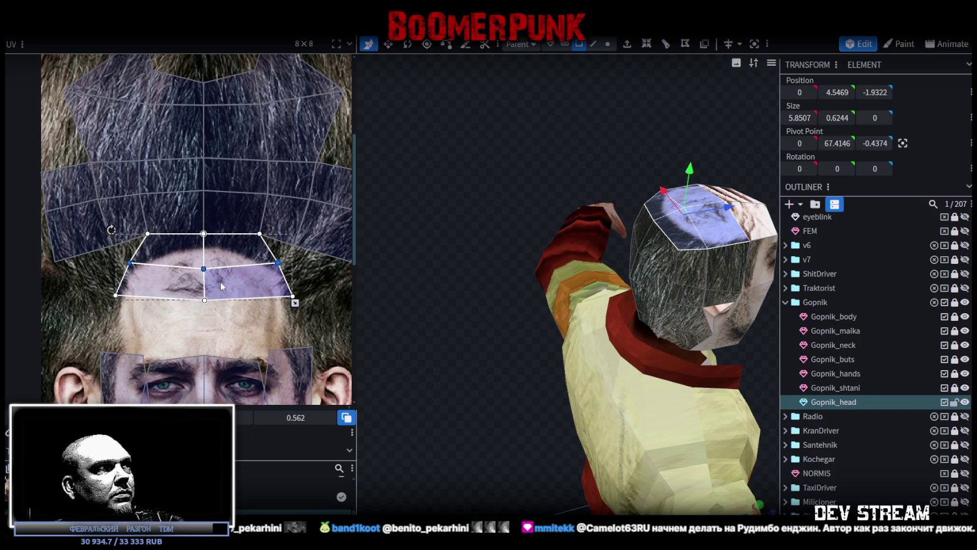
{"action": "scroll", "coordinate": [105, 304], "scroll_direction": "down", "scroll_amount": 2}
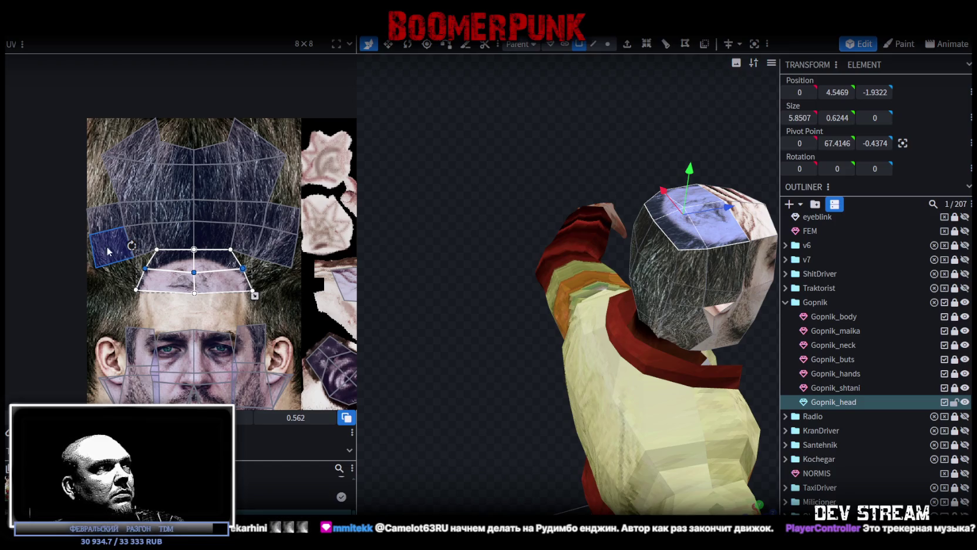
{"action": "left_click_drag", "start_coordinate": [87, 271], "coordinate": [316, 254]}
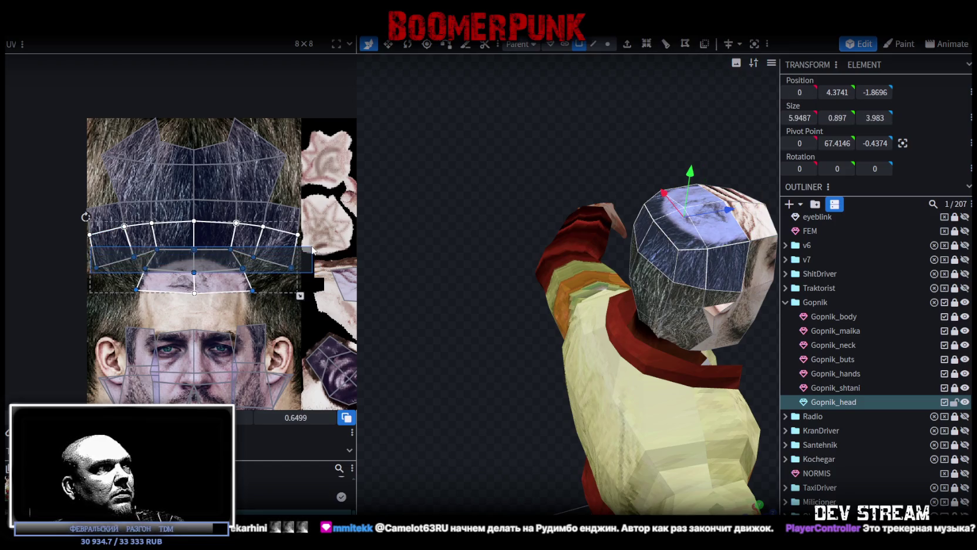
{"action": "scroll", "coordinate": [185, 242], "scroll_direction": "up", "scroll_amount": 2}
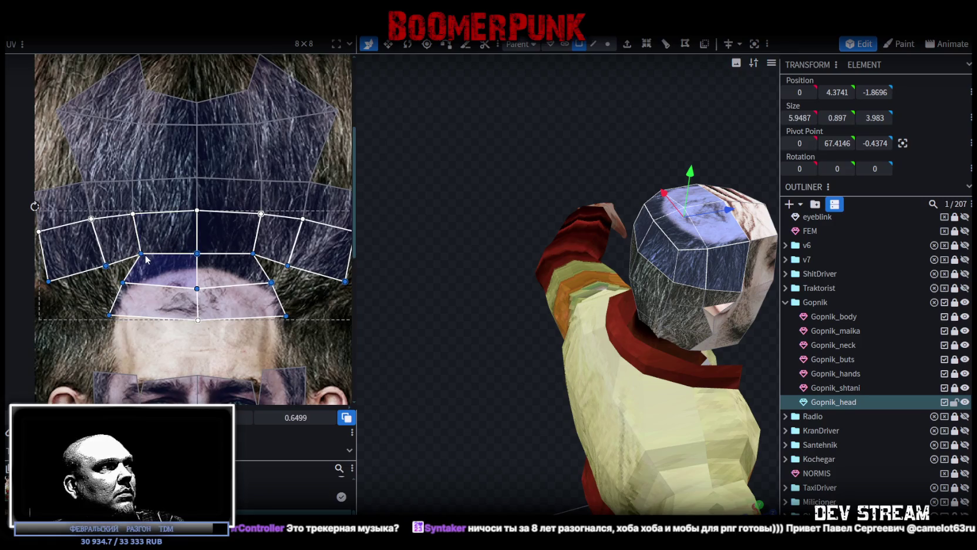
{"action": "scroll", "coordinate": [148, 258], "scroll_direction": "down", "scroll_amount": 2}
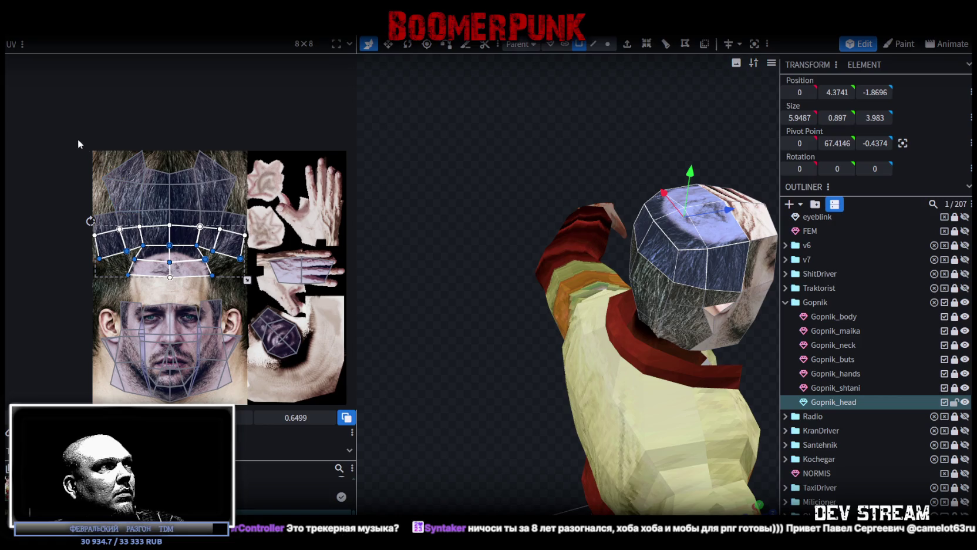
Step: Shrink the head's top cap UVs vertically
{"action": "left_click_drag", "start_coordinate": [258, 142], "coordinate": [91, 252]}
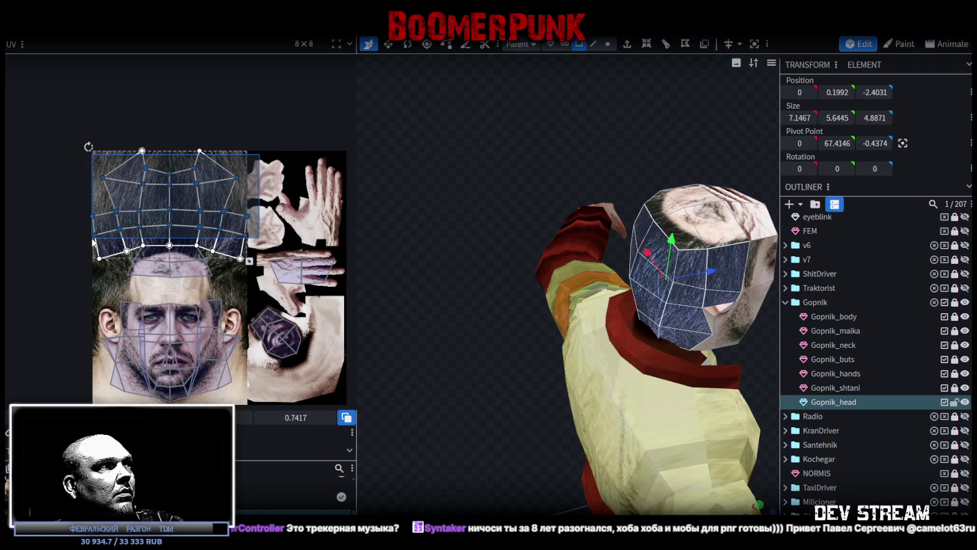
{"action": "left_click_drag", "start_coordinate": [249, 260], "coordinate": [249, 236]}
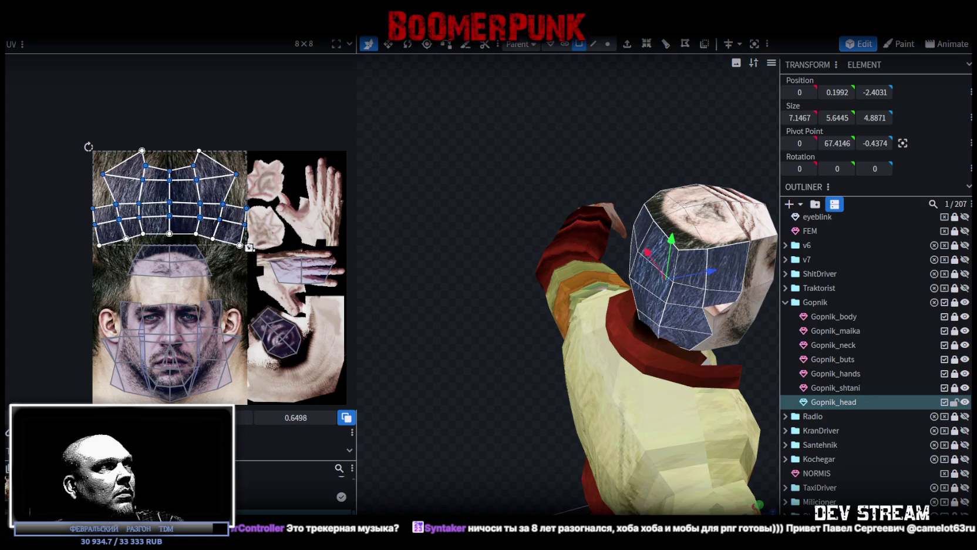
{"action": "scroll", "coordinate": [186, 245], "scroll_direction": "up", "scroll_amount": 2}
{"action": "scroll", "coordinate": [185, 257], "scroll_direction": "up", "scroll_amount": 1}
{"action": "scroll", "coordinate": [185, 257], "scroll_direction": "up", "scroll_amount": 1}
Step: Raise the forehead band's top edge slightly and move its middle vertex row upward
{"action": "mouse_move", "coordinate": [88, 243]}
{"action": "left_mouse_down"}
{"action": "mouse_move", "coordinate": [193, 263]}
{"action": "mouse_move", "coordinate": [140, 219]}
{"action": "mouse_move", "coordinate": [139, 202]}
{"action": "left_mouse_up"}
{"action": "scroll", "coordinate": [149, 264], "scroll_direction": "up", "scroll_amount": 2}
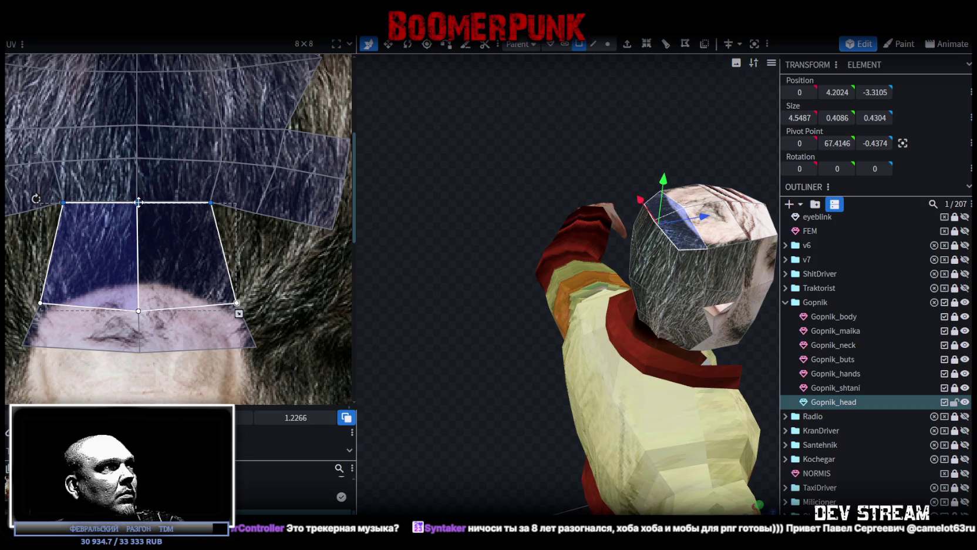
{"action": "left_click_drag", "start_coordinate": [139, 201], "coordinate": [139, 201]}
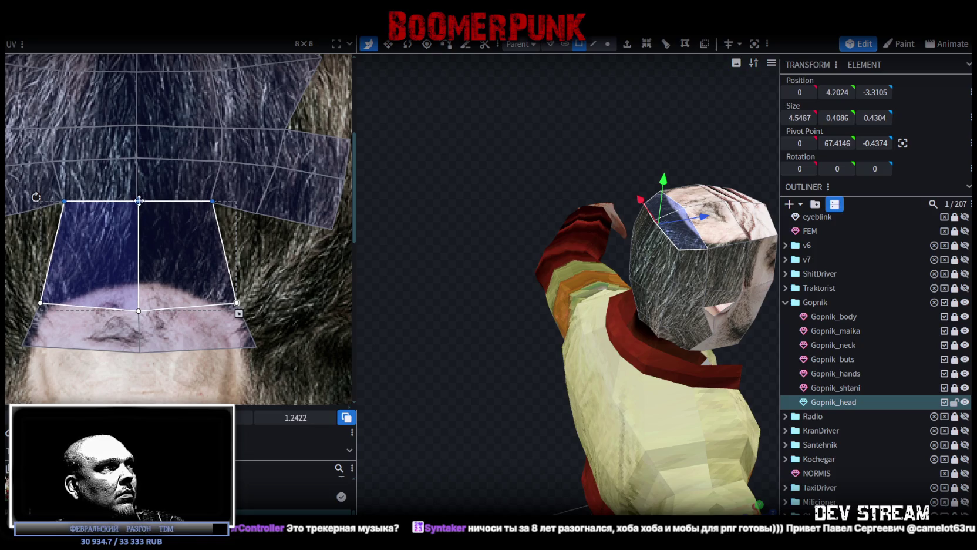
{"action": "mouse_move", "coordinate": [466, 320]}
{"action": "left_mouse_down"}
{"action": "mouse_move", "coordinate": [452, 343]}
{"action": "mouse_move", "coordinate": [427, 342]}
{"action": "mouse_move", "coordinate": [491, 303]}
{"action": "left_mouse_up"}
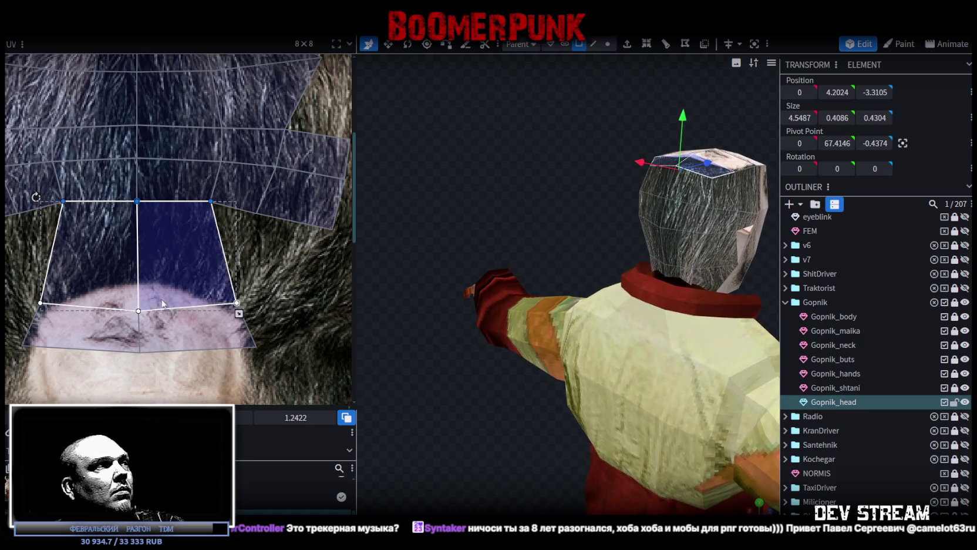
{"action": "left_click_drag", "start_coordinate": [15, 296], "coordinate": [247, 317]}
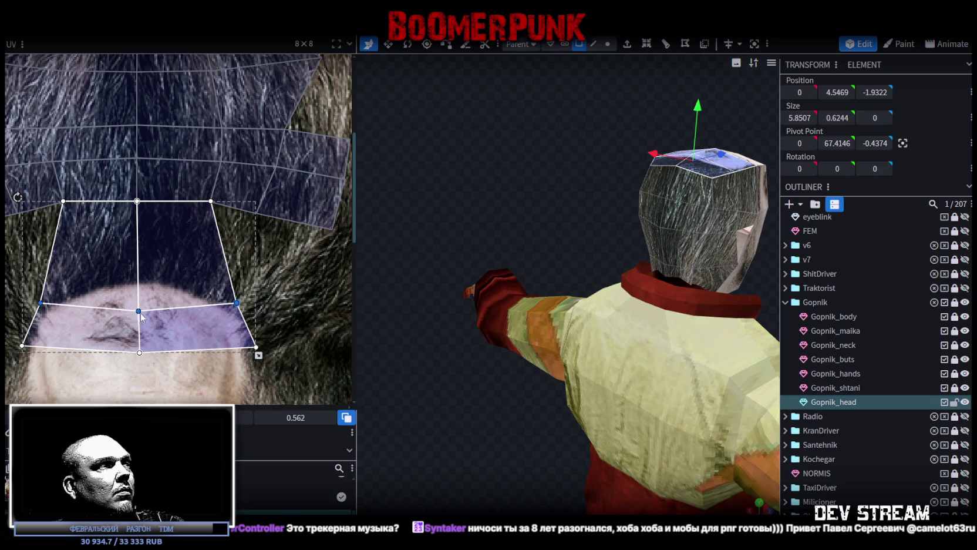
{"action": "left_click_drag", "start_coordinate": [141, 317], "coordinate": [138, 286]}
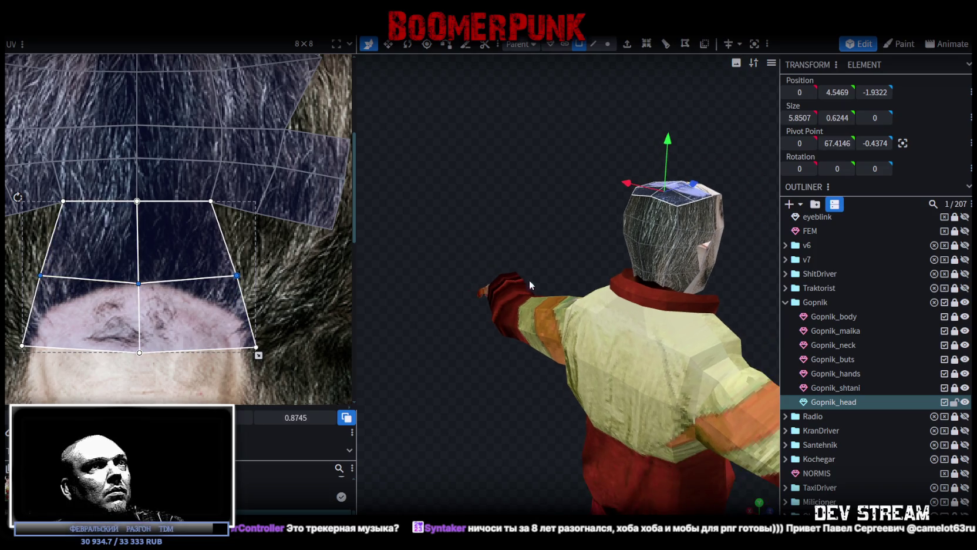
Step: Lower the forehead band's bottom vertex row, then select the left ear and cheek faces
{"action": "left_click_drag", "start_coordinate": [529, 280], "coordinate": [437, 261]}
{"action": "scroll", "coordinate": [49, 368], "scroll_direction": "down", "scroll_amount": 3}
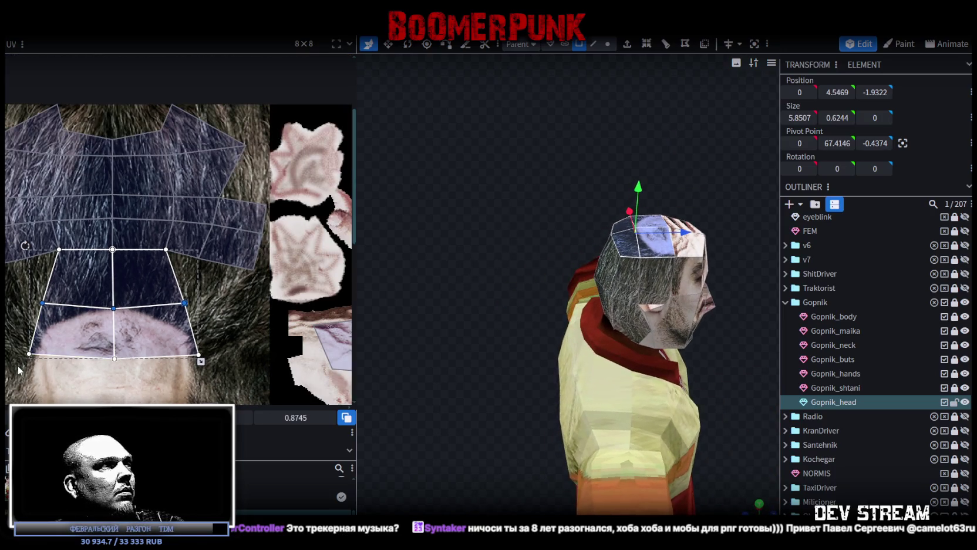
{"action": "left_click_drag", "start_coordinate": [17, 367], "coordinate": [213, 339]}
{"action": "left_click_drag", "start_coordinate": [119, 363], "coordinate": [117, 365]}
{"action": "scroll", "coordinate": [203, 370], "scroll_direction": "down", "scroll_amount": 3}
{"action": "scroll", "coordinate": [203, 370], "scroll_direction": "up", "scroll_amount": 2}
{"action": "scroll", "coordinate": [209, 292], "scroll_direction": "up", "scroll_amount": 1}
{"action": "scroll", "coordinate": [262, 308], "scroll_direction": "down", "scroll_amount": 3}
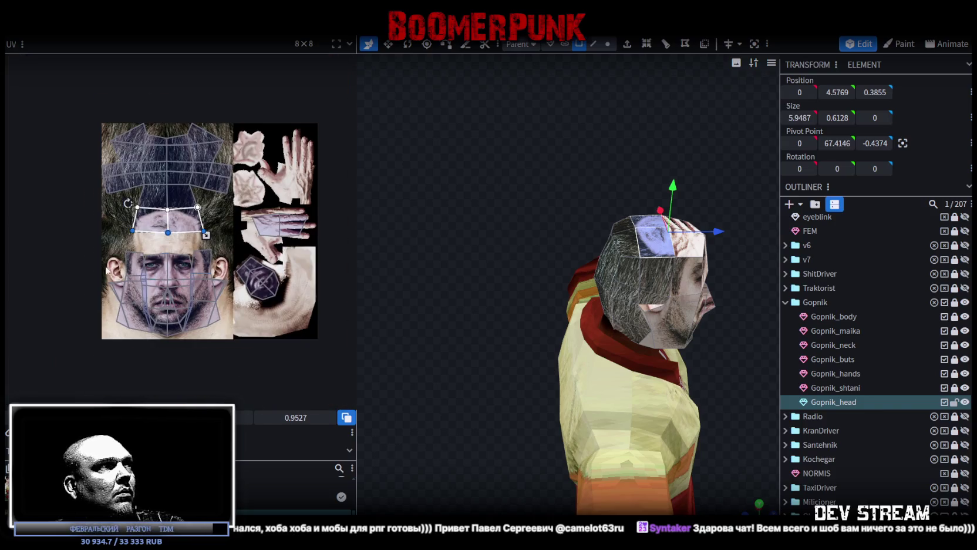
{"action": "scroll", "coordinate": [147, 282], "scroll_direction": "up", "scroll_amount": 4}
{"action": "mouse_move", "coordinate": [96, 218]}
{"action": "left_mouse_down"}
{"action": "mouse_move", "coordinate": [148, 368]}
{"action": "mouse_move", "coordinate": [142, 312]}
{"action": "mouse_move", "coordinate": [152, 304]}
{"action": "left_mouse_up"}
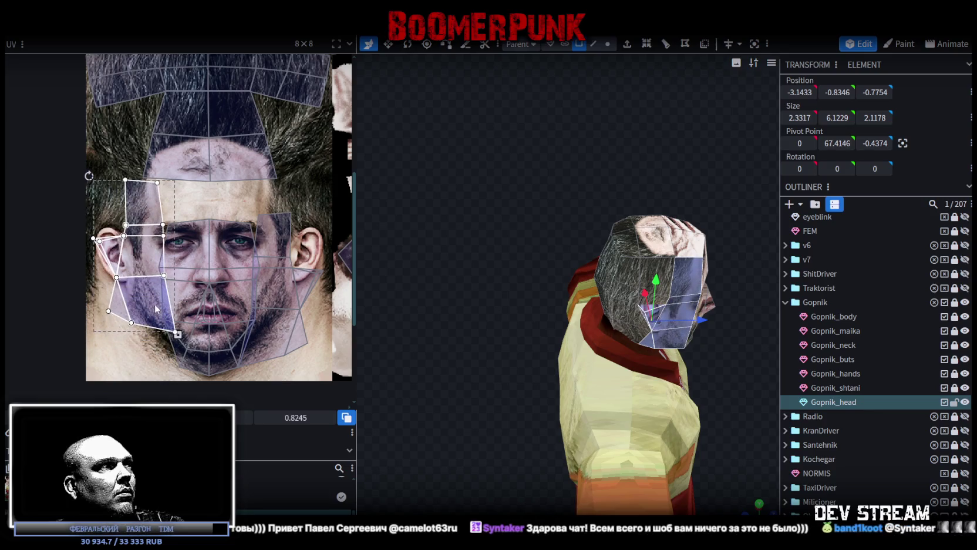
Step: Shift the left ear and cheek faces slightly, make them narrower and taller, then switch to the Weeek board
{"action": "left_click_drag", "start_coordinate": [152, 307], "coordinate": [151, 307]}
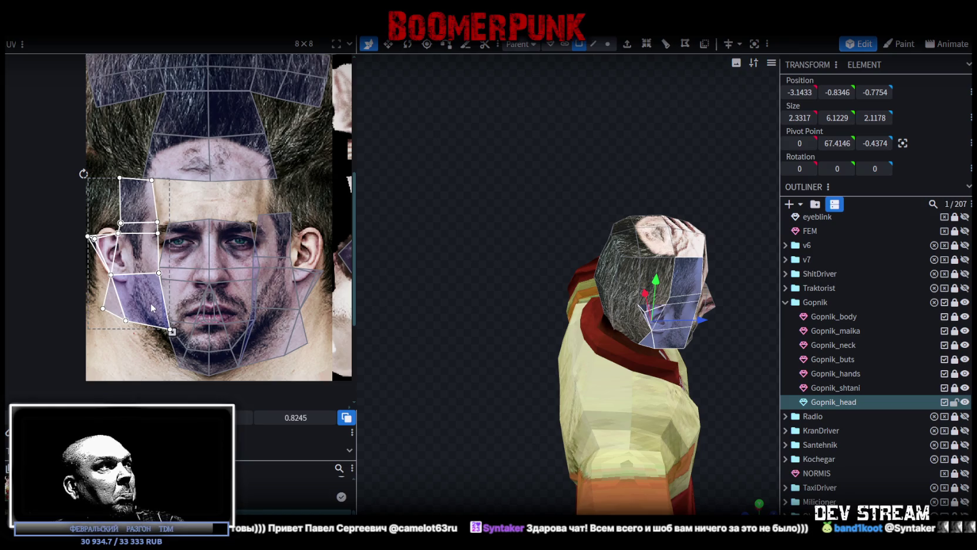
{"action": "left_click_drag", "start_coordinate": [153, 307], "coordinate": [159, 309]}
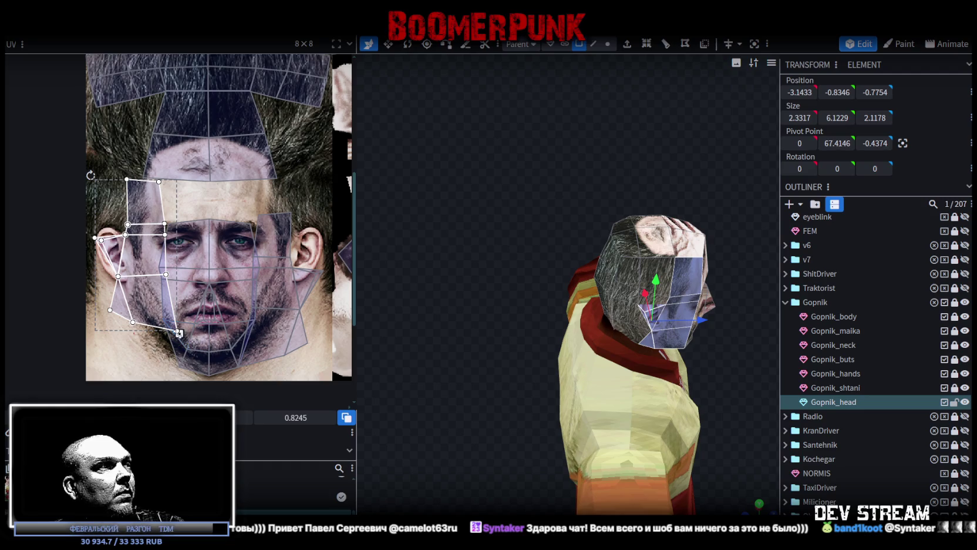
{"action": "mouse_move", "coordinate": [179, 333]}
{"action": "left_mouse_down"}
{"action": "mouse_move", "coordinate": [168, 360]}
{"action": "mouse_move", "coordinate": [148, 322]}
{"action": "left_mouse_up"}
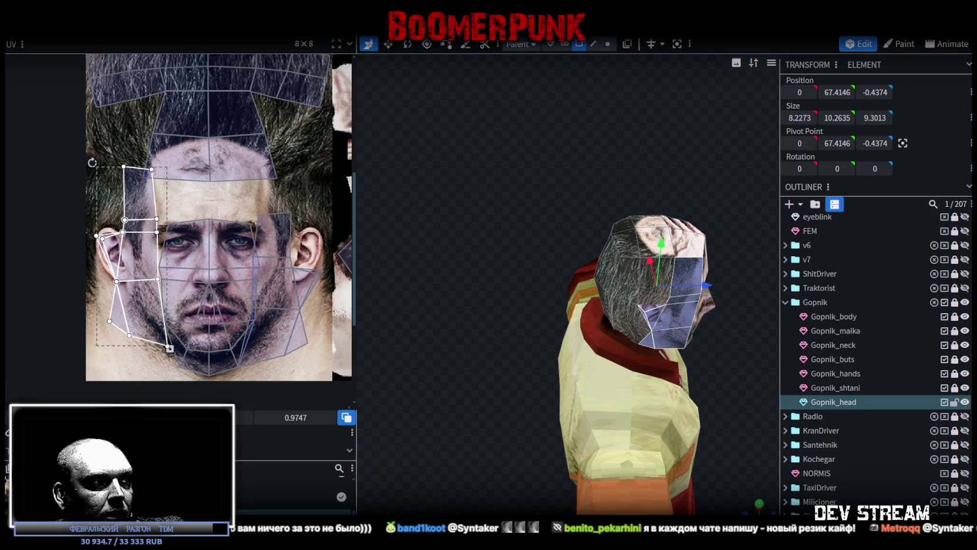
{"action": "key", "text": "alt+Tab"}
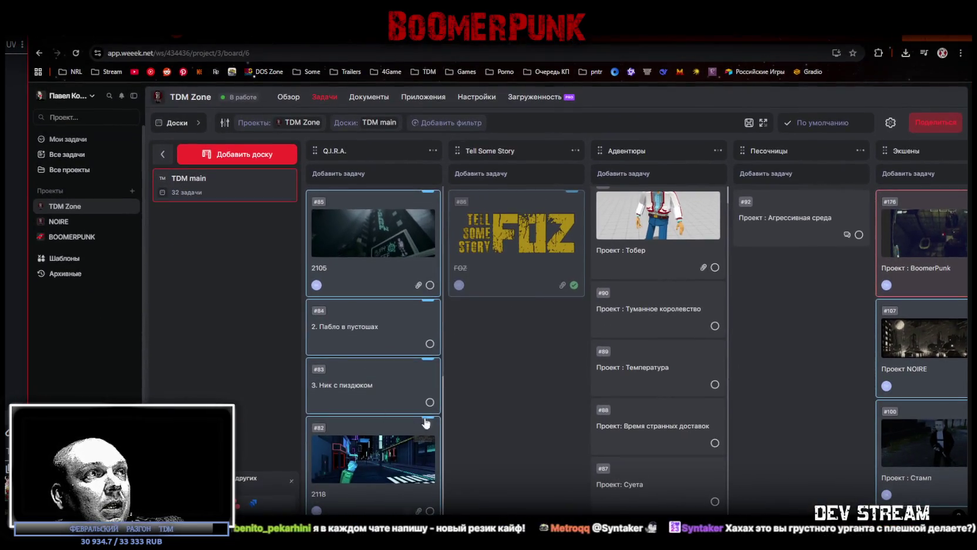
Step: Scroll through the project cards in the Экшены column of the TDM main board
{"action": "scroll", "coordinate": [324, 460], "scroll_direction": "down", "scroll_amount": 4}
{"action": "scroll", "coordinate": [376, 264], "scroll_direction": "up", "scroll_amount": 4}
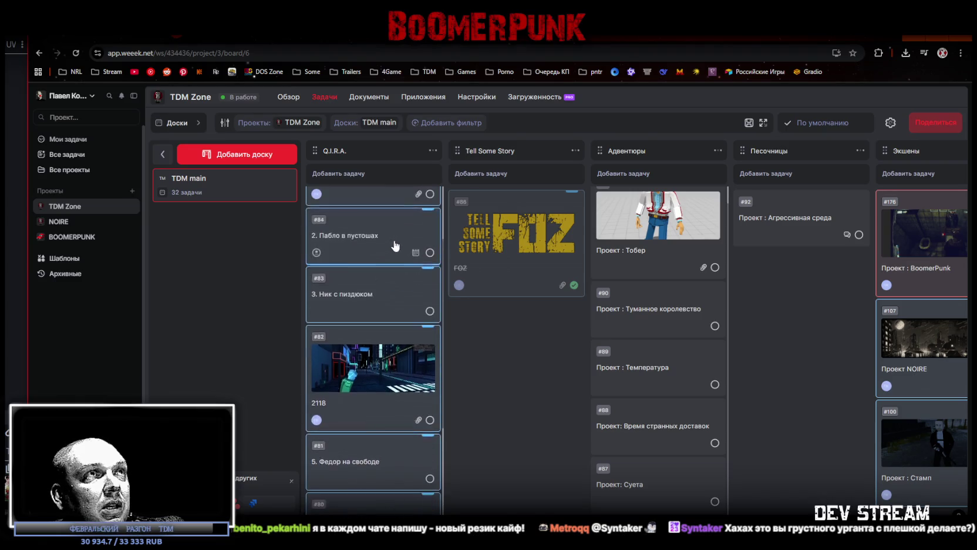
{"action": "scroll", "coordinate": [650, 216], "scroll_direction": "up", "scroll_amount": 1}
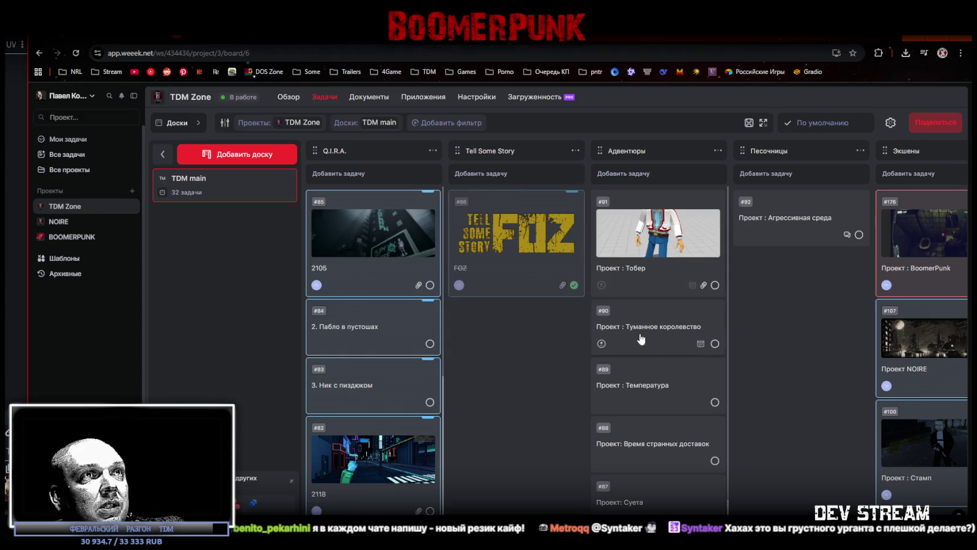
{"action": "scroll", "coordinate": [675, 405], "scroll_direction": "down", "scroll_amount": 1}
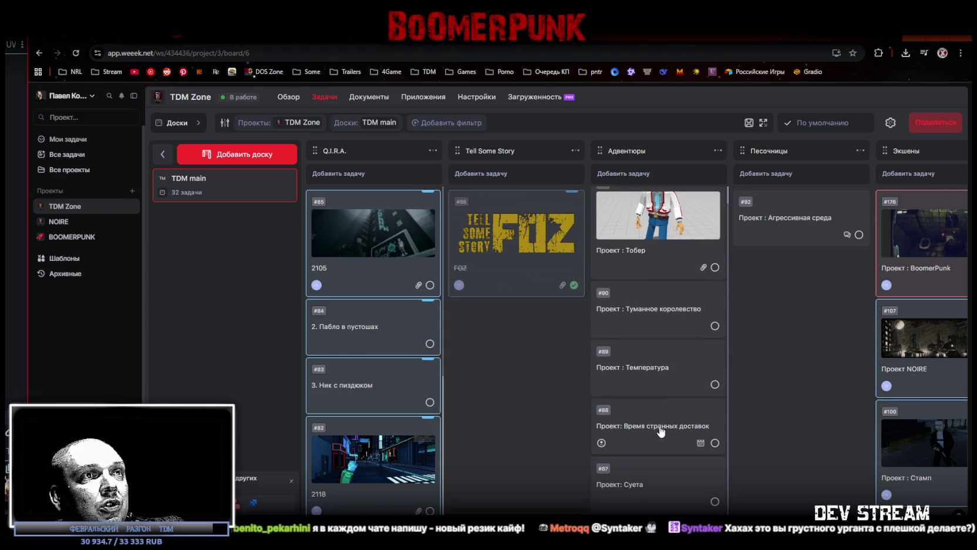
{"action": "scroll", "coordinate": [492, 189], "scroll_direction": "right", "scroll_amount": 5}
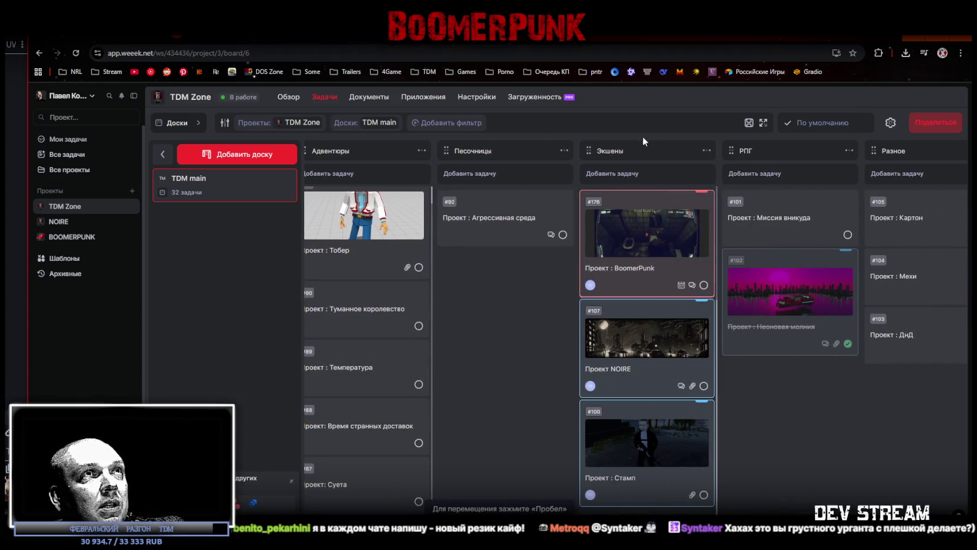
{"action": "scroll", "coordinate": [658, 282], "scroll_direction": "down", "scroll_amount": 1}
{"action": "scroll", "coordinate": [659, 284], "scroll_direction": "up", "scroll_amount": 1}
{"action": "scroll", "coordinate": [659, 284], "scroll_direction": "down", "scroll_amount": 2}
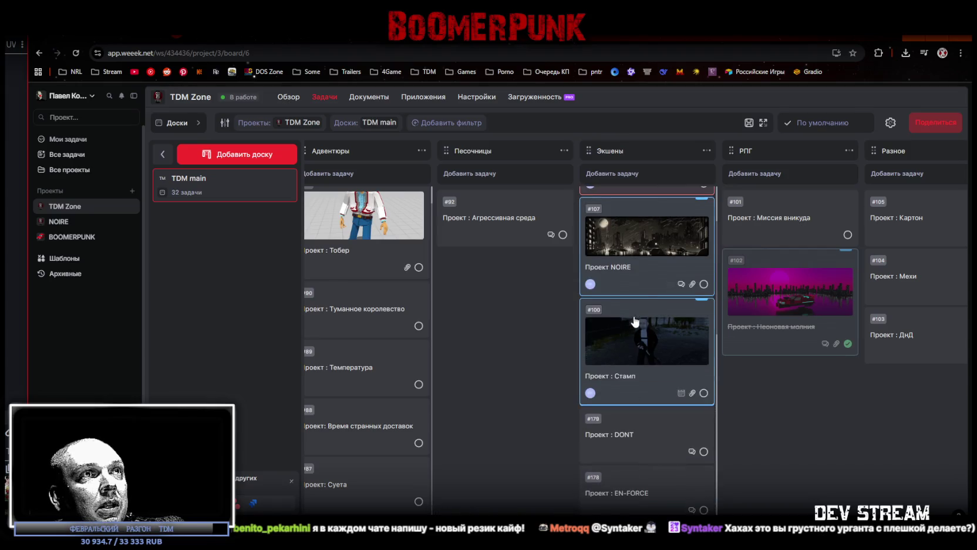
{"action": "scroll", "coordinate": [652, 305], "scroll_direction": "down", "scroll_amount": 1}
{"action": "scroll", "coordinate": [658, 320], "scroll_direction": "down", "scroll_amount": 1}
{"action": "scroll", "coordinate": [658, 321], "scroll_direction": "down", "scroll_amount": 1}
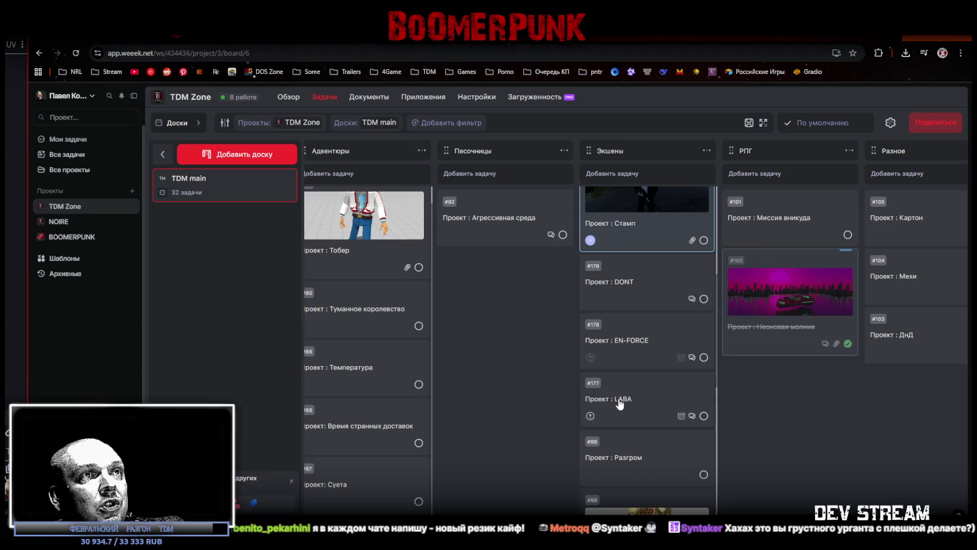
{"action": "scroll", "coordinate": [629, 455], "scroll_direction": "down", "scroll_amount": 1}
{"action": "scroll", "coordinate": [611, 433], "scroll_direction": "down", "scroll_amount": 2}
{"action": "scroll", "coordinate": [611, 433], "scroll_direction": "down", "scroll_amount": 2}
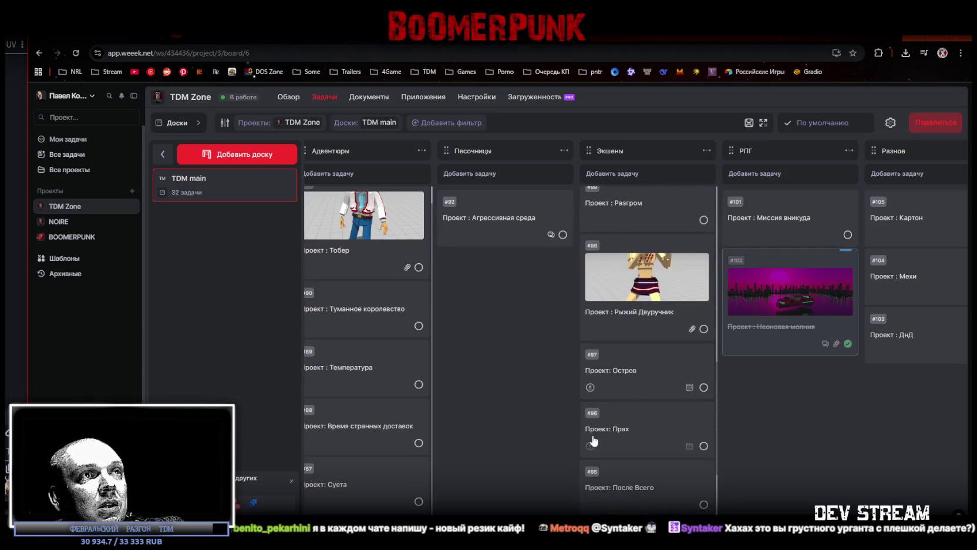
{"action": "scroll", "coordinate": [599, 440], "scroll_direction": "down", "scroll_amount": 2}
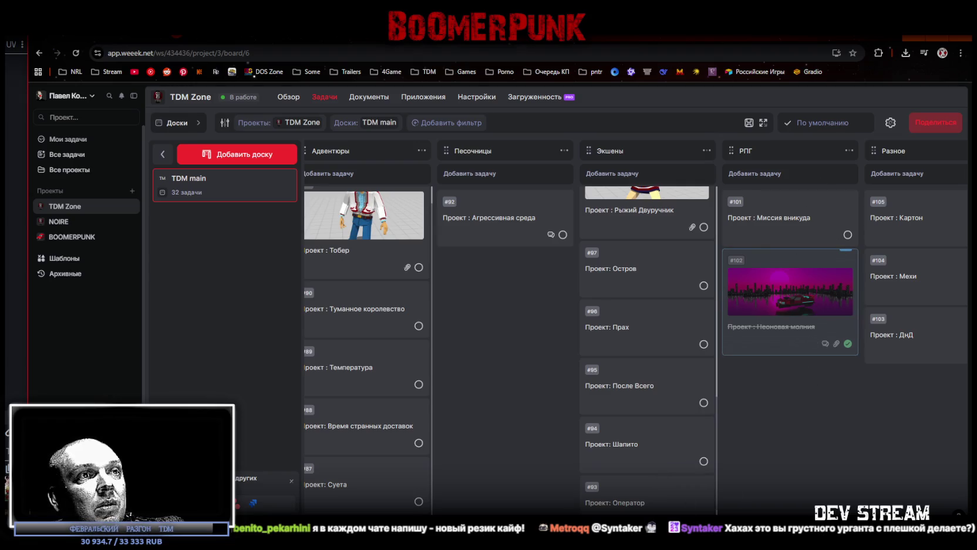
Step: Scroll across the remaining board columns, then return to the Blockbench head model
{"action": "scroll", "coordinate": [558, 329], "scroll_direction": "right", "scroll_amount": 1}
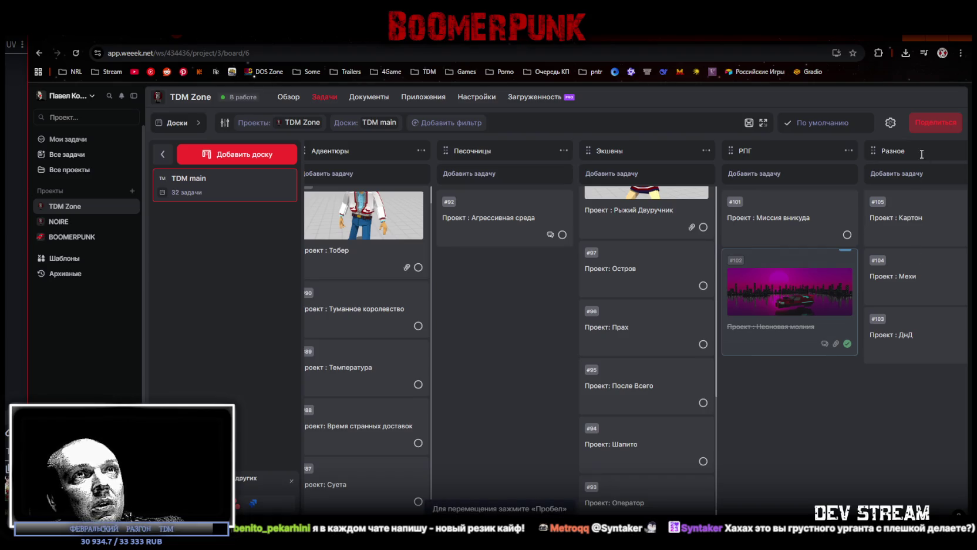
{"action": "mouse_move", "coordinate": [911, 334]}
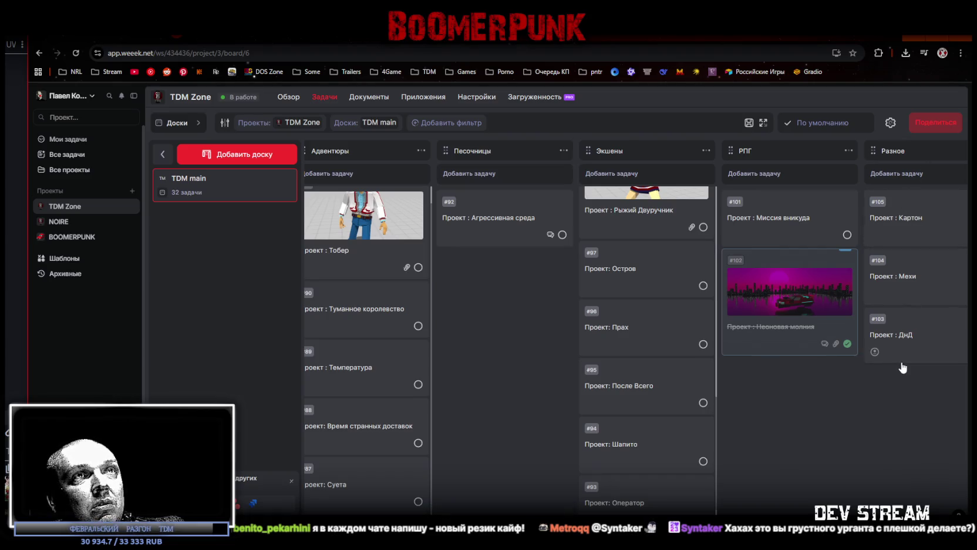
{"action": "scroll", "coordinate": [634, 329], "scroll_direction": "right", "scroll_amount": 2}
{"action": "scroll", "coordinate": [634, 329], "scroll_direction": "right", "scroll_amount": 2}
{"action": "scroll", "coordinate": [634, 328], "scroll_direction": "right", "scroll_amount": 2}
{"action": "scroll", "coordinate": [634, 329], "scroll_direction": "right", "scroll_amount": 2}
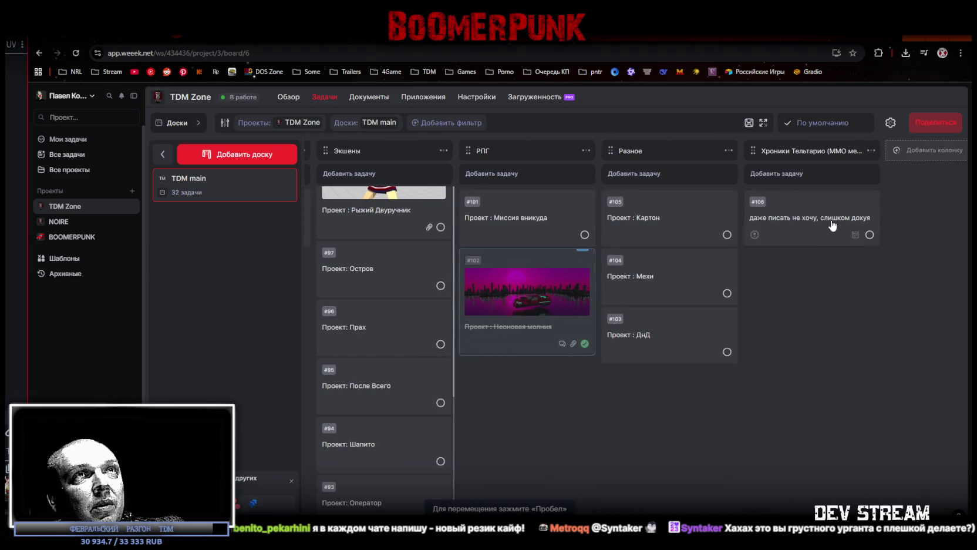
{"action": "key", "text": "alt+Tab"}
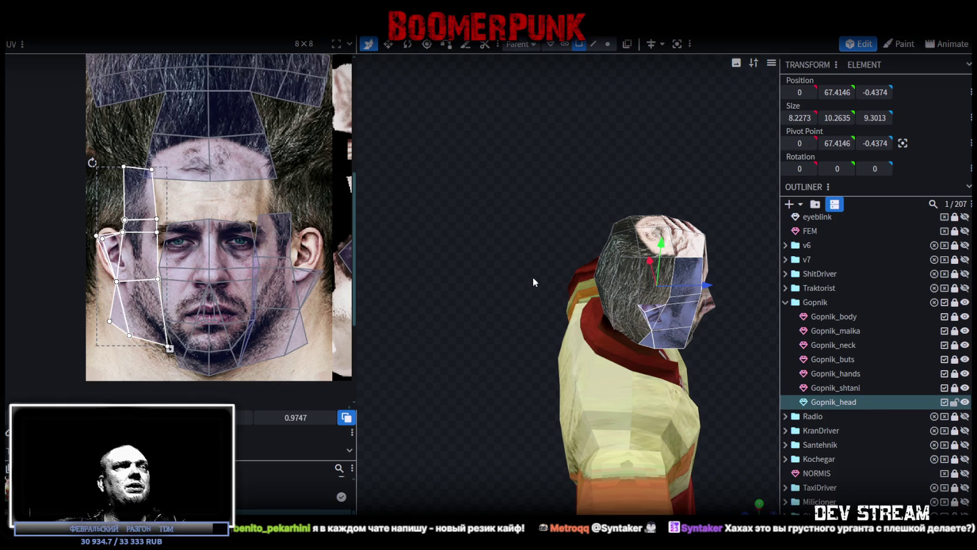
Step: Split the face between the eyes into its own element and shift its nose vertices 0.5
{"action": "mouse_move", "coordinate": [472, 250]}
{"action": "left_mouse_down"}
{"action": "mouse_move", "coordinate": [509, 289]}
{"action": "mouse_move", "coordinate": [466, 298]}
{"action": "mouse_move", "coordinate": [451, 287]}
{"action": "left_mouse_up"}
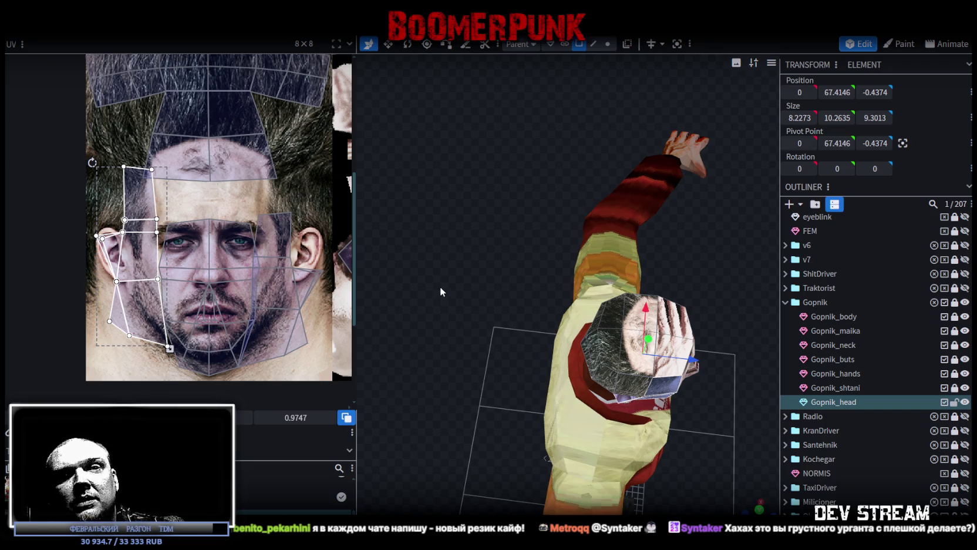
{"action": "mouse_move", "coordinate": [445, 280]}
{"action": "left_mouse_down"}
{"action": "mouse_move", "coordinate": [486, 258]}
{"action": "mouse_move", "coordinate": [391, 196]}
{"action": "left_mouse_up"}
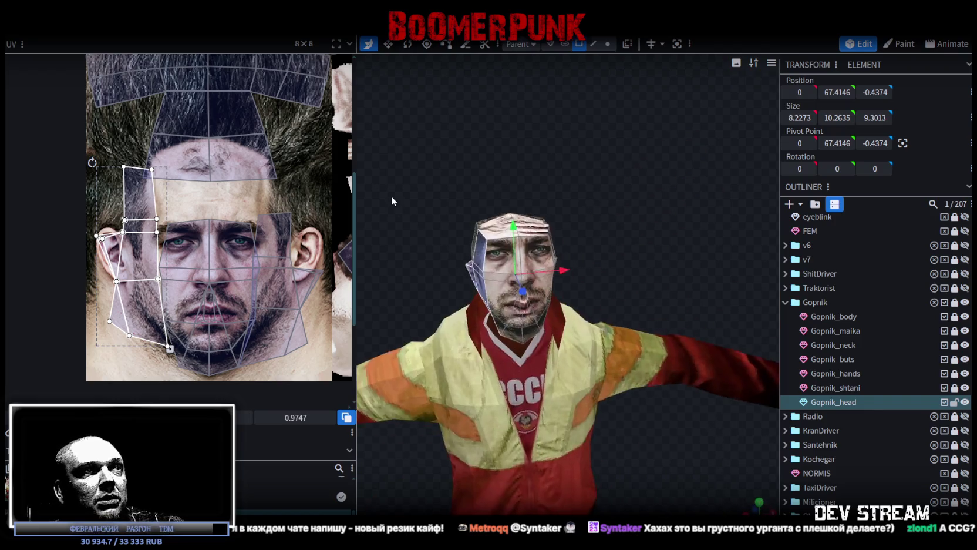
{"action": "scroll", "coordinate": [404, 187], "scroll_direction": "up", "scroll_amount": 2}
{"action": "scroll", "coordinate": [408, 185], "scroll_direction": "up", "scroll_amount": 3}
{"action": "left_click", "coordinate": [489, 192]}
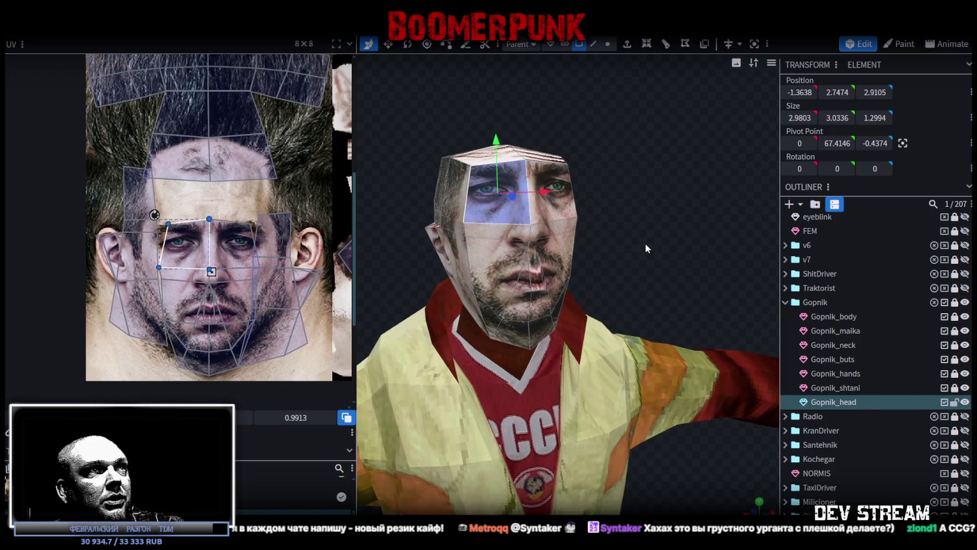
{"action": "scroll", "coordinate": [656, 251], "scroll_direction": "up", "scroll_amount": 5}
{"action": "key", "text": "ctrl+d"}
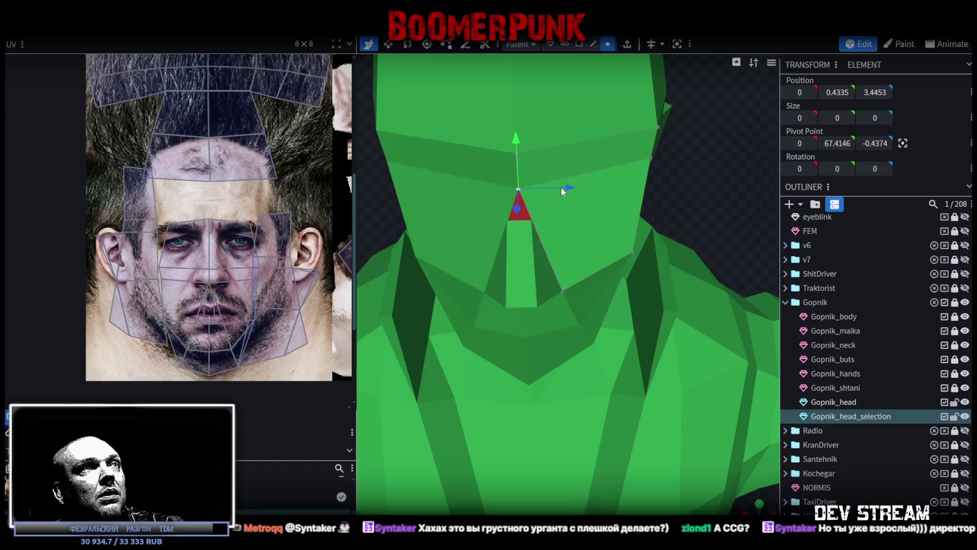
{"action": "left_click_drag", "start_coordinate": [568, 185], "coordinate": [716, 186]}
{"action": "left_click", "coordinate": [568, 176]}
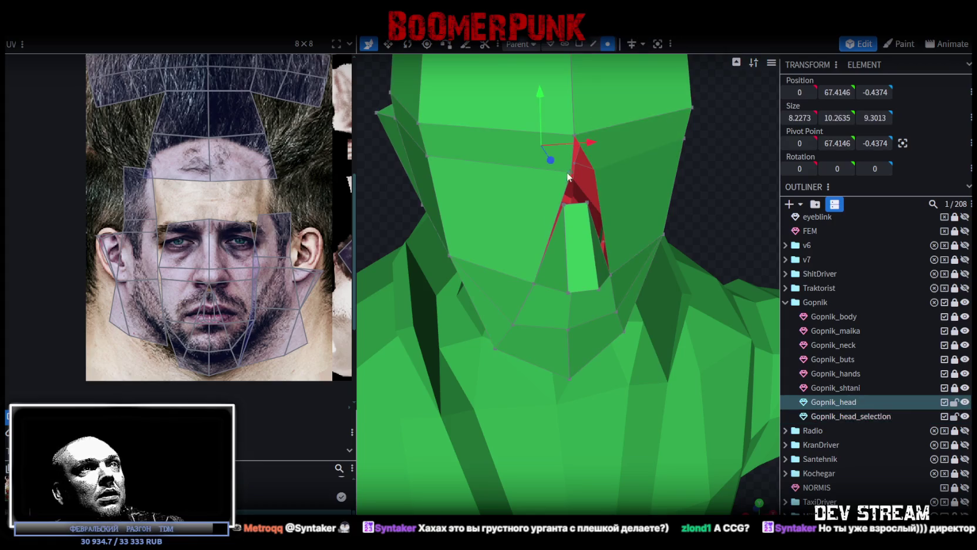
{"action": "left_click_drag", "start_coordinate": [614, 171], "coordinate": [592, 174]}
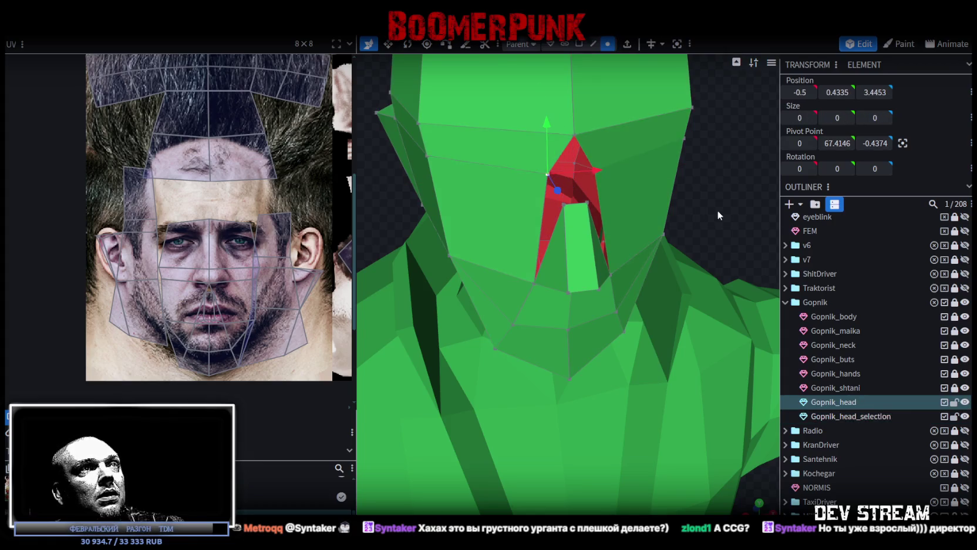
Step: Merge the split-off nose piece back into the Gopnik_head mesh
{"action": "left_click_drag", "start_coordinate": [718, 215], "coordinate": [681, 193]}
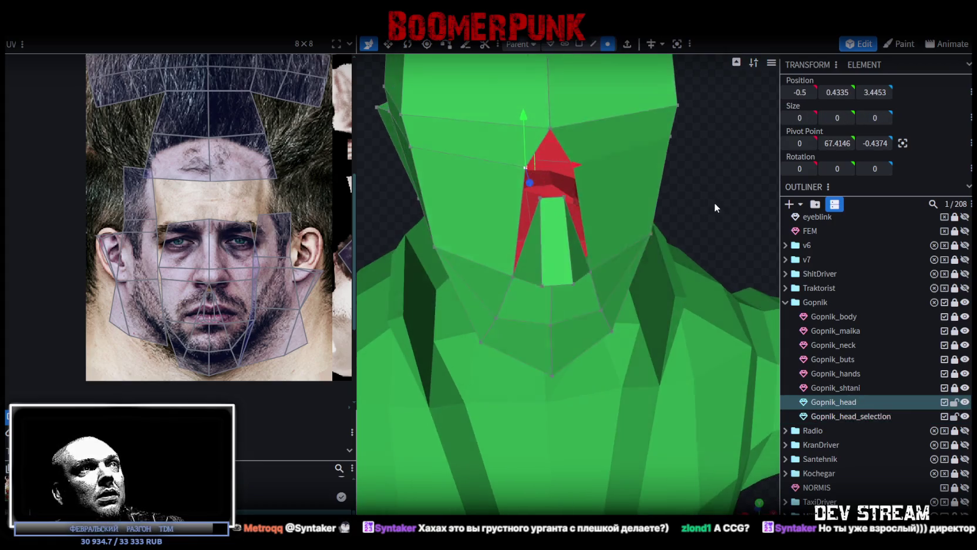
{"action": "right_click", "coordinate": [842, 421]}
{"action": "left_click", "coordinate": [878, 218]}
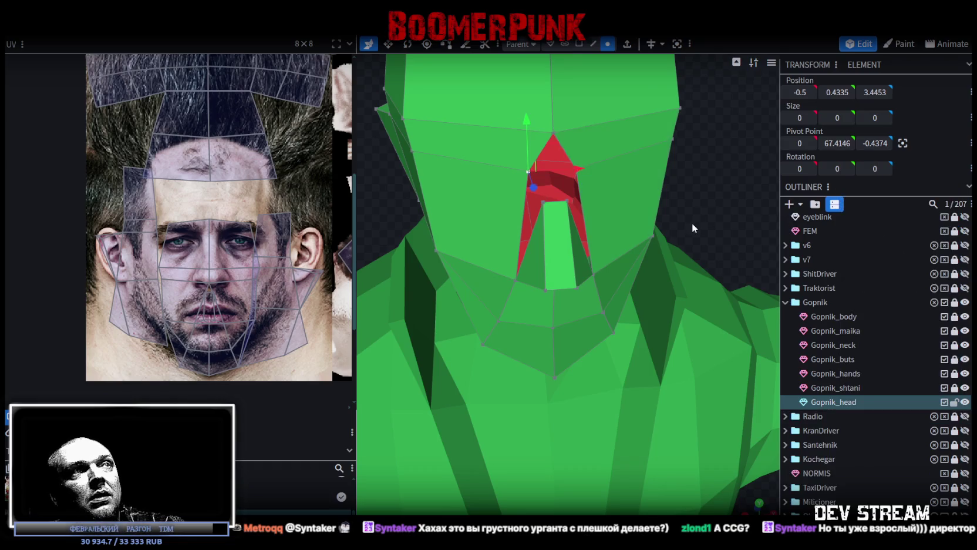
Step: In edge mode, delete the pointed faces above the nose and collapse the top edge to a point
{"action": "left_click_drag", "start_coordinate": [617, 85], "coordinate": [587, 69]}
{"action": "left_click", "coordinate": [593, 44]}
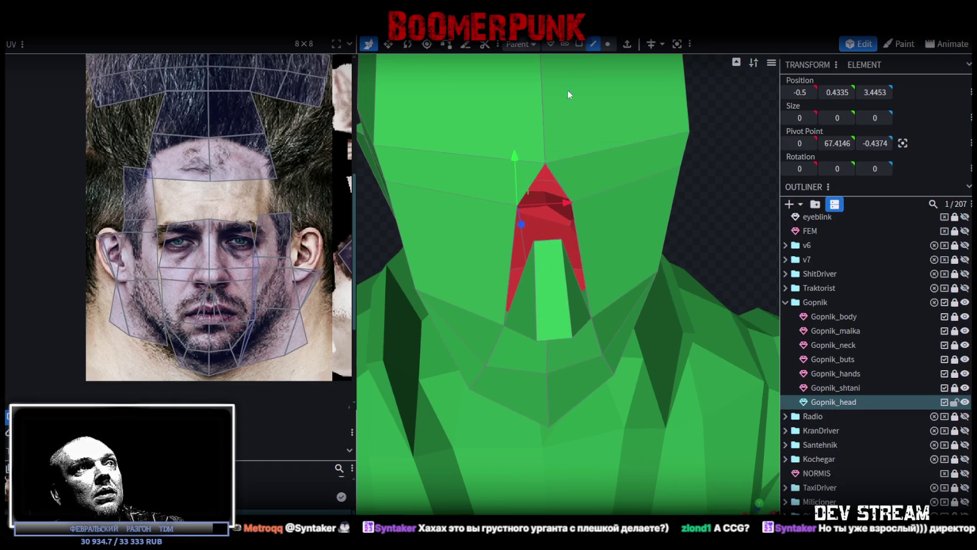
{"action": "left_click", "coordinate": [545, 187]}
{"action": "left_click", "coordinate": [567, 198], "text": "shift"}
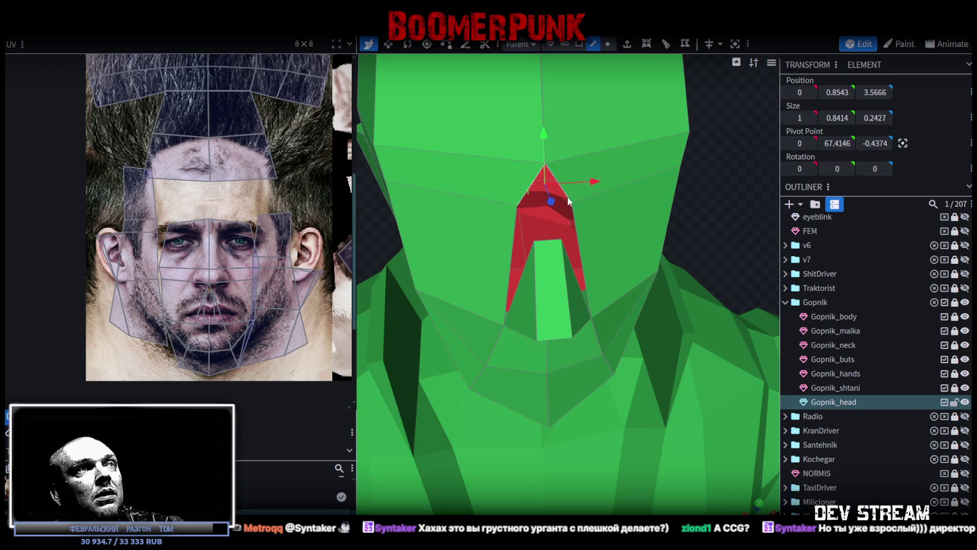
{"action": "key", "text": "Delete"}
{"action": "key", "text": "m"}
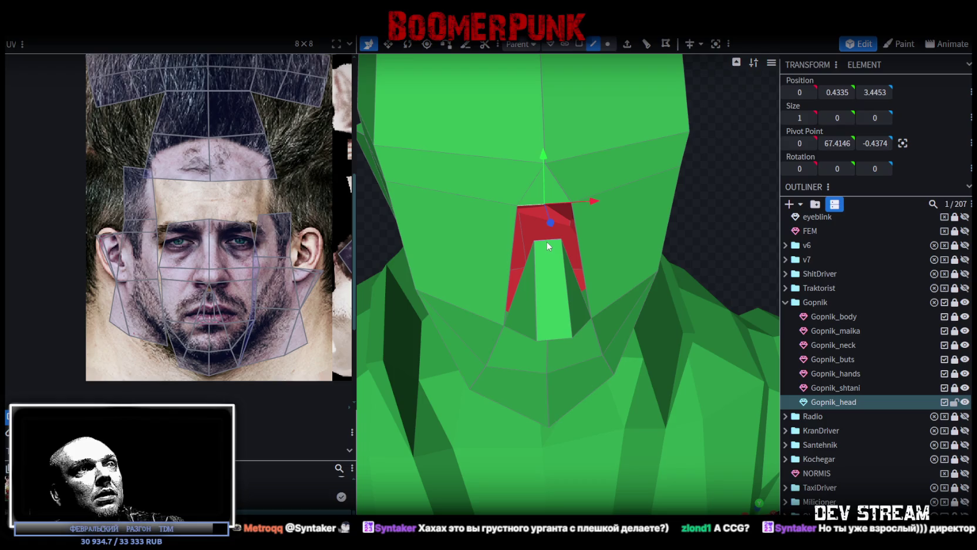
{"action": "scroll", "coordinate": [587, 253], "scroll_direction": "down", "scroll_amount": 1}
{"action": "scroll", "coordinate": [694, 254], "scroll_direction": "down", "scroll_amount": 1}
Step: Lower the selected nose vertices, checking from a side view
{"action": "mouse_move", "coordinate": [694, 255]}
{"action": "left_mouse_down"}
{"action": "mouse_move", "coordinate": [587, 194]}
{"action": "mouse_move", "coordinate": [558, 148]}
{"action": "mouse_move", "coordinate": [596, 136]}
{"action": "left_mouse_up"}
{"action": "scroll", "coordinate": [587, 194], "scroll_direction": "up", "scroll_amount": 2}
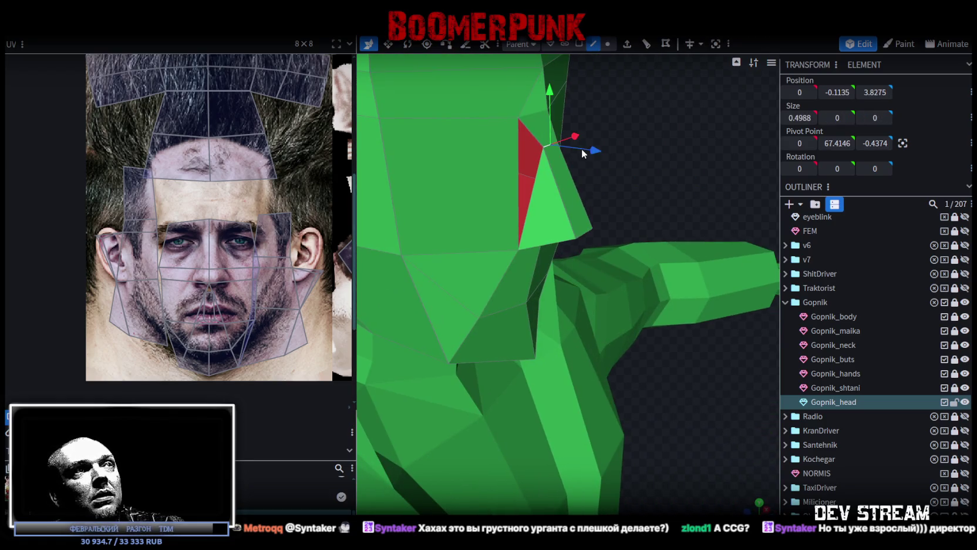
{"action": "mouse_move", "coordinate": [582, 101]}
{"action": "left_mouse_down"}
{"action": "mouse_move", "coordinate": [575, 156]}
{"action": "mouse_move", "coordinate": [593, 191]}
{"action": "left_mouse_up"}
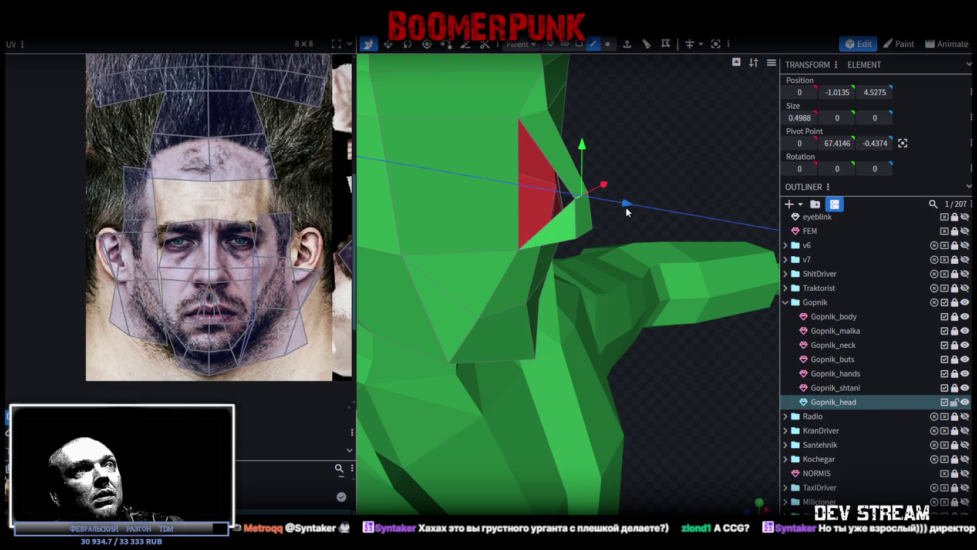
{"action": "left_click_drag", "start_coordinate": [581, 147], "coordinate": [582, 165]}
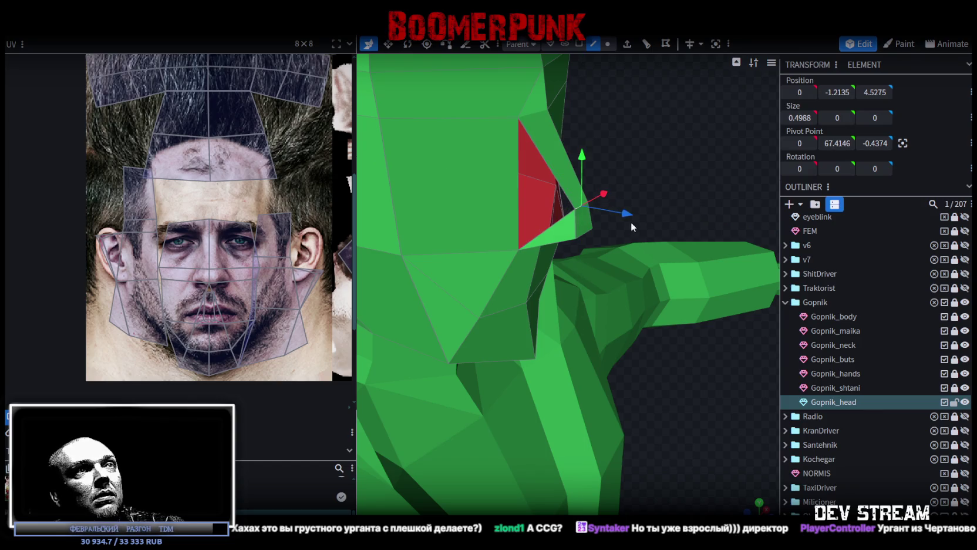
{"action": "mouse_move", "coordinate": [626, 222]}
{"action": "left_mouse_down"}
{"action": "mouse_move", "coordinate": [696, 230]}
{"action": "mouse_move", "coordinate": [664, 225]}
{"action": "left_mouse_up"}
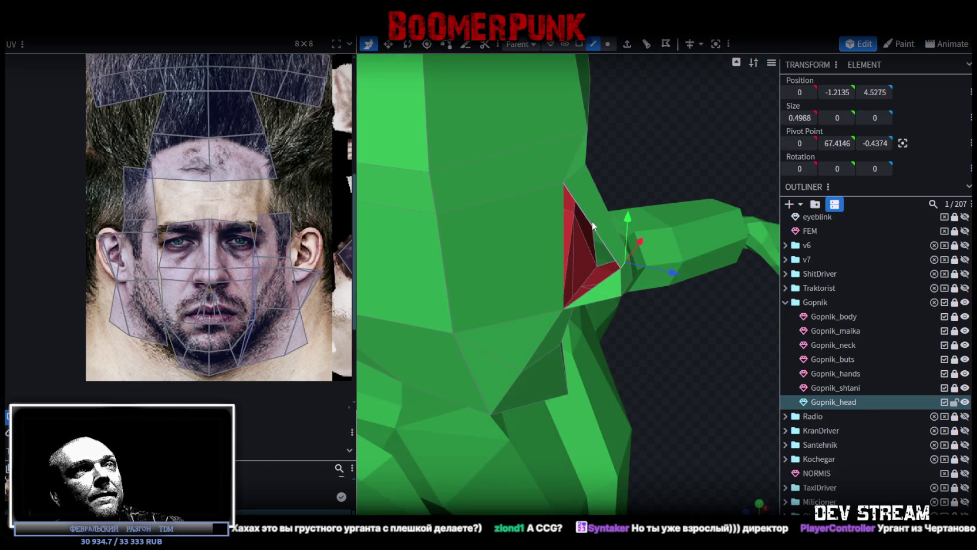
Step: Loop-cut across the nose and move the new cut and nose faces up and back
{"action": "left_click", "coordinate": [591, 209], "text": "shift"}
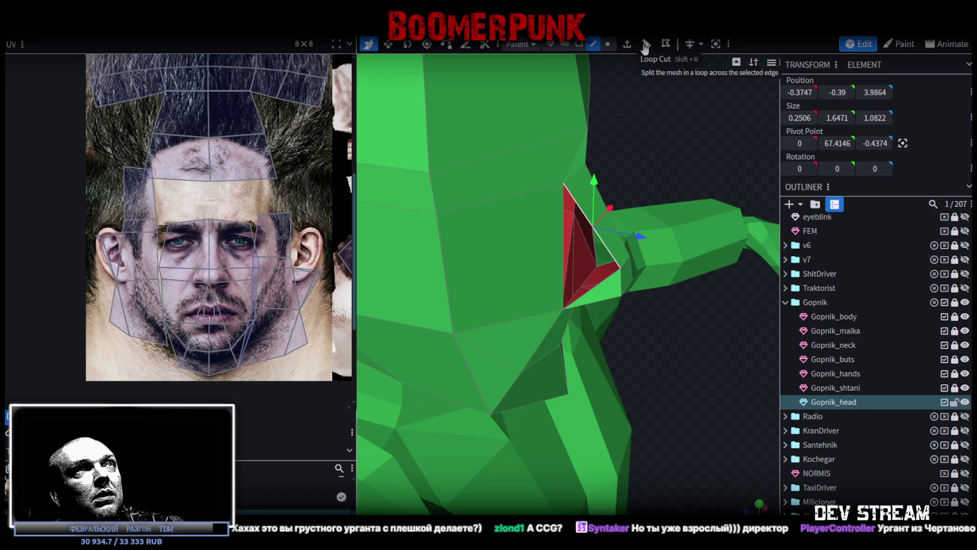
{"action": "left_click", "coordinate": [646, 46]}
{"action": "left_click_drag", "start_coordinate": [617, 188], "coordinate": [646, 207]}
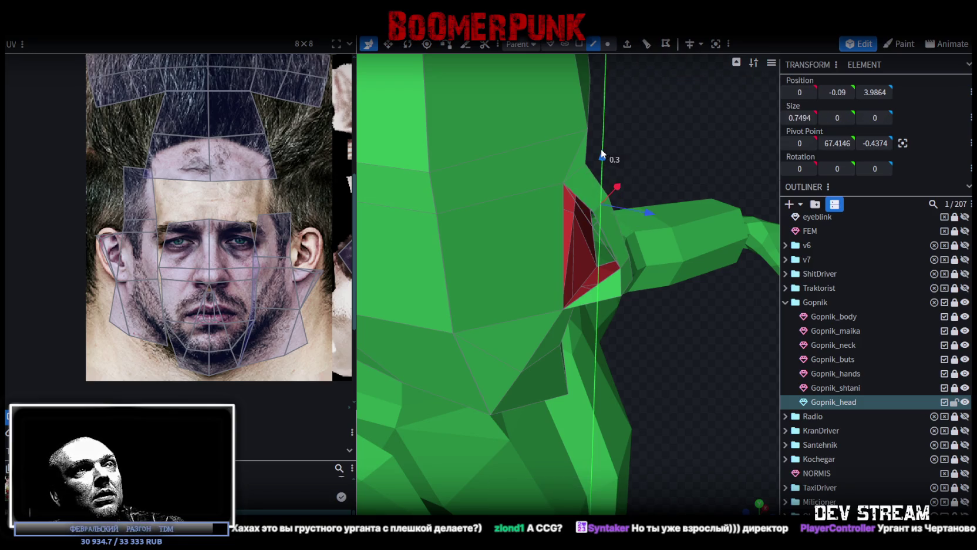
{"action": "left_click_drag", "start_coordinate": [646, 207], "coordinate": [578, 171]}
{"action": "mouse_move", "coordinate": [705, 143]}
{"action": "left_mouse_down"}
{"action": "mouse_move", "coordinate": [560, 144]}
{"action": "mouse_move", "coordinate": [616, 158]}
{"action": "left_mouse_up"}
Step: Narrow the nose, push its face 0.2 along Z and raise it 0.1, splitting concave quads
{"action": "key", "text": "s"}
{"action": "left_click_drag", "start_coordinate": [575, 185], "coordinate": [571, 187]}
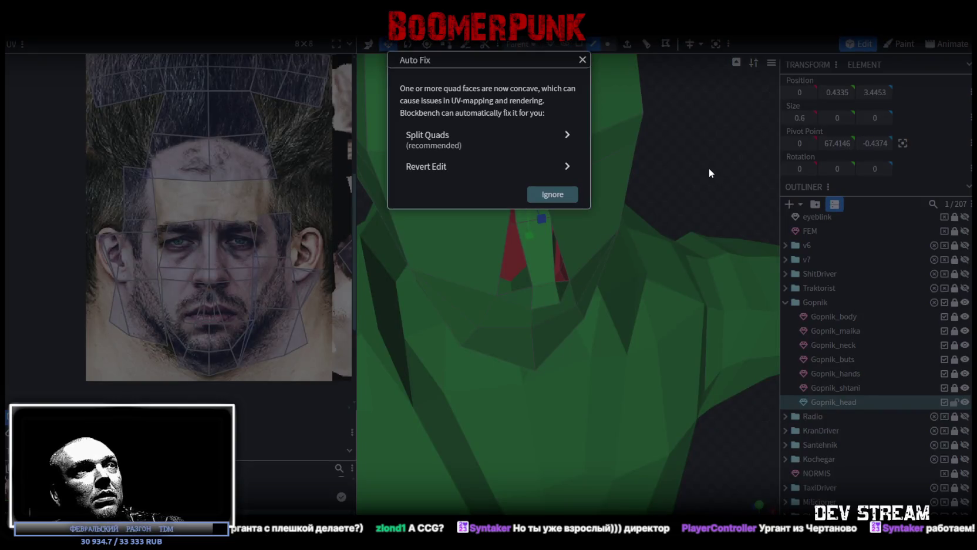
{"action": "key", "text": "Escape"}
{"action": "mouse_move", "coordinate": [701, 166]}
{"action": "left_mouse_down"}
{"action": "mouse_move", "coordinate": [576, 146]}
{"action": "mouse_move", "coordinate": [443, 189]}
{"action": "mouse_move", "coordinate": [430, 139]}
{"action": "mouse_move", "coordinate": [576, 118]}
{"action": "left_mouse_up"}
{"action": "key", "text": "v"}
{"action": "left_click_drag", "start_coordinate": [498, 126], "coordinate": [481, 130]}
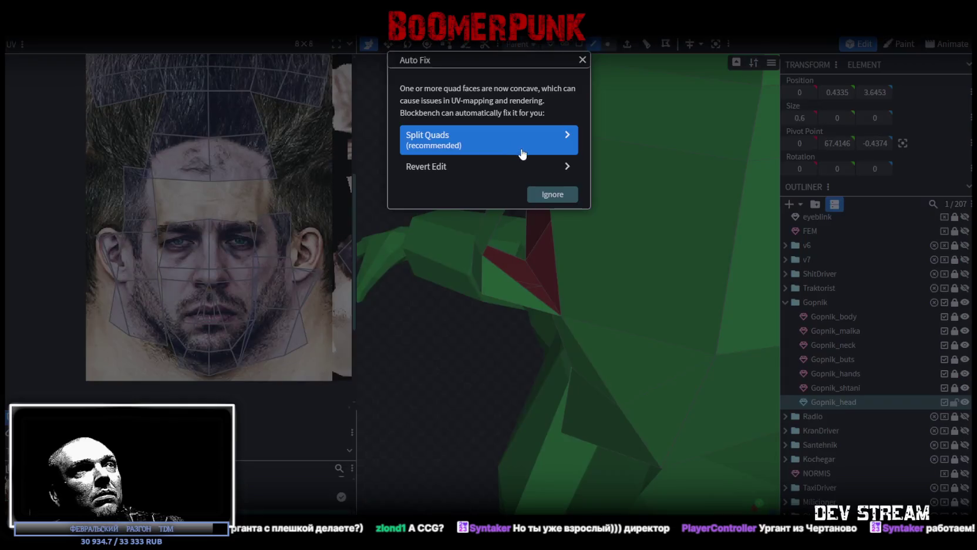
{"action": "left_click", "coordinate": [480, 151]}
{"action": "mouse_move", "coordinate": [414, 131]}
{"action": "left_mouse_down"}
{"action": "mouse_move", "coordinate": [590, 152]}
{"action": "mouse_move", "coordinate": [696, 201]}
{"action": "left_mouse_up"}
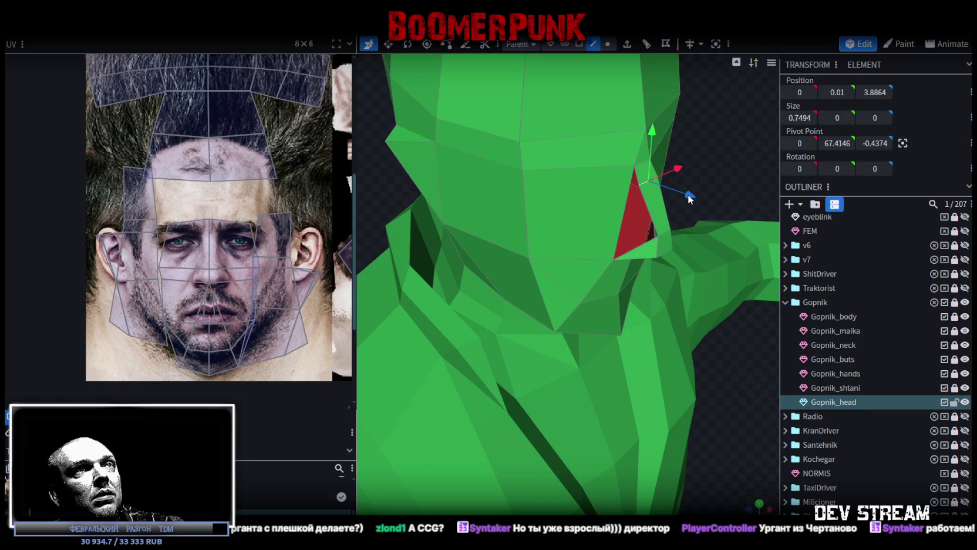
{"action": "left_click_drag", "start_coordinate": [659, 150], "coordinate": [660, 140]}
Step: Move the selected head vertices 1 unit and merge the overlapping vertices
{"action": "left_click", "coordinate": [607, 44]}
{"action": "scroll", "coordinate": [559, 138], "scroll_direction": "down", "scroll_amount": 3}
{"action": "left_click_drag", "start_coordinate": [559, 138], "coordinate": [558, 144]}
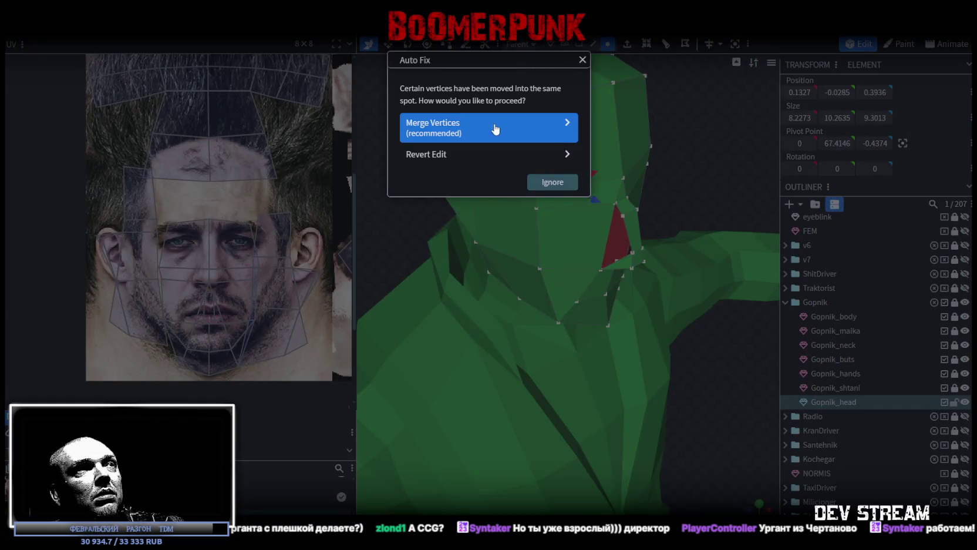
{"action": "left_click", "coordinate": [497, 129]}
{"action": "mouse_move", "coordinate": [723, 156]}
{"action": "left_mouse_down"}
{"action": "mouse_move", "coordinate": [573, 128]}
{"action": "mouse_move", "coordinate": [524, 134]}
{"action": "mouse_move", "coordinate": [571, 143]}
{"action": "mouse_move", "coordinate": [506, 177]}
{"action": "mouse_move", "coordinate": [622, 134]}
{"action": "mouse_move", "coordinate": [552, 140]}
{"action": "left_mouse_up"}
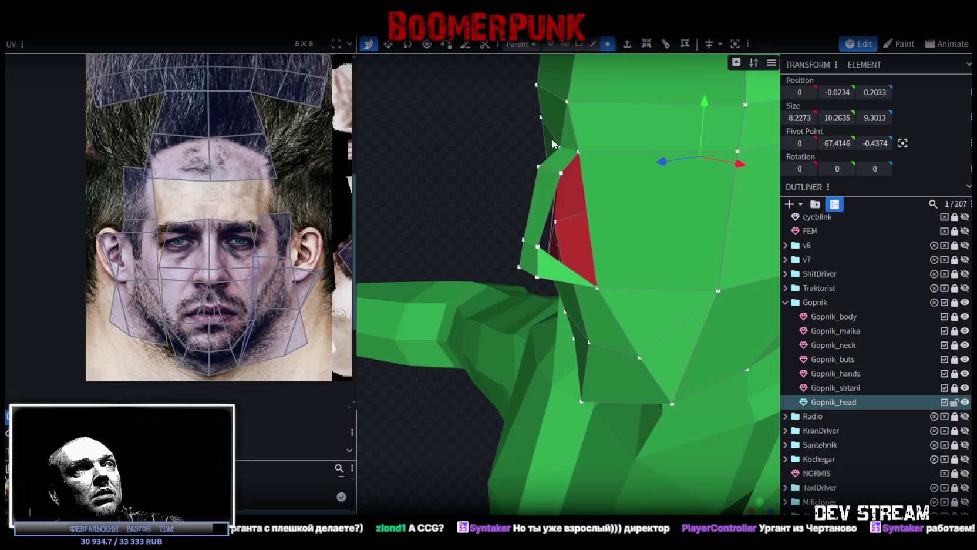
Step: Narrow the top edge of the nose and widen its lower face
{"action": "left_click", "coordinate": [593, 44]}
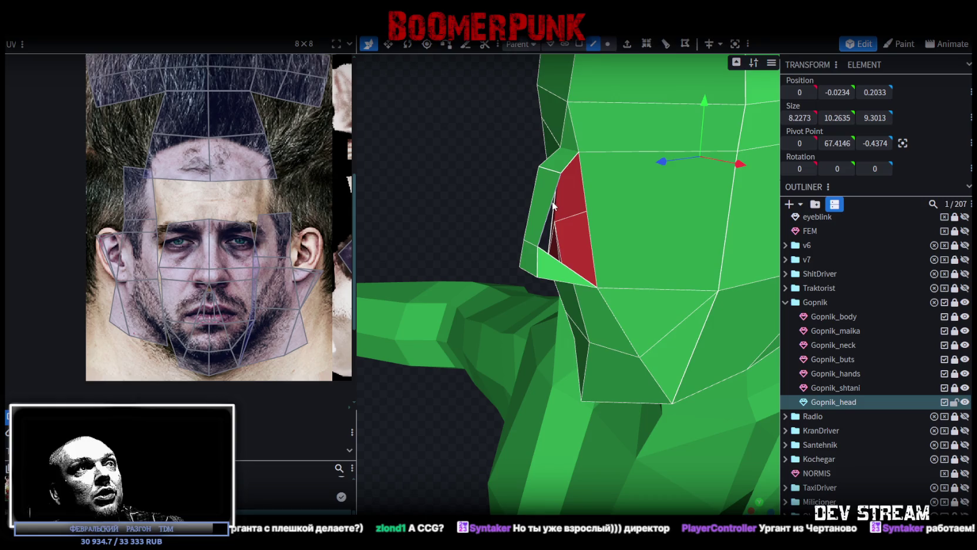
{"action": "left_click", "coordinate": [583, 195]}
{"action": "left_click_drag", "start_coordinate": [415, 195], "coordinate": [578, 213]}
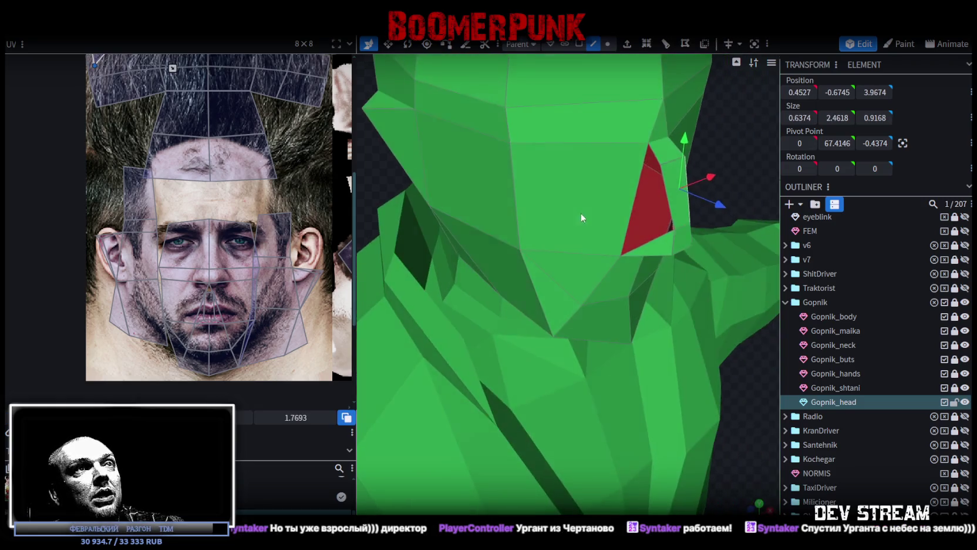
{"action": "left_click", "coordinate": [641, 191]}
{"action": "left_click", "coordinate": [668, 179]}
{"action": "left_click_drag", "start_coordinate": [691, 192], "coordinate": [672, 170]}
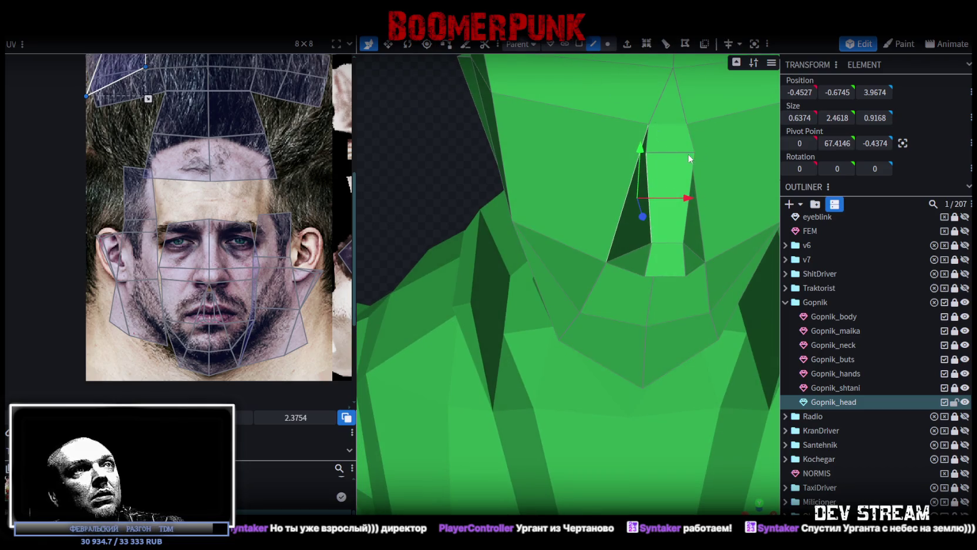
{"action": "key", "text": "v"}
{"action": "left_click", "coordinate": [681, 155]}
{"action": "left_click_drag", "start_coordinate": [721, 153], "coordinate": [695, 174]}
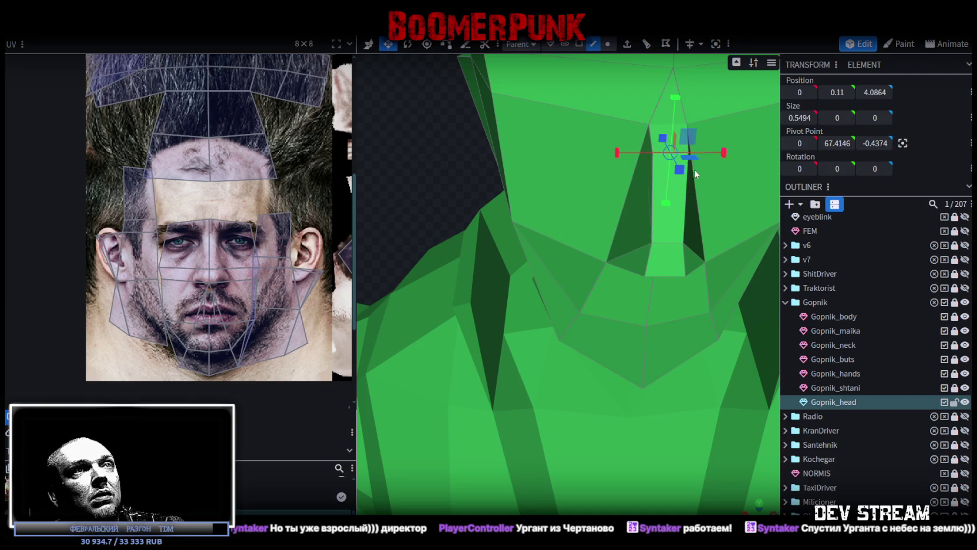
{"action": "left_click", "coordinate": [659, 276]}
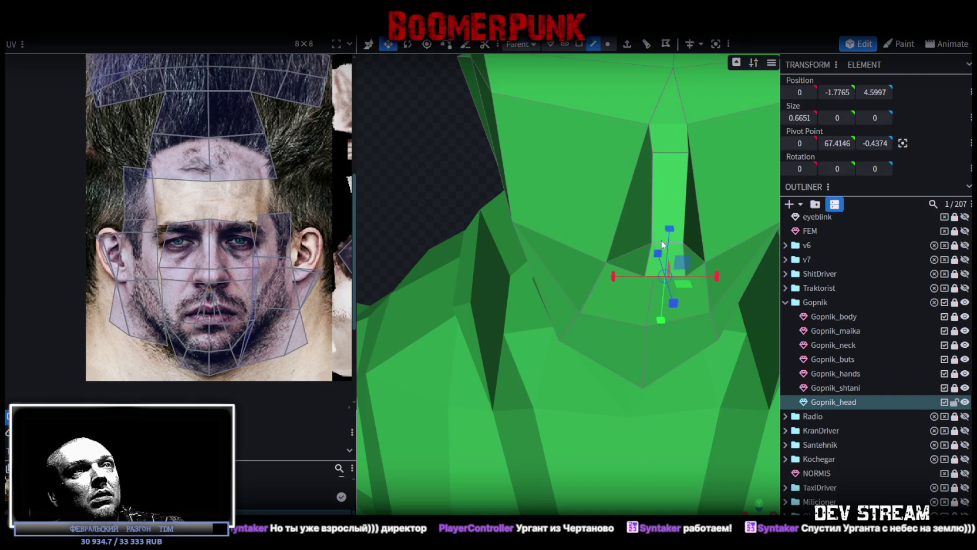
{"action": "left_click", "coordinate": [659, 242]}
{"action": "mouse_move", "coordinate": [719, 259]}
{"action": "left_mouse_down"}
{"action": "mouse_move", "coordinate": [738, 265]}
{"action": "mouse_move", "coordinate": [706, 143]}
{"action": "mouse_move", "coordinate": [714, 141]}
{"action": "left_mouse_up"}
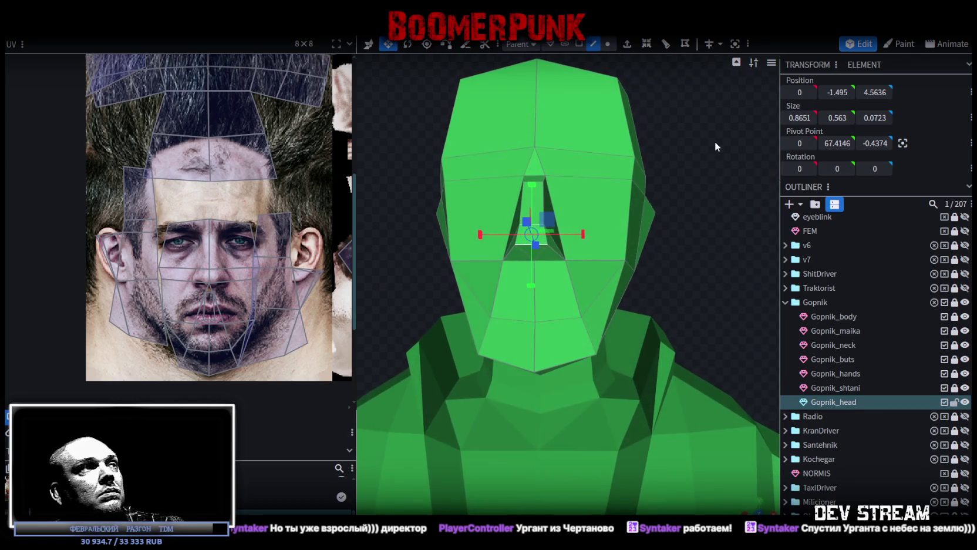
Step: Narrow the chin edge slightly and check the head from the side
{"action": "mouse_move", "coordinate": [679, 294]}
{"action": "left_mouse_down"}
{"action": "mouse_move", "coordinate": [670, 230]}
{"action": "mouse_move", "coordinate": [646, 225]}
{"action": "mouse_move", "coordinate": [627, 250]}
{"action": "left_mouse_up"}
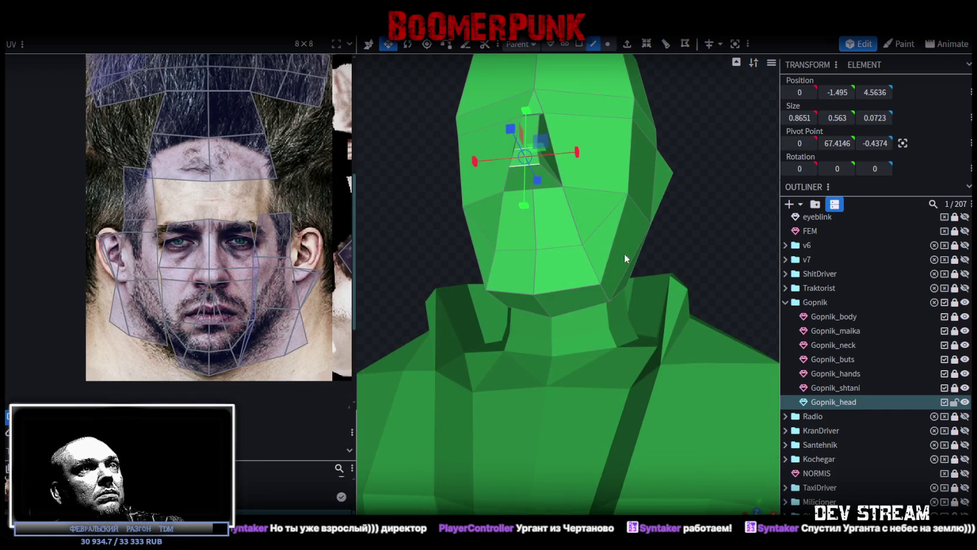
{"action": "left_click", "coordinate": [607, 44]}
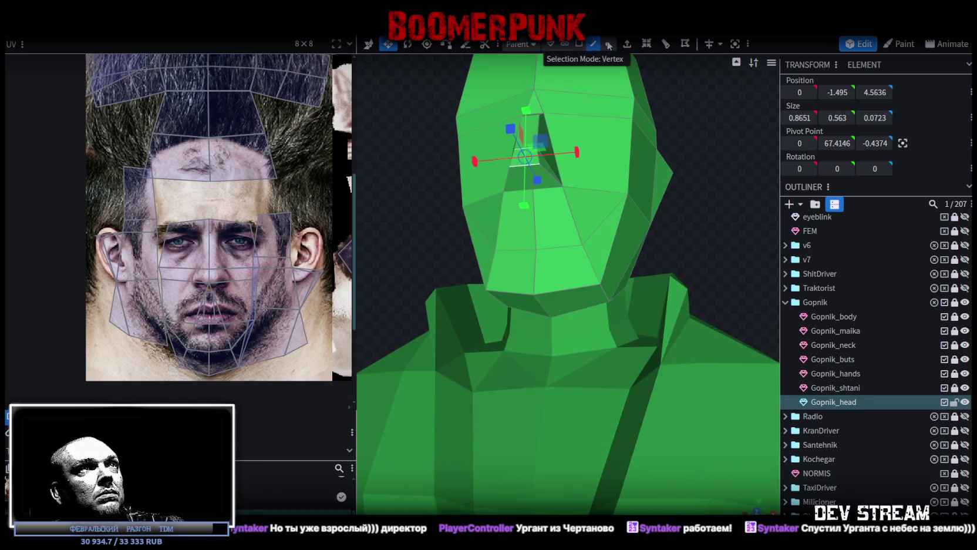
{"action": "left_click", "coordinate": [486, 290]}
{"action": "left_click", "coordinate": [600, 286], "text": "shift"}
{"action": "mouse_move", "coordinate": [592, 288]}
{"action": "left_mouse_down"}
{"action": "mouse_move", "coordinate": [638, 247]}
{"action": "mouse_move", "coordinate": [705, 277]}
{"action": "mouse_move", "coordinate": [641, 193]}
{"action": "mouse_move", "coordinate": [699, 198]}
{"action": "mouse_move", "coordinate": [522, 208]}
{"action": "mouse_move", "coordinate": [587, 223]}
{"action": "left_mouse_up"}
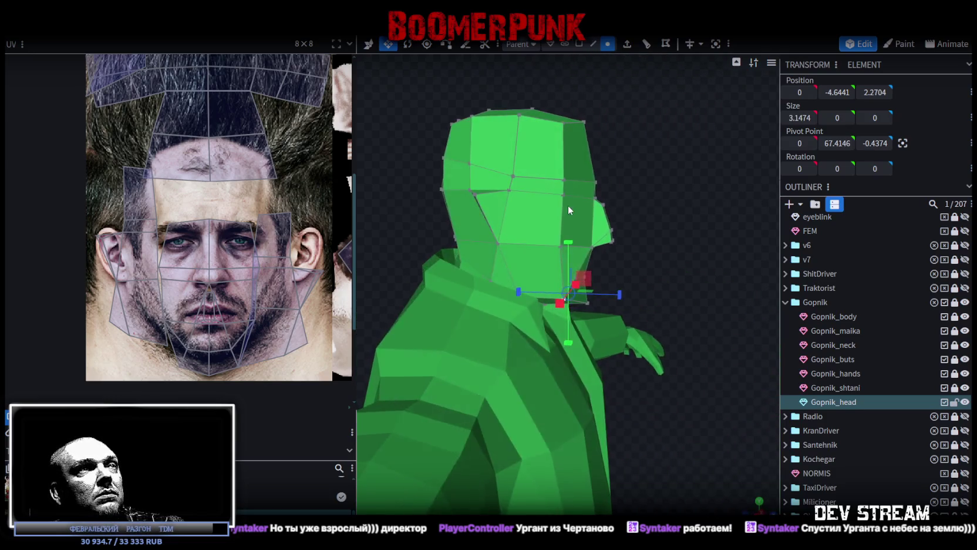
{"action": "scroll", "coordinate": [235, 253], "scroll_direction": "down", "scroll_amount": 2}
{"action": "mouse_move", "coordinate": [425, 236]}
{"action": "left_mouse_down"}
{"action": "mouse_move", "coordinate": [700, 227]}
{"action": "mouse_move", "coordinate": [648, 207]}
{"action": "mouse_move", "coordinate": [663, 238]}
{"action": "mouse_move", "coordinate": [648, 265]}
{"action": "mouse_move", "coordinate": [644, 249]}
{"action": "left_mouse_up"}
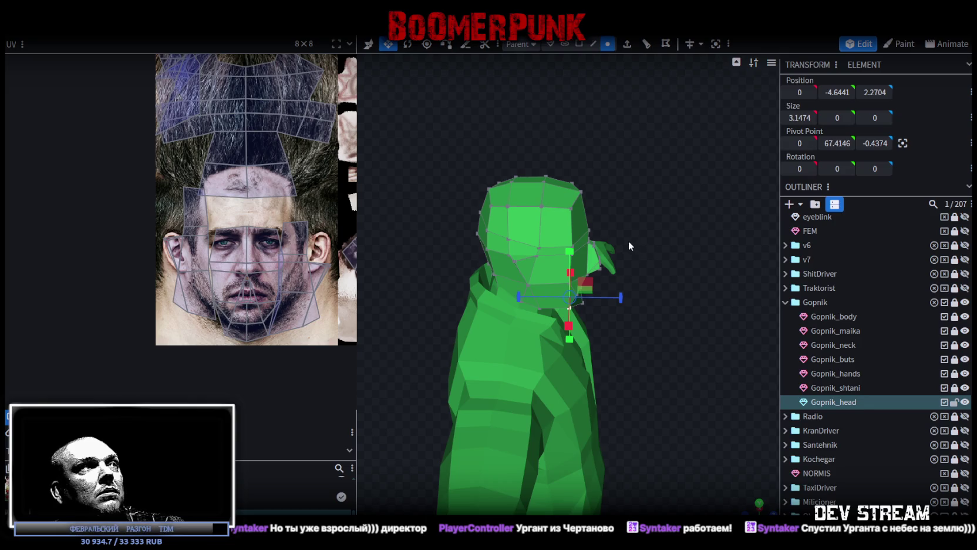
{"action": "key", "text": "alt+Tab"}
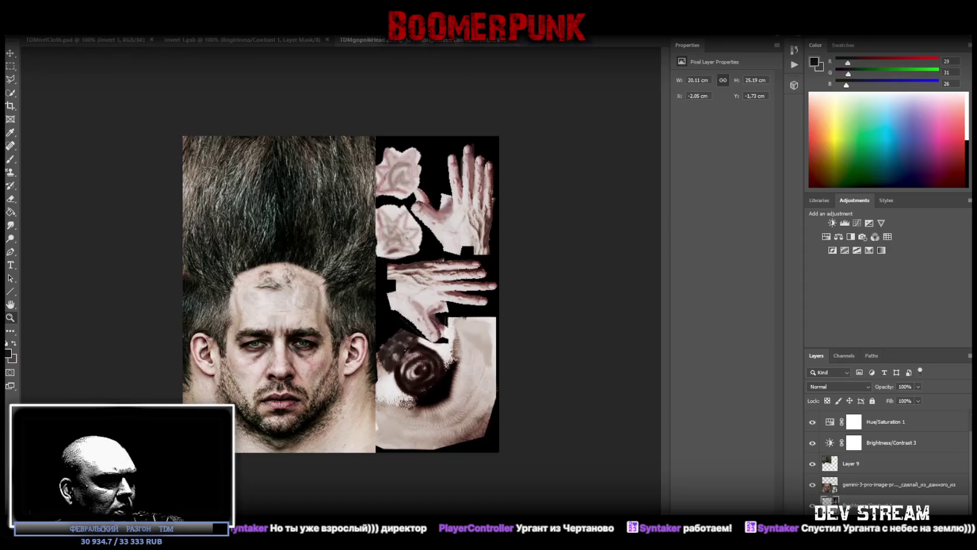
Step: Transform Layer 9, the hair-and-face photo, to Y 0.92 cm and save the texture
{"action": "left_click", "coordinate": [853, 466]}
{"action": "key", "text": "ctrl+t"}
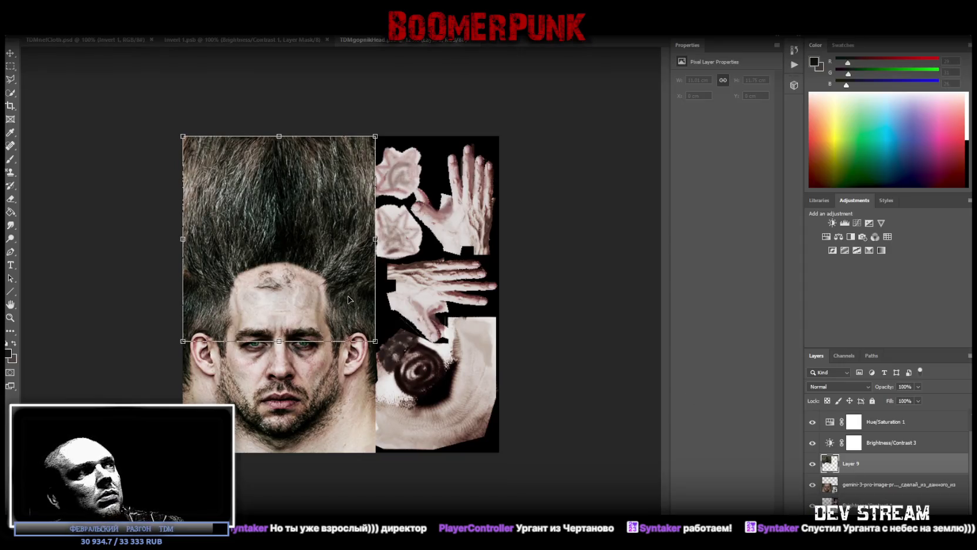
{"action": "left_click_drag", "start_coordinate": [314, 203], "coordinate": [312, 232]}
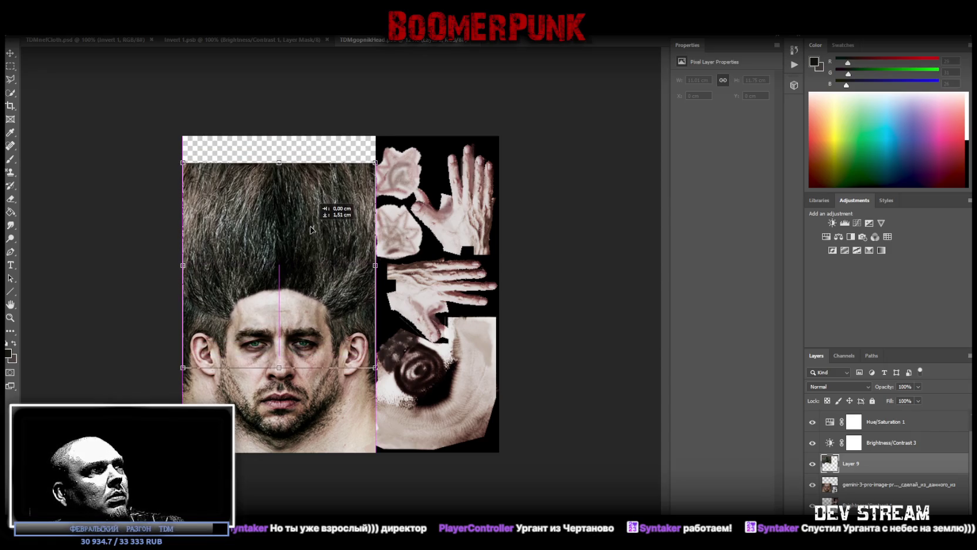
{"action": "left_click_drag", "start_coordinate": [312, 232], "coordinate": [311, 224]}
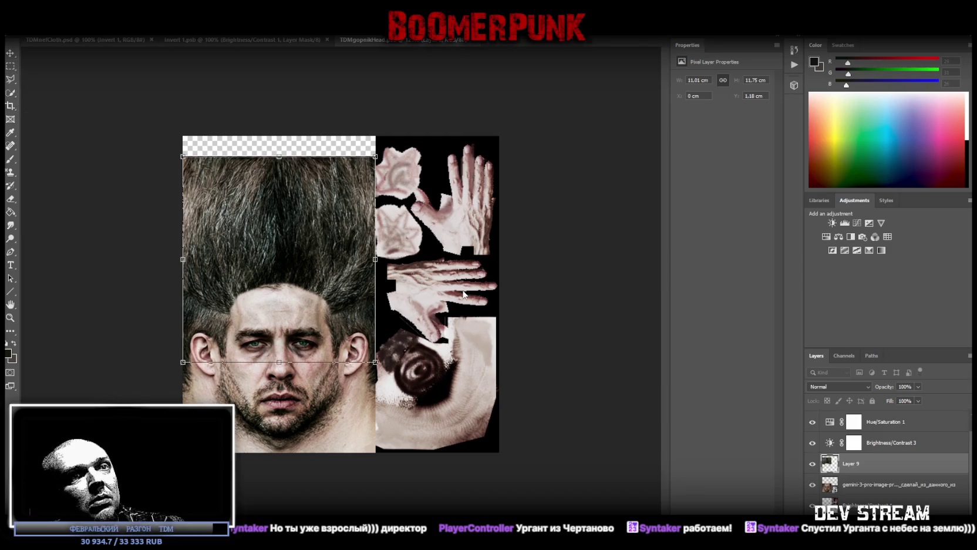
{"action": "left_click_drag", "start_coordinate": [305, 259], "coordinate": [280, 237]}
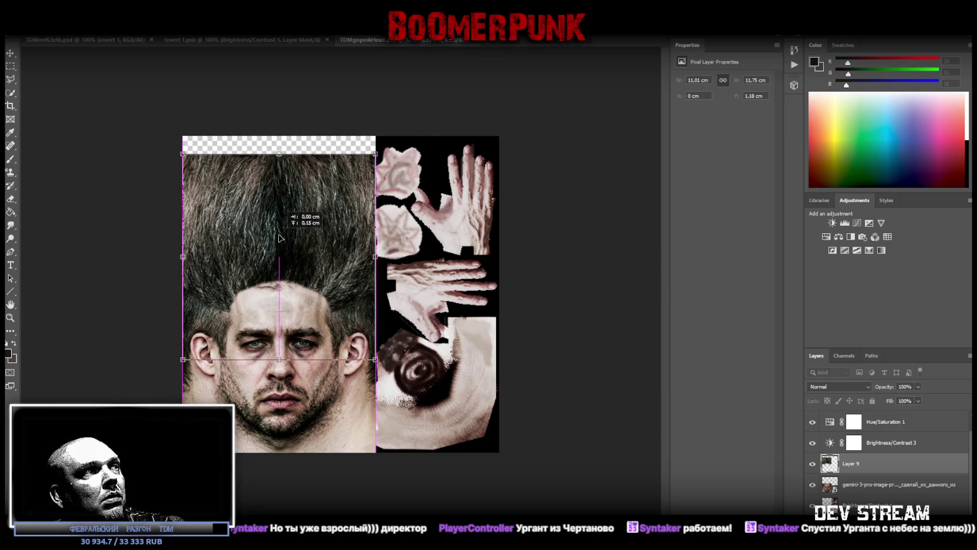
{"action": "key", "text": "ctrl+s"}
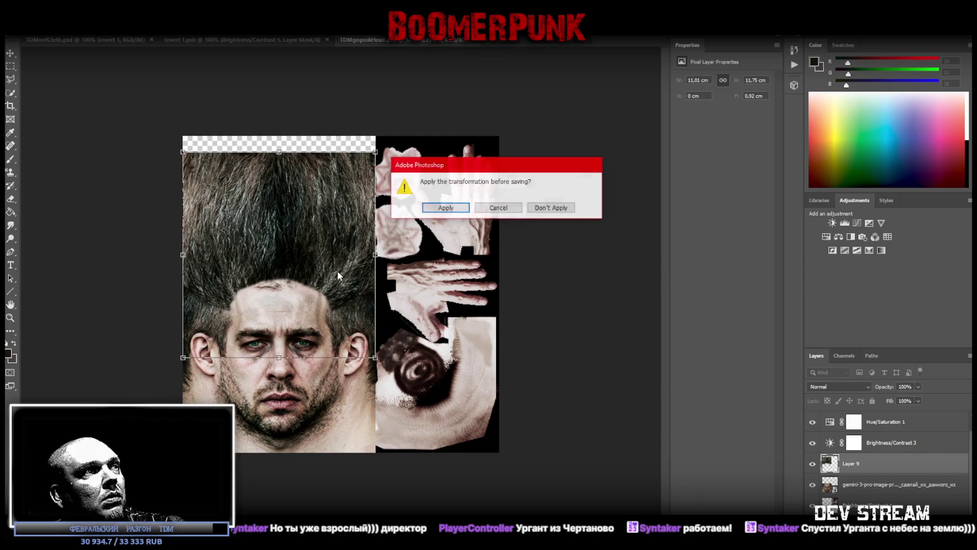
{"action": "left_click", "coordinate": [446, 208]}
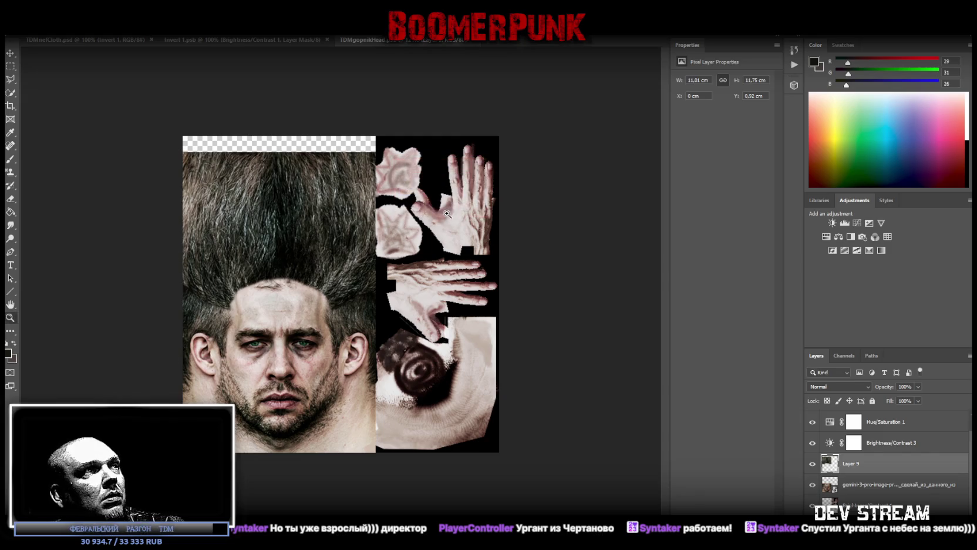
Step: Marquee-select a tall strip of hair above the forehead
{"action": "left_click", "coordinate": [27, 28]}
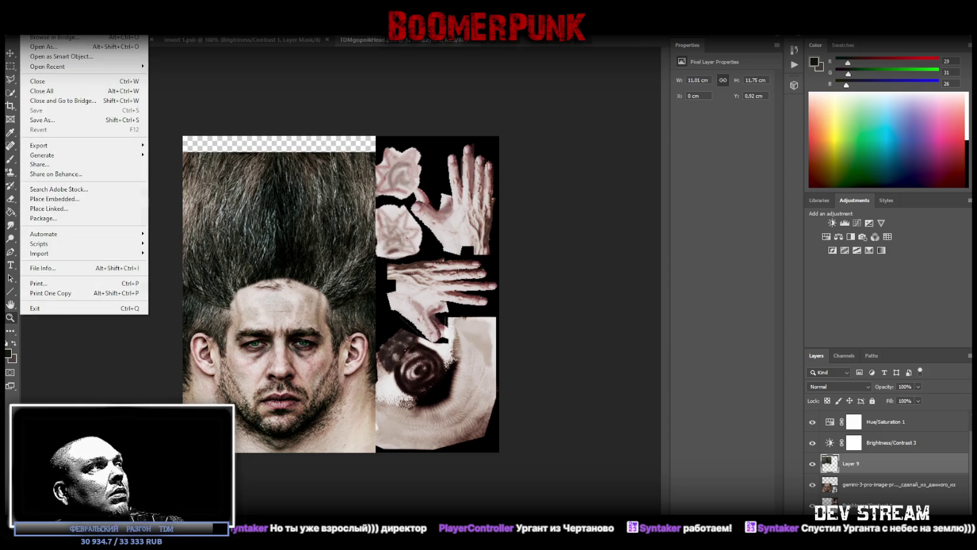
{"action": "left_click", "coordinate": [265, 83]}
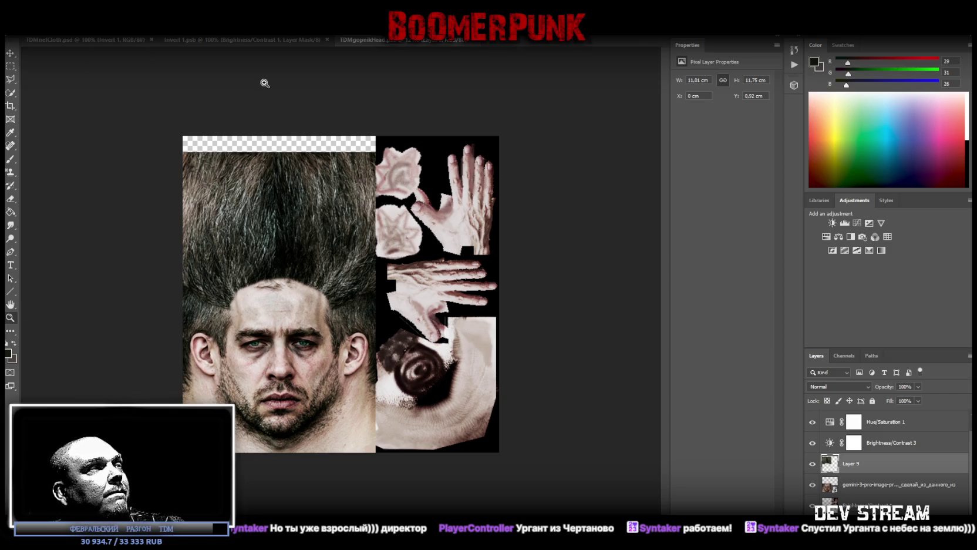
{"action": "left_click", "coordinate": [10, 66]}
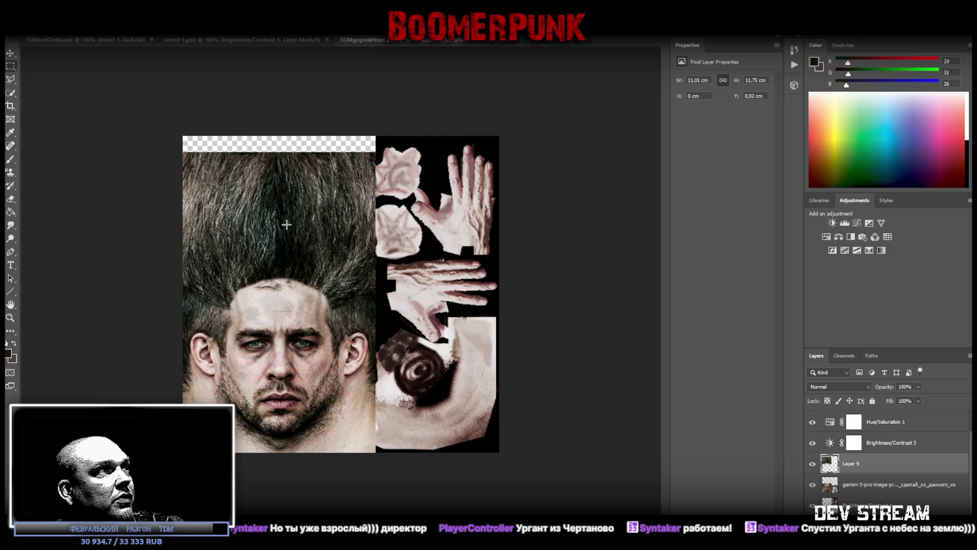
{"action": "left_click_drag", "start_coordinate": [266, 201], "coordinate": [296, 249]}
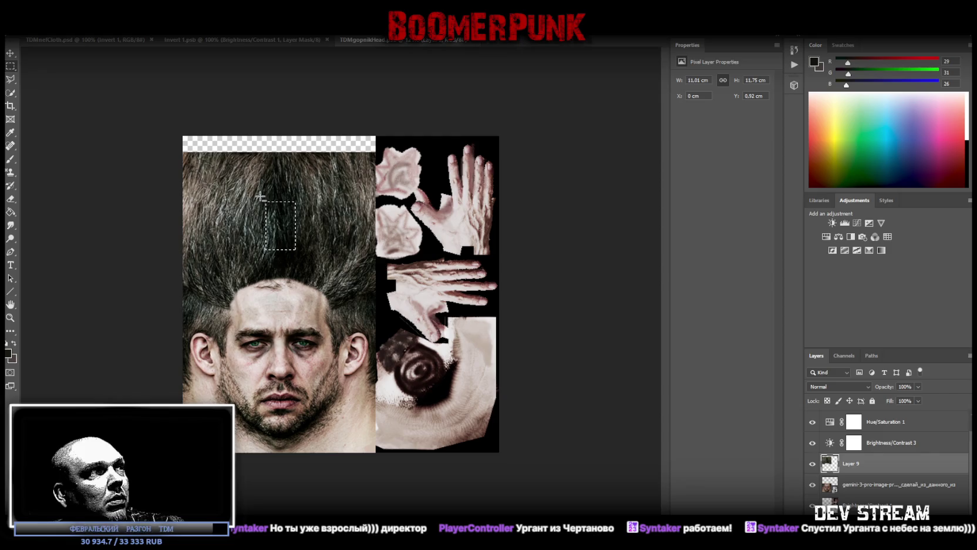
{"action": "left_click_drag", "start_coordinate": [264, 245], "coordinate": [301, 249]}
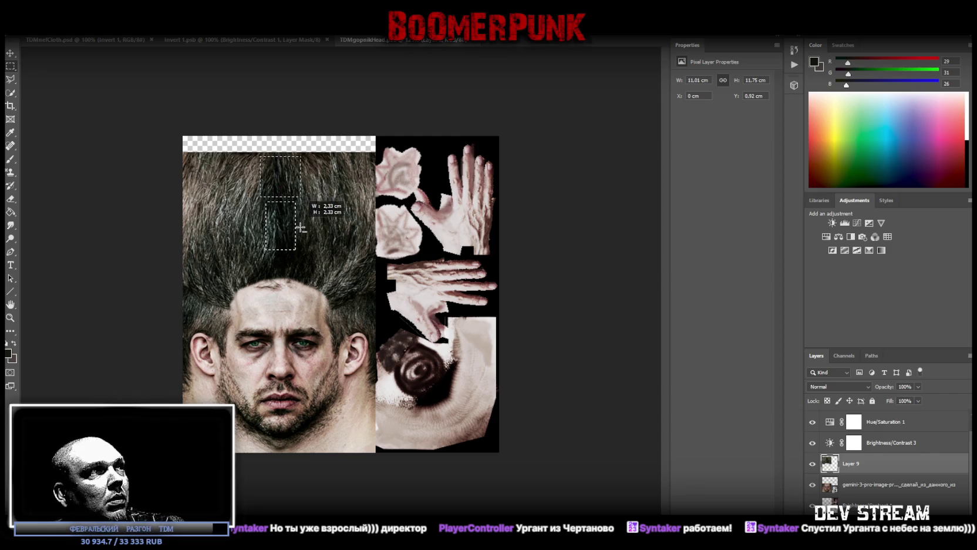
{"action": "left_click_drag", "start_coordinate": [261, 158], "coordinate": [299, 253], "text": "shift"}
Step: Copy the hair strip to a new layer, flip it vertically and horizontally, and move it onto the hairline
{"action": "right_click", "coordinate": [279, 192]}
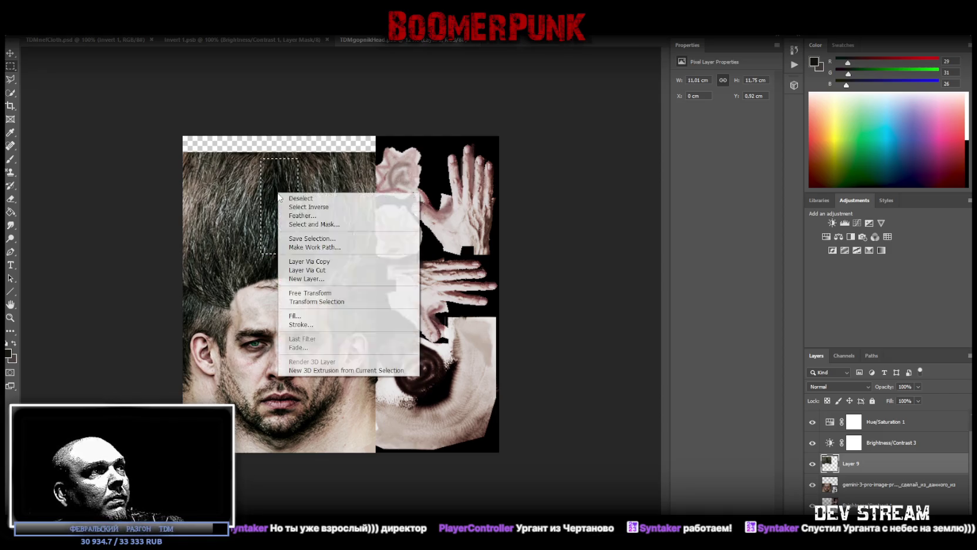
{"action": "left_click", "coordinate": [332, 262]}
{"action": "key", "text": "ctrl+t"}
{"action": "right_click", "coordinate": [274, 216]}
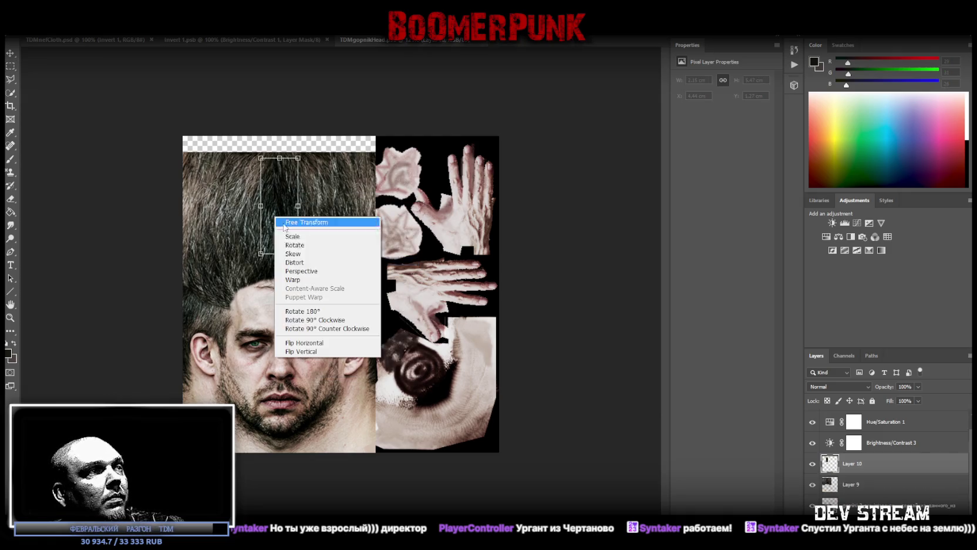
{"action": "left_click", "coordinate": [339, 351]}
{"action": "right_click", "coordinate": [281, 230]}
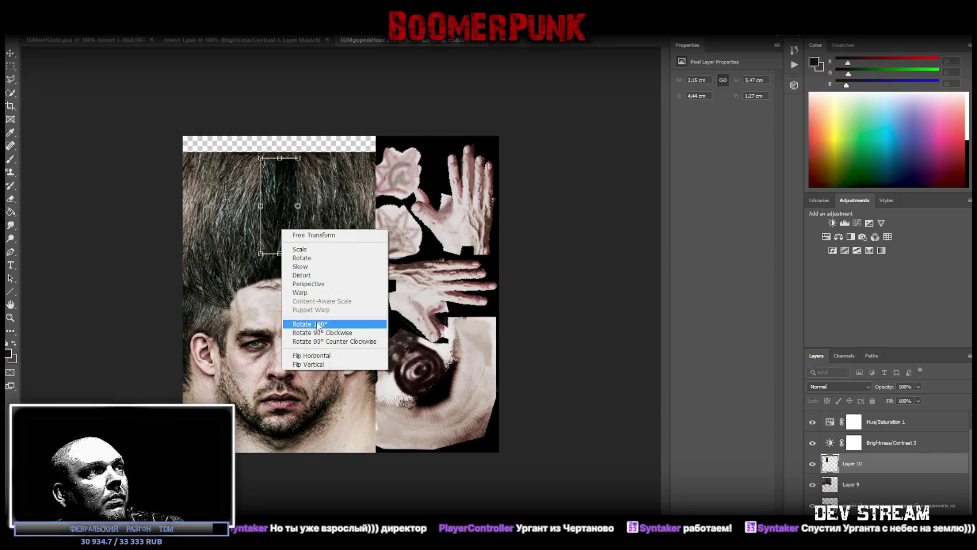
{"action": "left_click", "coordinate": [311, 356]}
{"action": "left_click_drag", "start_coordinate": [279, 216], "coordinate": [288, 303]}
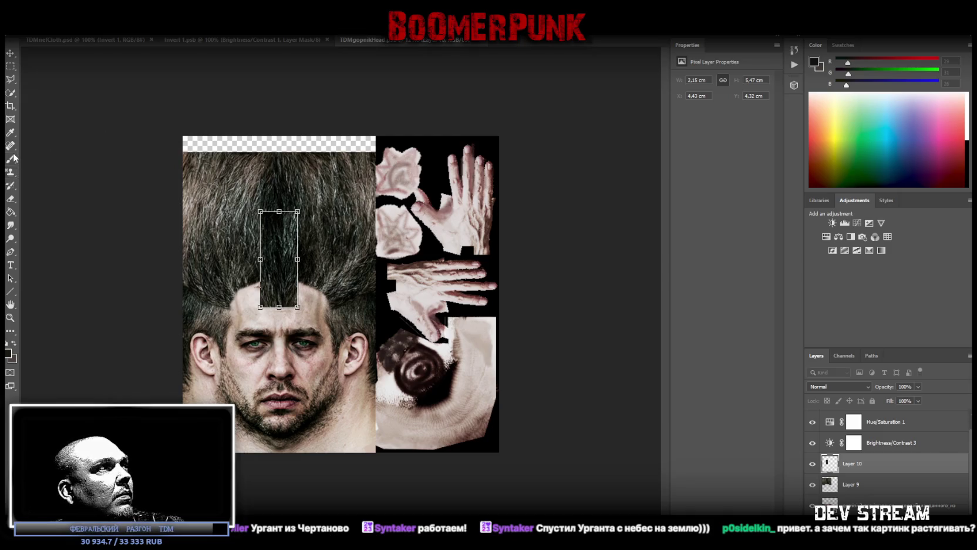
Step: Erase the patch's hard edges to blend it into a pointed tuft over the forehead
{"action": "left_click", "coordinate": [10, 199]}
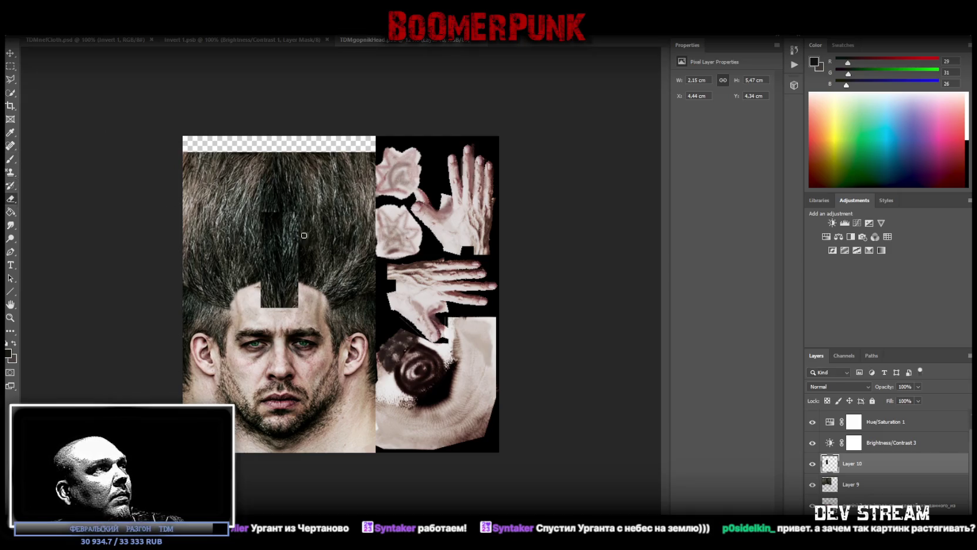
{"action": "left_click_drag", "start_coordinate": [288, 212], "coordinate": [294, 219]}
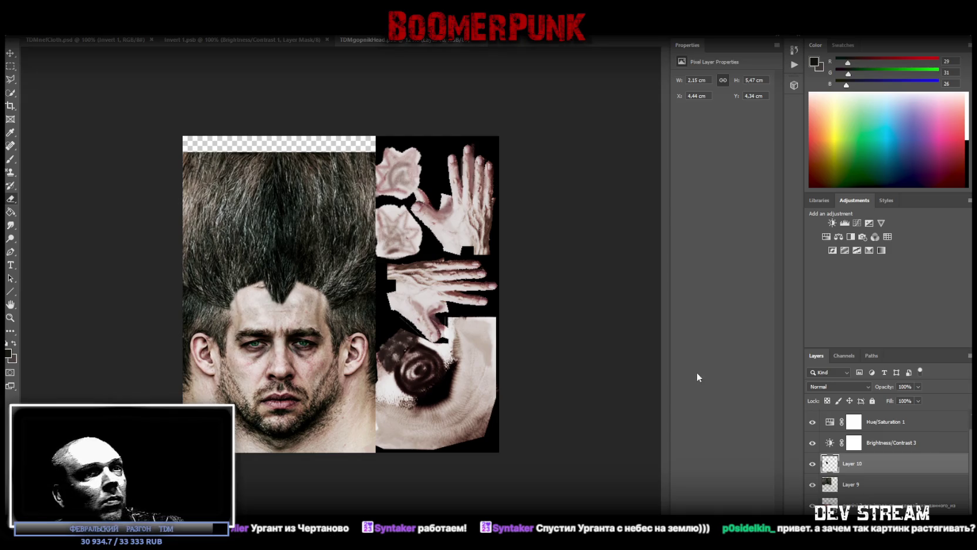
{"action": "left_click", "coordinate": [856, 486]}
Step: Raise the hair-and-face layer, widen and centre the hair patch, and set its fill to 76%
{"action": "left_click_drag", "start_coordinate": [279, 190], "coordinate": [279, 190]}
{"action": "key", "text": "e"}
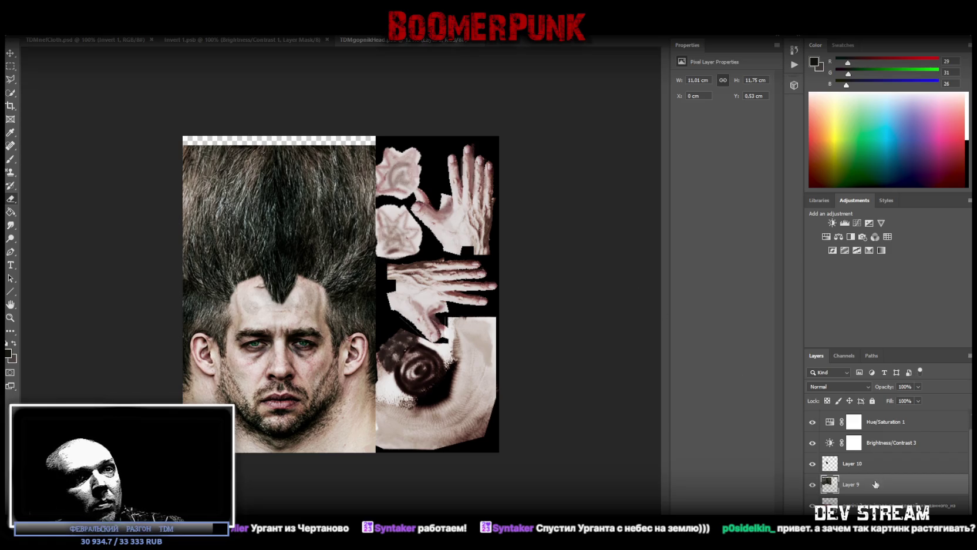
{"action": "left_click", "coordinate": [866, 465]}
{"action": "key", "text": "ctrl+t"}
{"action": "mouse_move", "coordinate": [297, 260]}
{"action": "left_mouse_down"}
{"action": "mouse_move", "coordinate": [318, 259]}
{"action": "mouse_move", "coordinate": [282, 268]}
{"action": "mouse_move", "coordinate": [286, 253]}
{"action": "left_mouse_up"}
{"action": "key", "text": "Return"}
{"action": "key", "text": "e"}
{"action": "left_click_drag", "start_coordinate": [284, 277], "coordinate": [298, 282]}
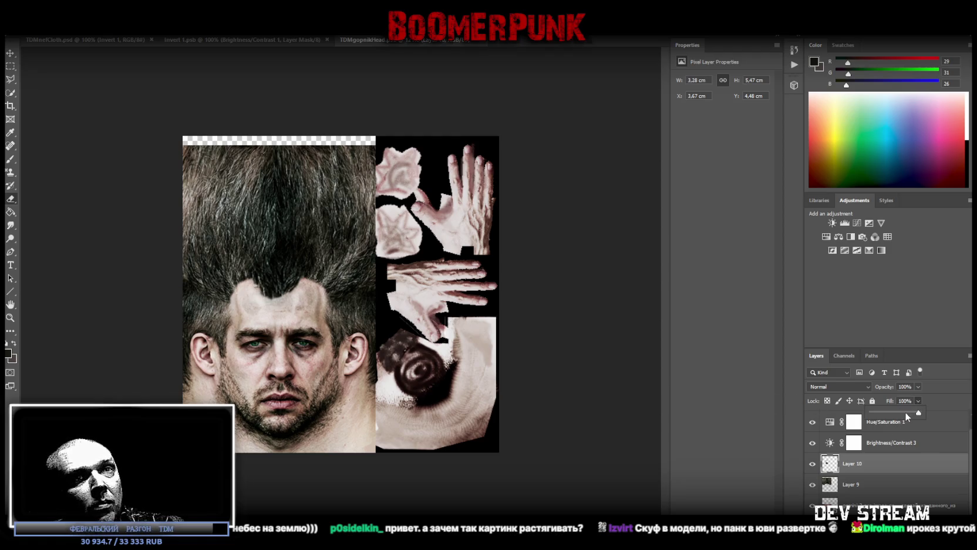
{"action": "left_click_drag", "start_coordinate": [912, 414], "coordinate": [906, 414]}
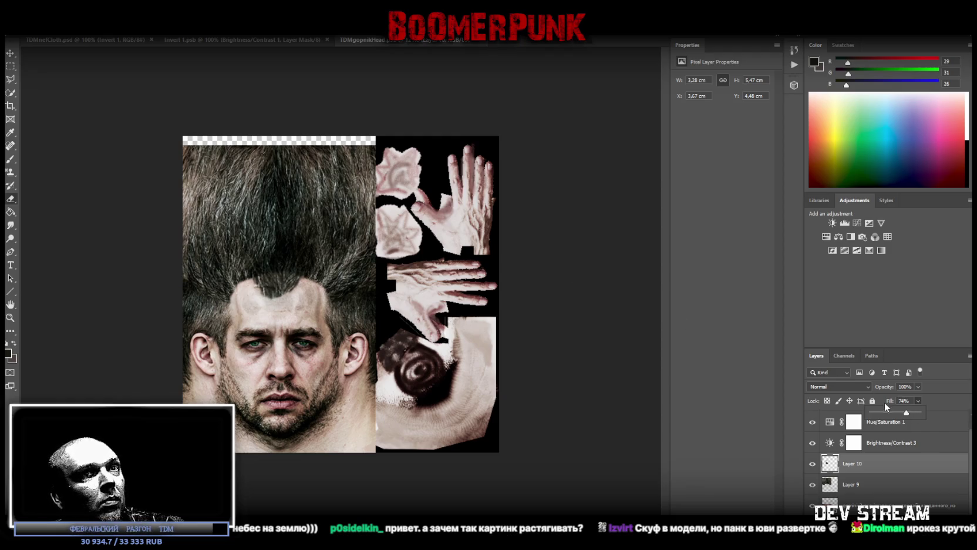
{"action": "left_click", "coordinate": [528, 267]}
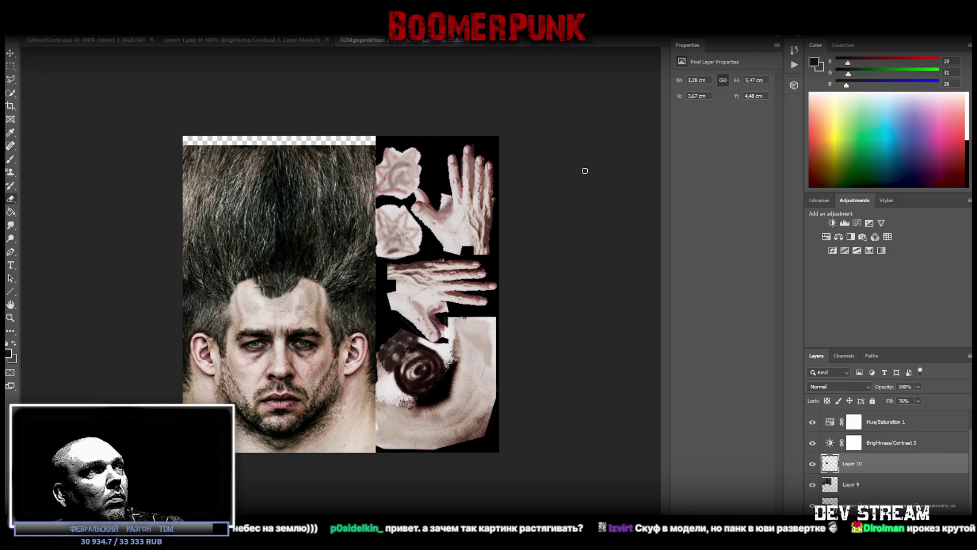
Step: Save the texture as PNG TDMgopnikHead.png, replacing the existing file
{"action": "left_click", "coordinate": [27, 28]}
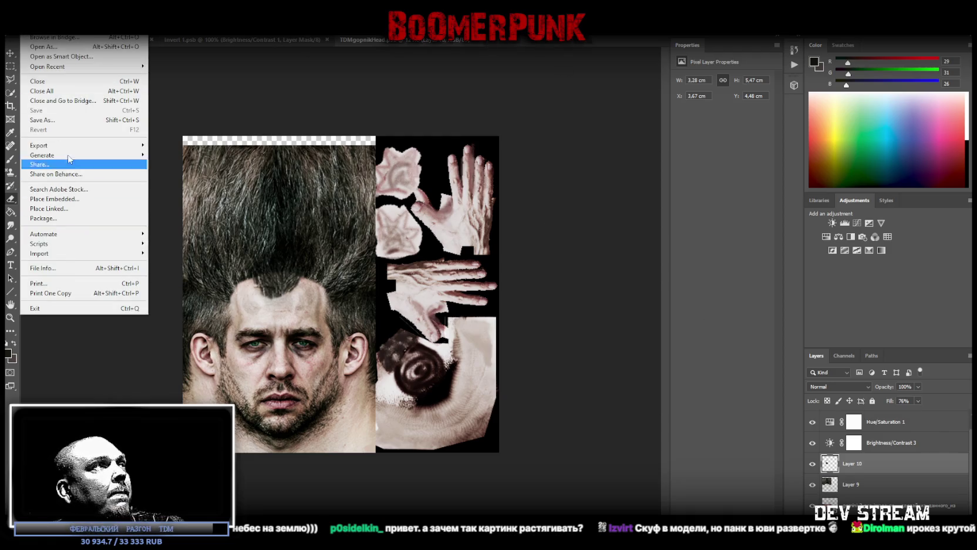
{"action": "left_click", "coordinate": [60, 121]}
{"action": "left_click", "coordinate": [236, 331]}
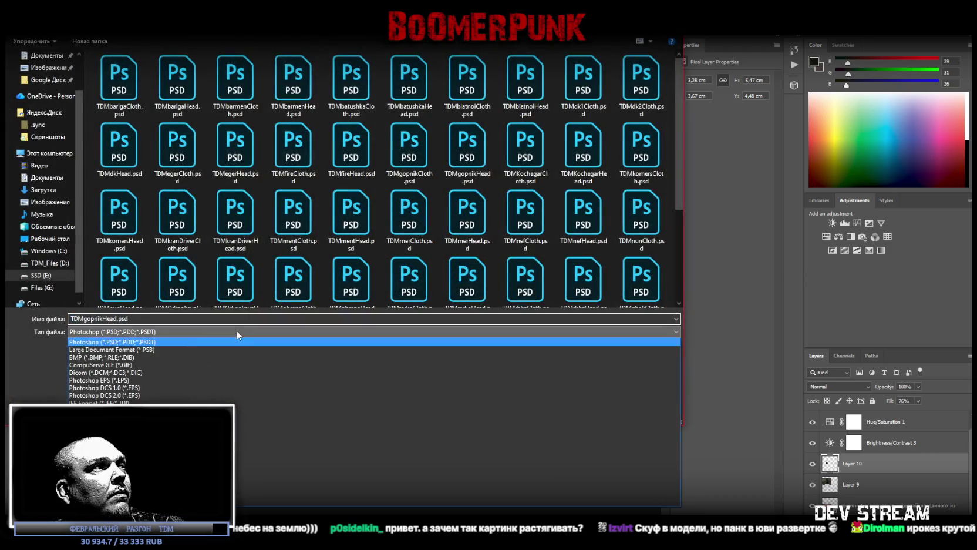
{"action": "left_click", "coordinate": [241, 464]}
{"action": "left_click", "coordinate": [114, 332]}
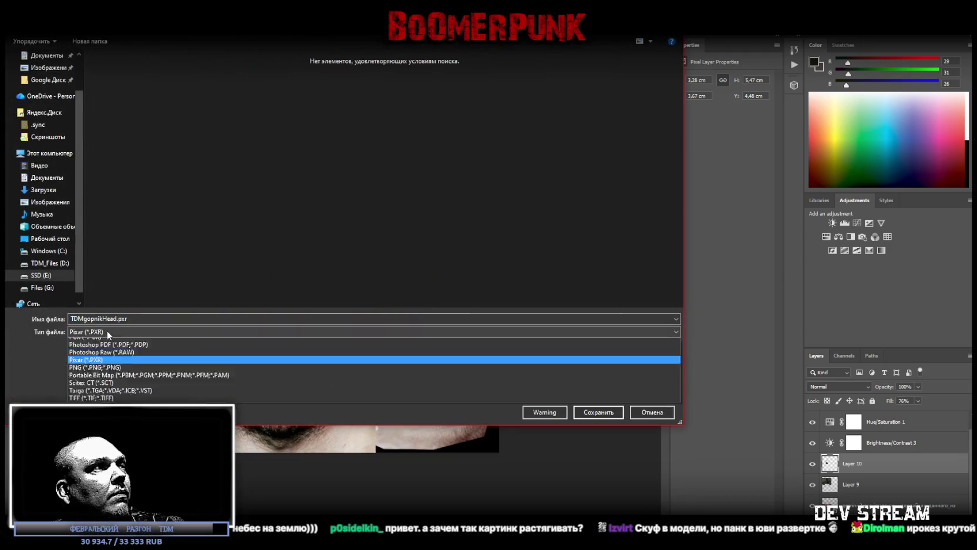
{"action": "left_click", "coordinate": [114, 477]}
{"action": "left_click", "coordinate": [598, 412]}
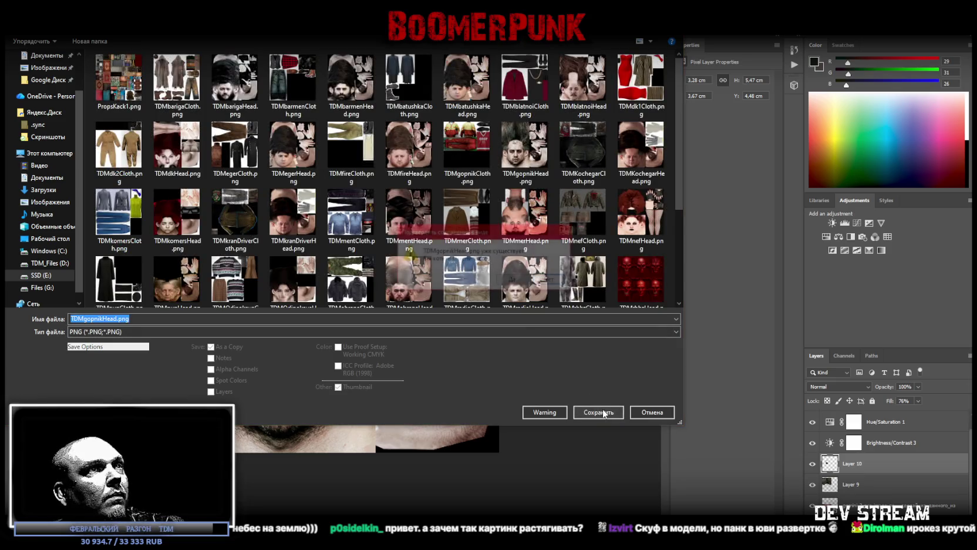
{"action": "left_click", "coordinate": [512, 280]}
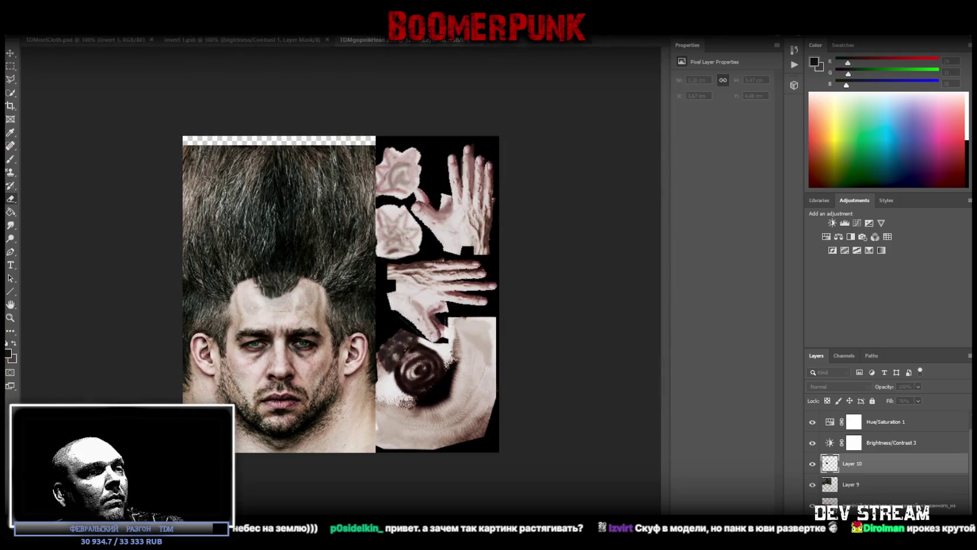
{"action": "key", "text": "alt+Tab"}
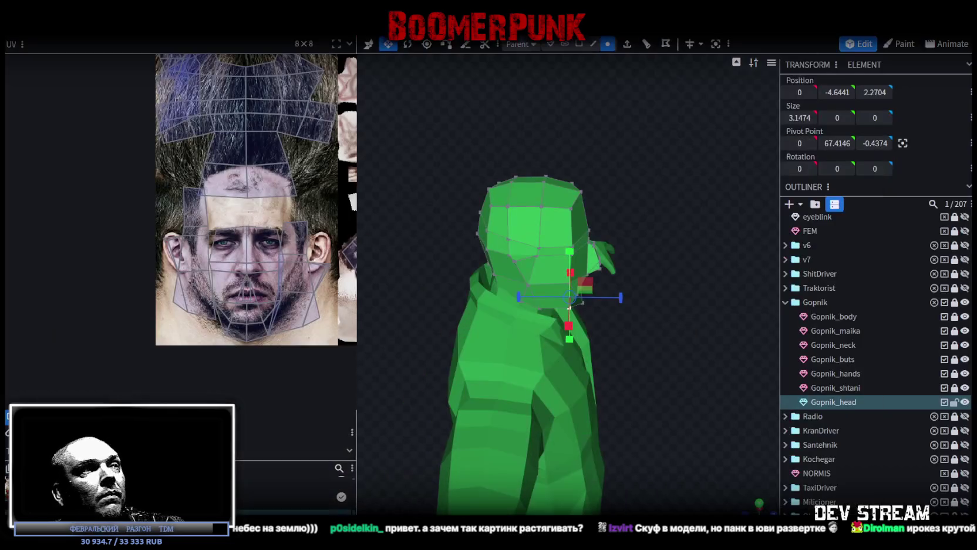
Step: Reload the edited head texture and stretch the top hair UV faces up into the hairline
{"action": "right_click", "coordinate": [71, 422]}
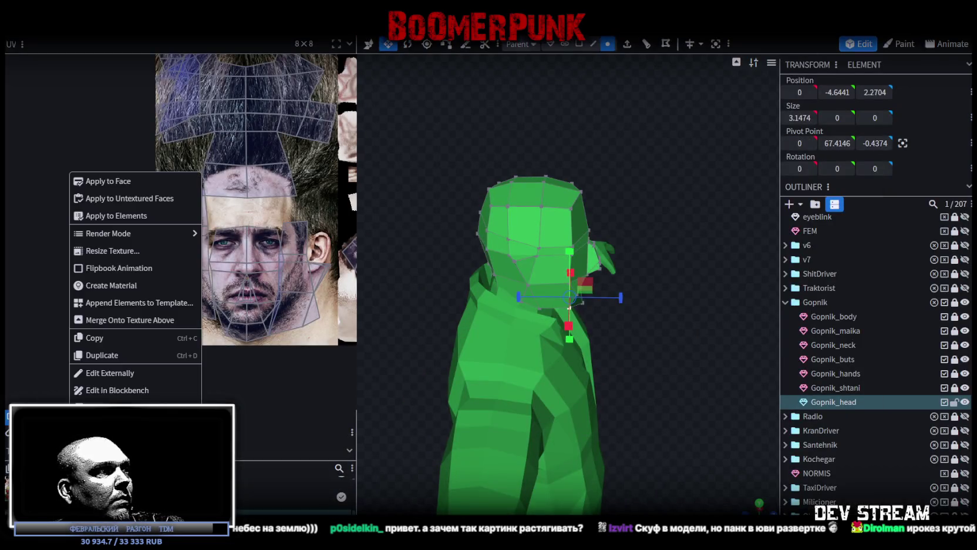
{"action": "left_click", "coordinate": [111, 440]}
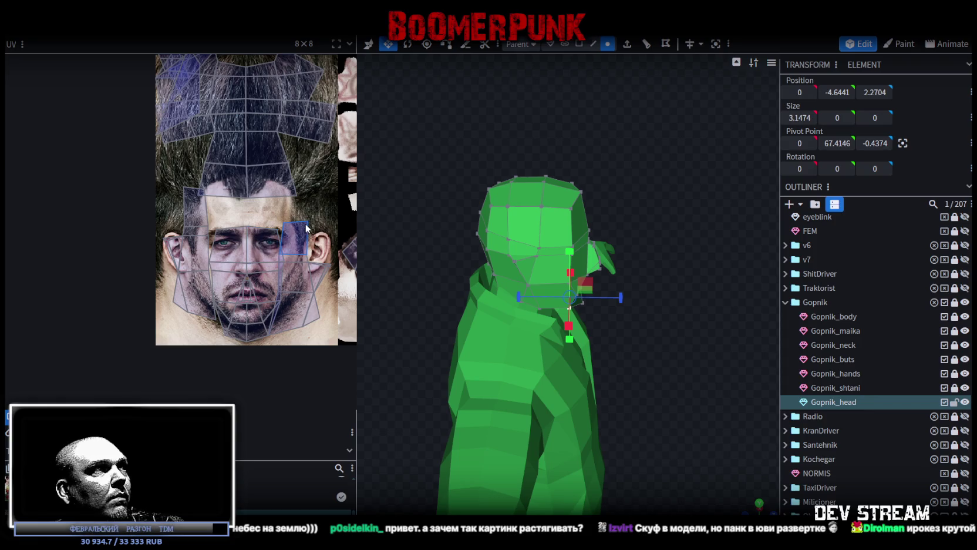
{"action": "left_click_drag", "start_coordinate": [655, 194], "coordinate": [660, 237]}
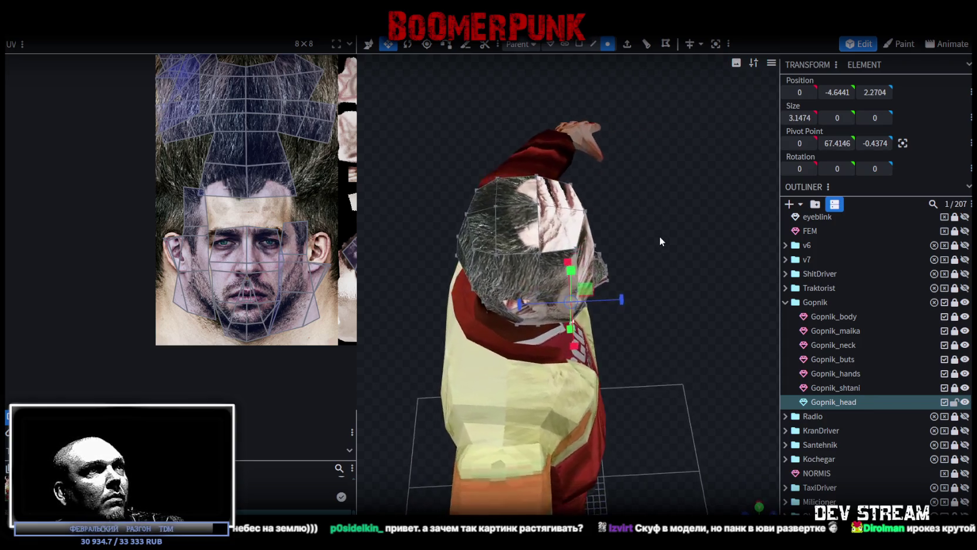
{"action": "scroll", "coordinate": [139, 187], "scroll_direction": "up", "scroll_amount": 3}
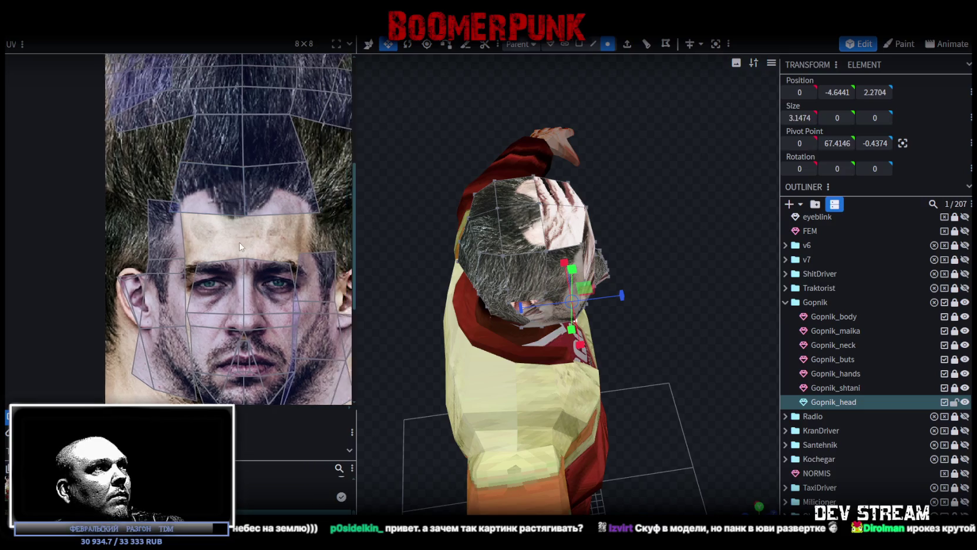
{"action": "scroll", "coordinate": [139, 127], "scroll_direction": "up", "scroll_amount": 2}
{"action": "left_click", "coordinate": [222, 168]}
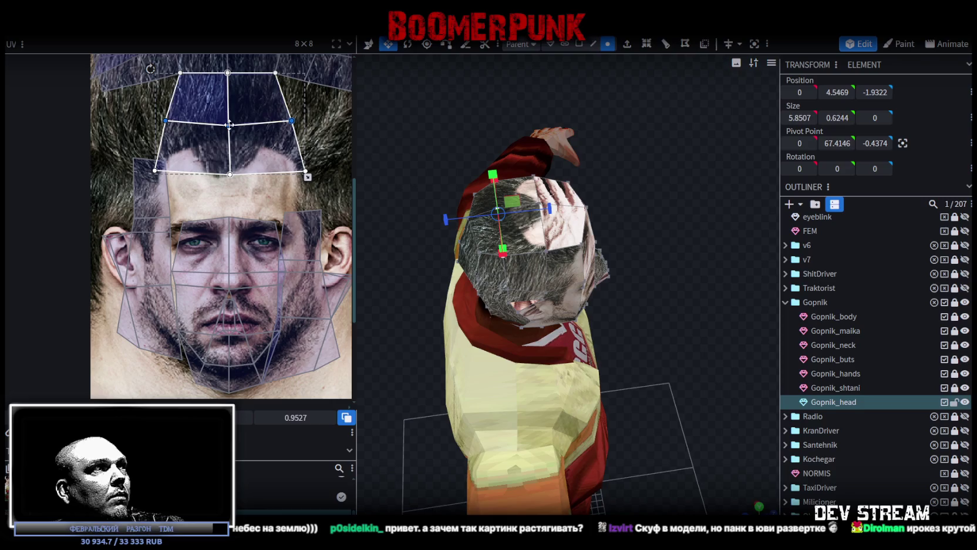
{"action": "left_click_drag", "start_coordinate": [229, 125], "coordinate": [229, 111]}
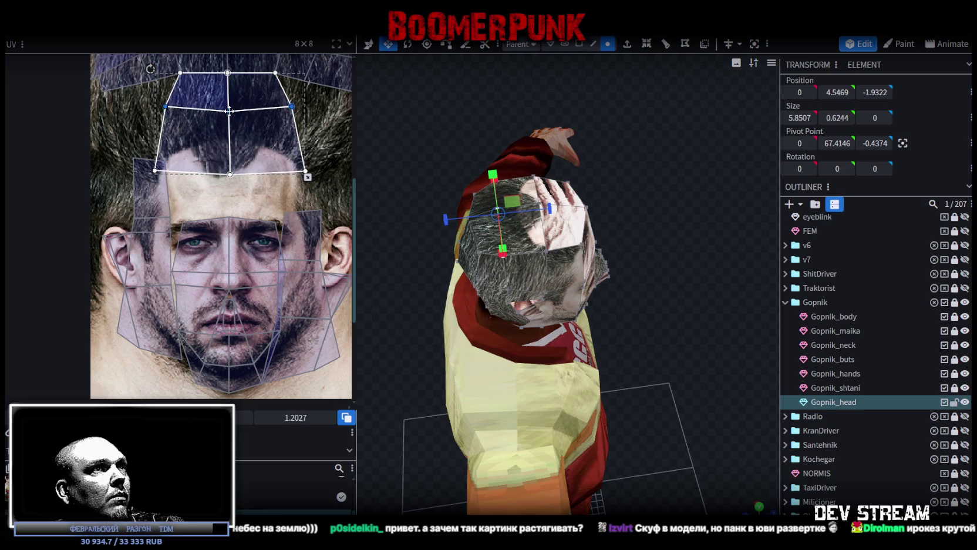
Step: In face-selection mode, select the hair faces and the left forehead quad
{"action": "left_click", "coordinate": [154, 178]}
{"action": "left_click_drag", "start_coordinate": [155, 178], "coordinate": [154, 176]}
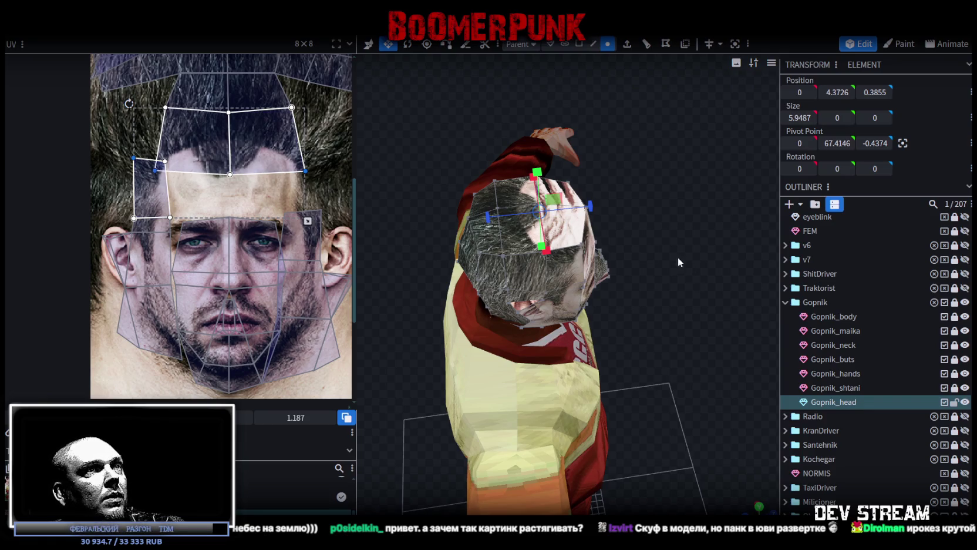
{"action": "left_click_drag", "start_coordinate": [680, 262], "coordinate": [664, 237]}
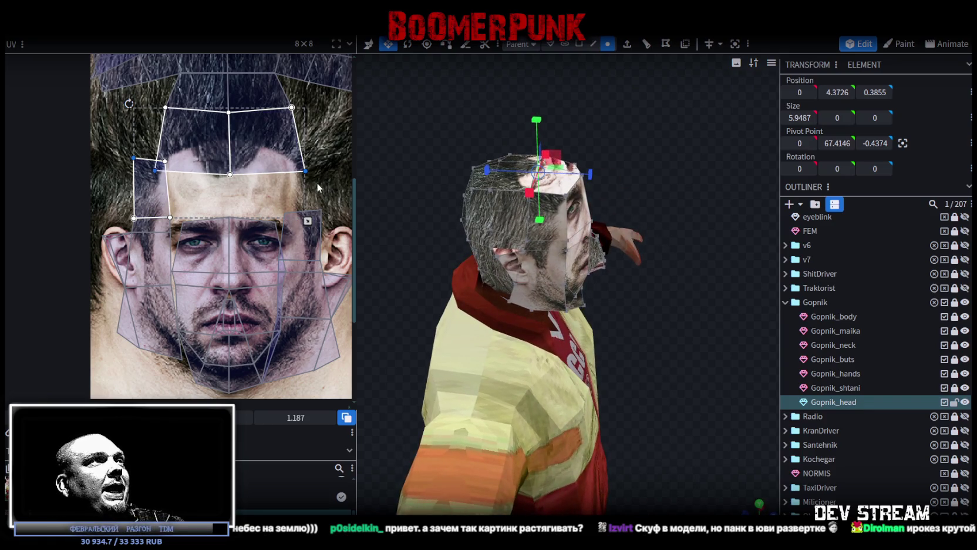
{"action": "middle_click_drag", "start_coordinate": [317, 182], "coordinate": [292, 236]}
{"action": "left_click_drag", "start_coordinate": [299, 217], "coordinate": [139, 246]}
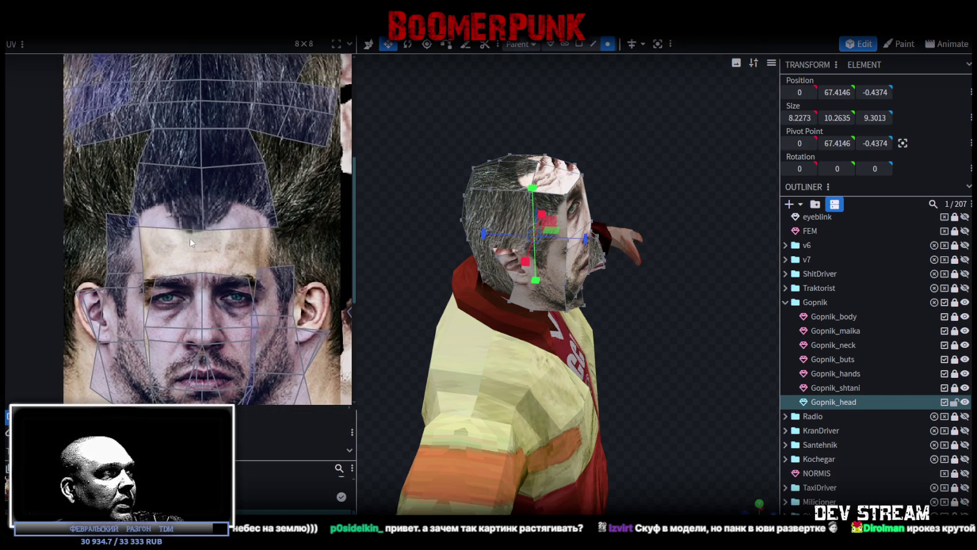
{"action": "left_click_drag", "start_coordinate": [316, 244], "coordinate": [128, 228]}
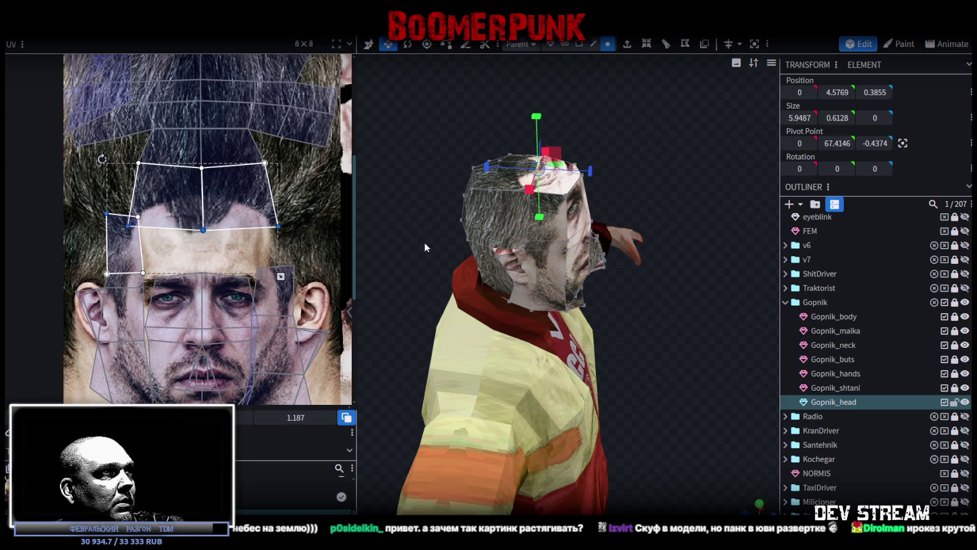
{"action": "left_click_drag", "start_coordinate": [681, 162], "coordinate": [526, 191]}
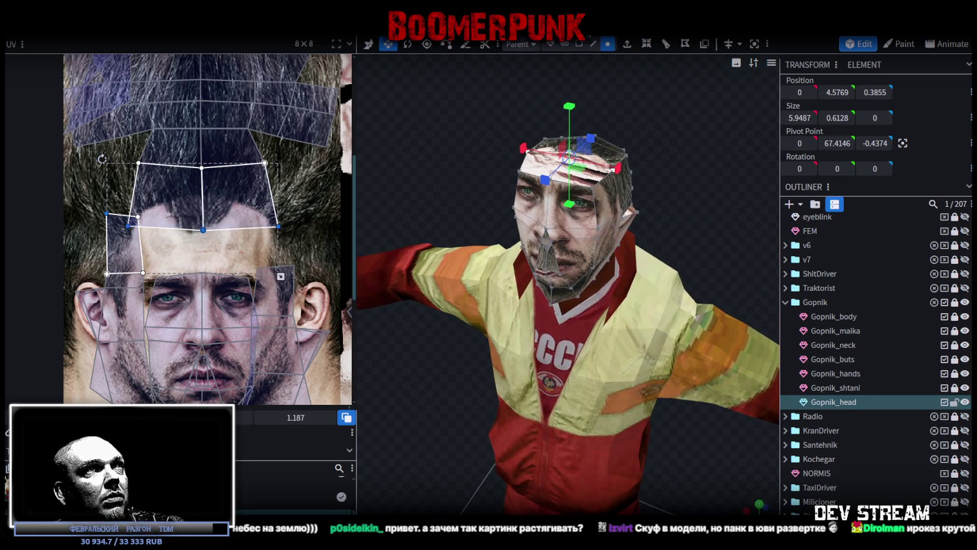
{"action": "left_click", "coordinate": [579, 44]}
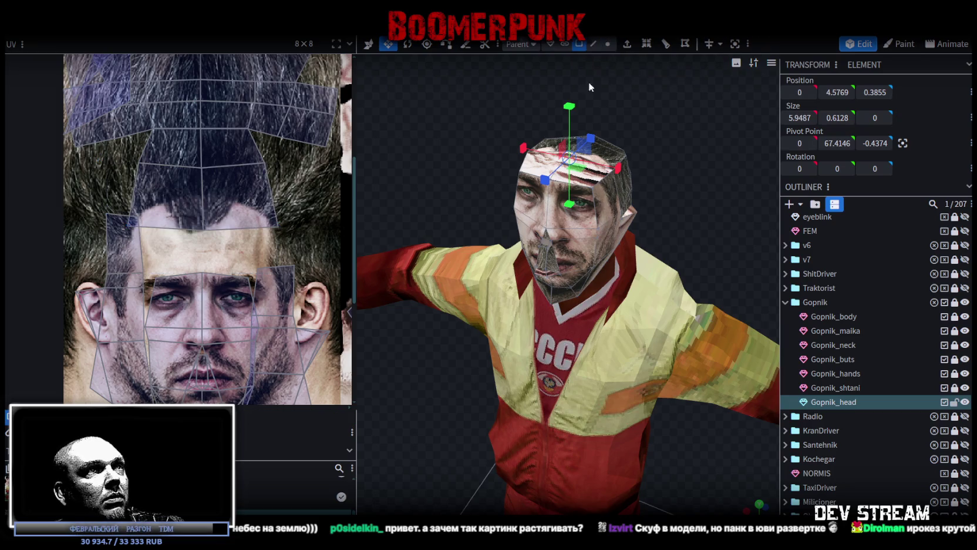
{"action": "left_click", "coordinate": [275, 218]}
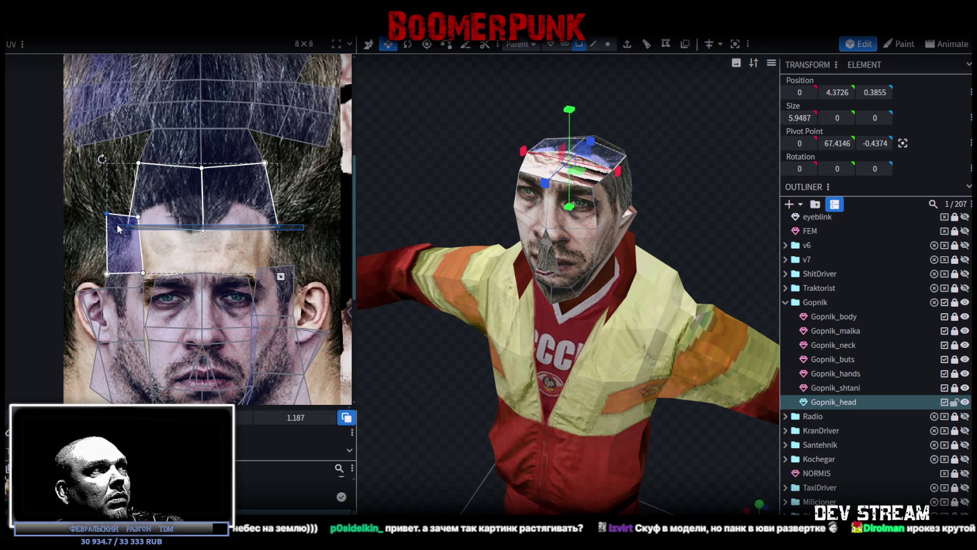
Step: Raise the hair quad's lower edge up the hair texture toward the crown
{"action": "left_click_drag", "start_coordinate": [702, 135], "coordinate": [762, 180]}
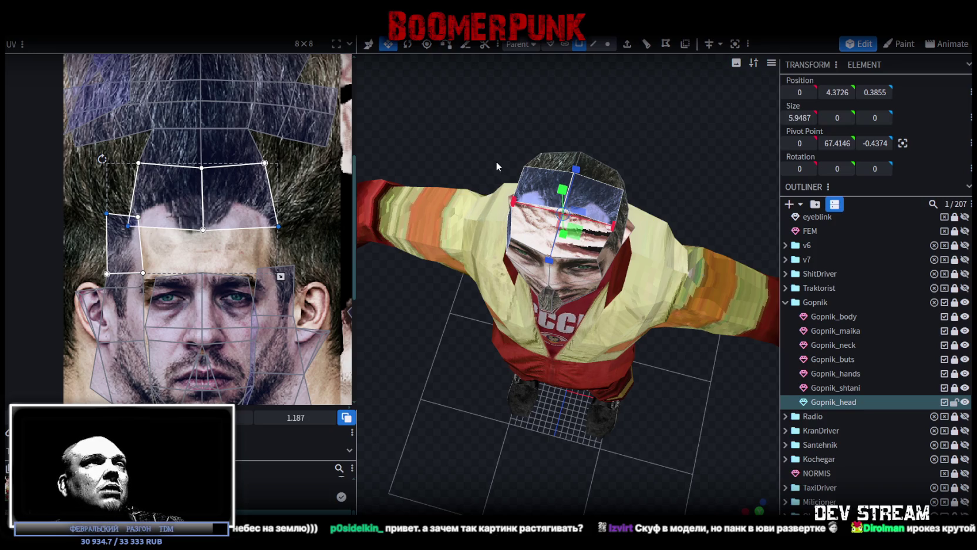
{"action": "left_click_drag", "start_coordinate": [476, 146], "coordinate": [563, 261]}
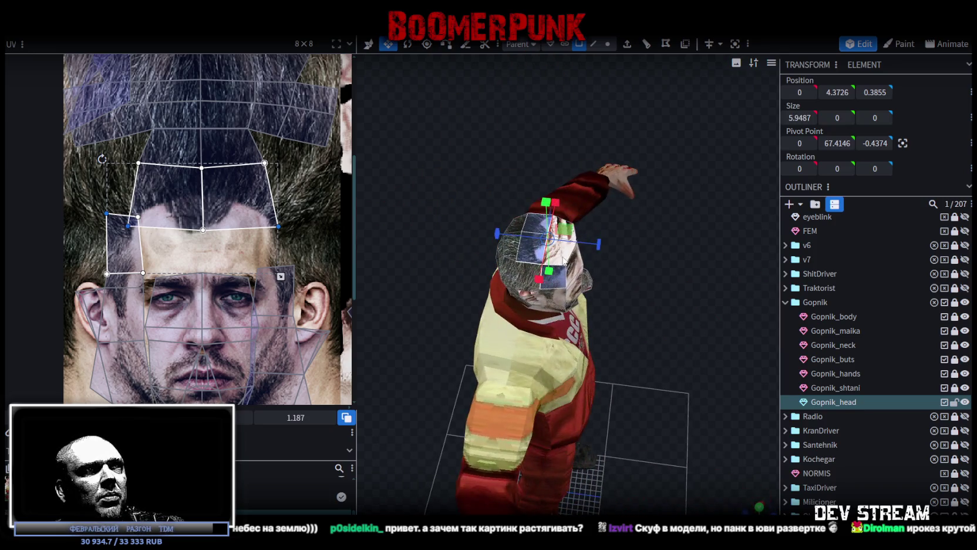
{"action": "left_click", "coordinate": [561, 279], "text": "ctrl"}
{"action": "scroll", "coordinate": [197, 229], "scroll_direction": "up", "scroll_amount": 2}
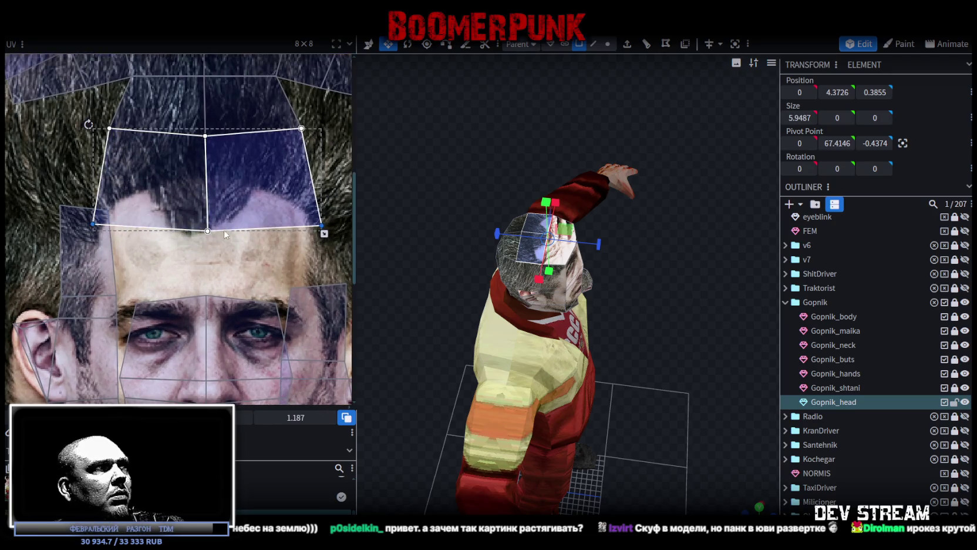
{"action": "left_click_drag", "start_coordinate": [207, 231], "coordinate": [208, 200]}
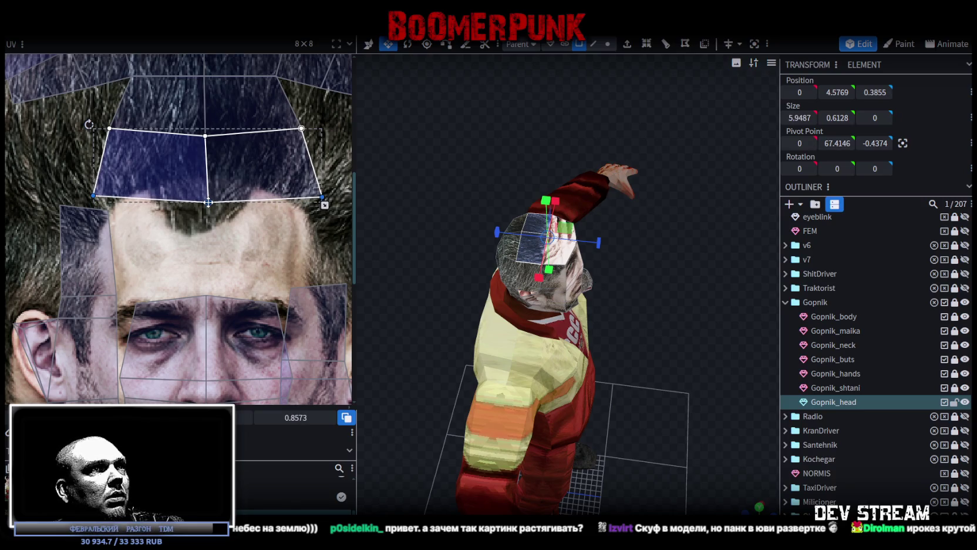
{"action": "scroll", "coordinate": [229, 230], "scroll_direction": "down", "scroll_amount": 3}
{"action": "scroll", "coordinate": [229, 226], "scroll_direction": "up", "scroll_amount": 2}
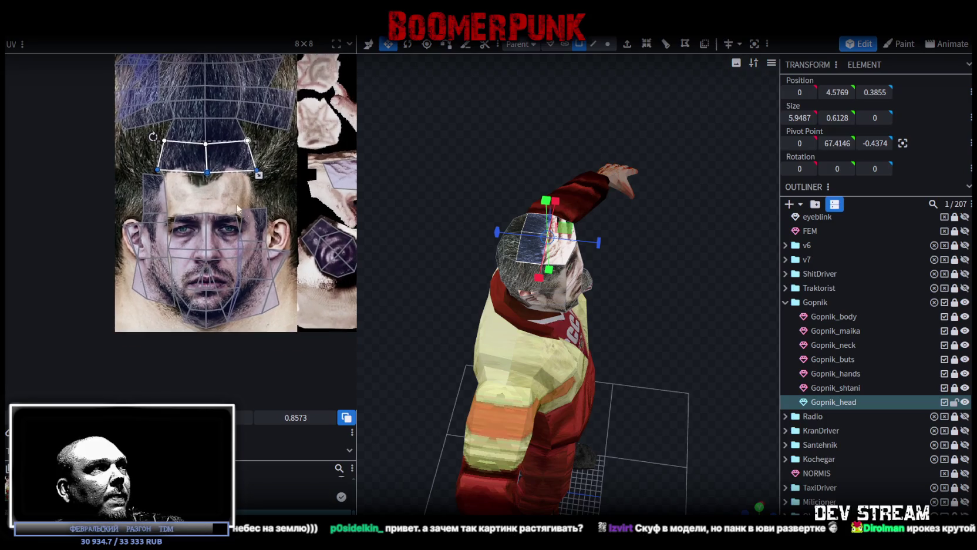
{"action": "scroll", "coordinate": [237, 204], "scroll_direction": "up", "scroll_amount": 1}
{"action": "left_click", "coordinate": [245, 311]}
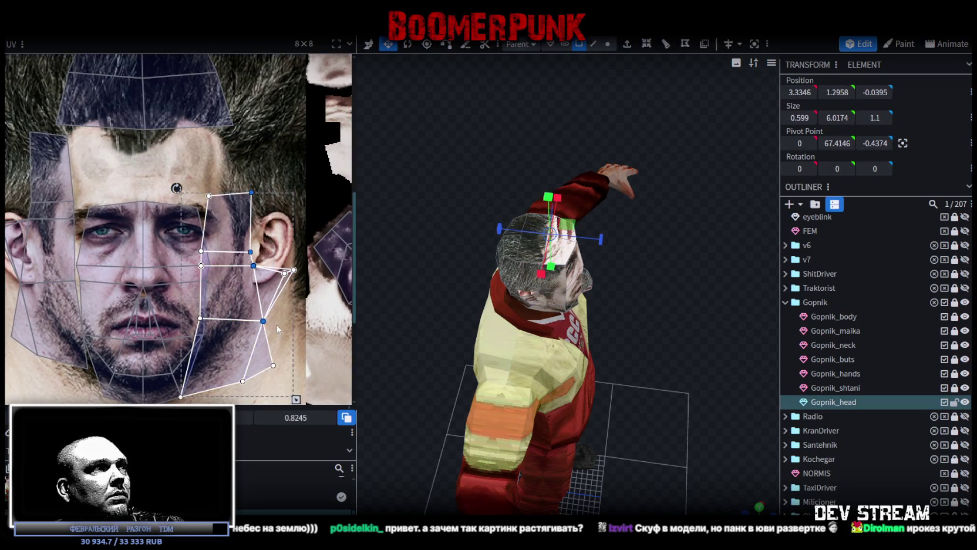
Step: Move another UV island up and place one of its faces onto the forehead area
{"action": "scroll", "coordinate": [276, 323], "scroll_direction": "down", "scroll_amount": 2}
{"action": "scroll", "coordinate": [258, 305], "scroll_direction": "down", "scroll_amount": 1}
{"action": "scroll", "coordinate": [246, 287], "scroll_direction": "down", "scroll_amount": 3}
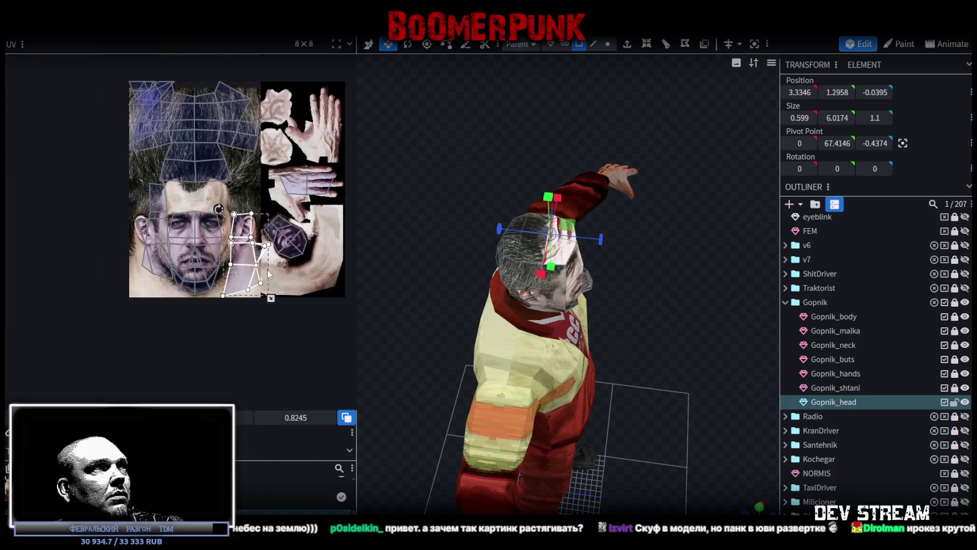
{"action": "left_click", "coordinate": [296, 276]}
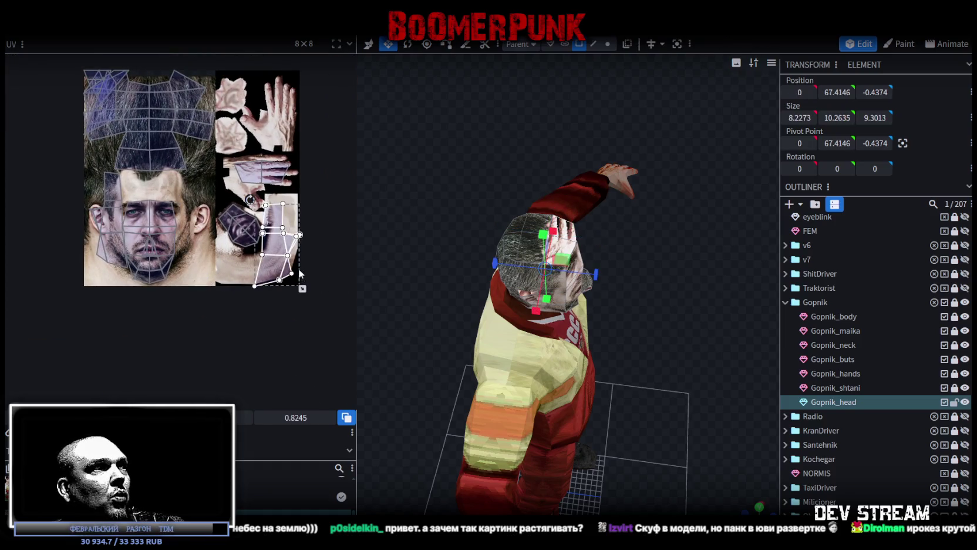
{"action": "scroll", "coordinate": [301, 275], "scroll_direction": "up", "scroll_amount": 2}
{"action": "scroll", "coordinate": [302, 255], "scroll_direction": "up", "scroll_amount": 1}
{"action": "left_click_drag", "start_coordinate": [266, 332], "coordinate": [266, 157]}
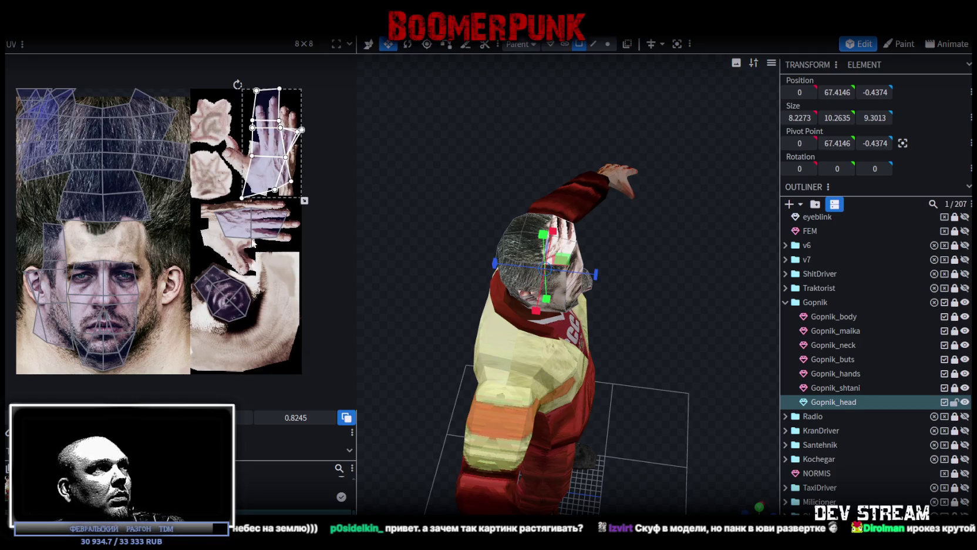
{"action": "left_click_drag", "start_coordinate": [248, 246], "coordinate": [94, 271]}
Step: Shift the side-of-head UV island up-left and enlarge it over the ear and temple
{"action": "scroll", "coordinate": [43, 268], "scroll_direction": "up", "scroll_amount": 3}
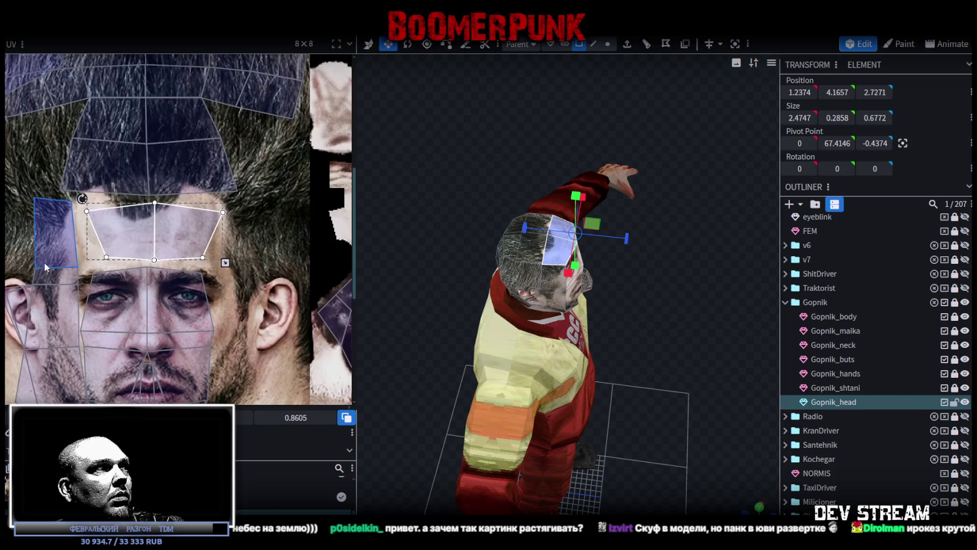
{"action": "scroll", "coordinate": [43, 268], "scroll_direction": "down", "scroll_amount": 3}
{"action": "scroll", "coordinate": [158, 204], "scroll_direction": "down", "scroll_amount": 1}
{"action": "left_click", "coordinate": [106, 264]}
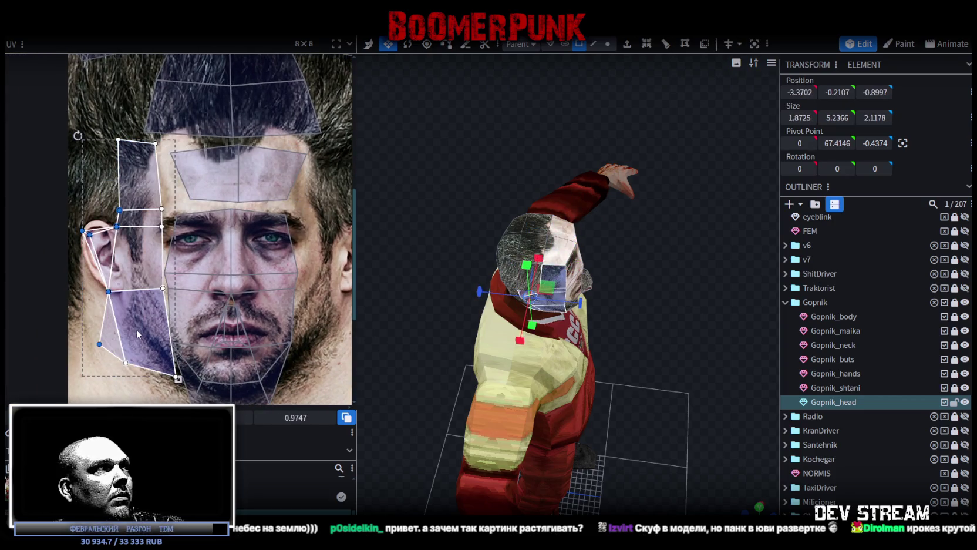
{"action": "left_click_drag", "start_coordinate": [137, 329], "coordinate": [120, 320]}
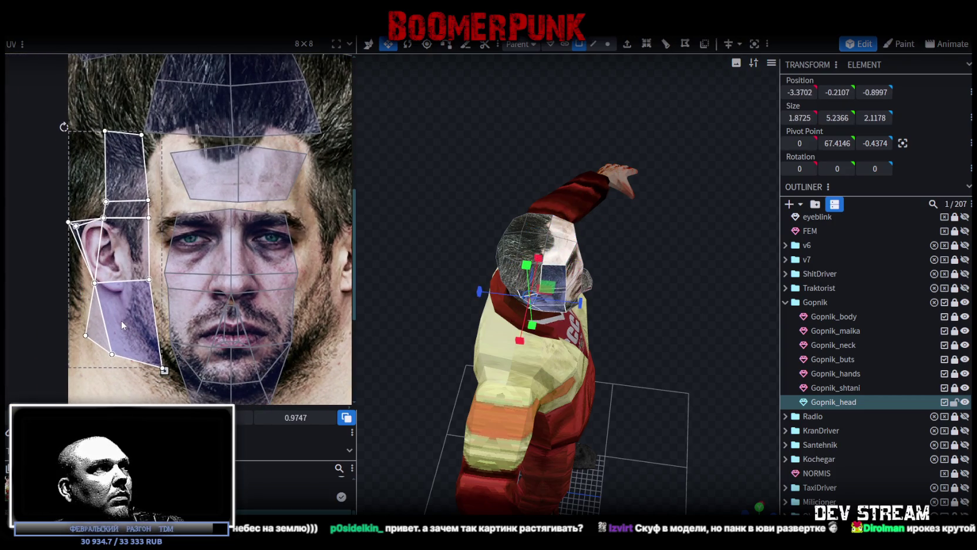
{"action": "scroll", "coordinate": [199, 324], "scroll_direction": "down", "scroll_amount": 1}
{"action": "left_click_drag", "start_coordinate": [167, 339], "coordinate": [170, 362]}
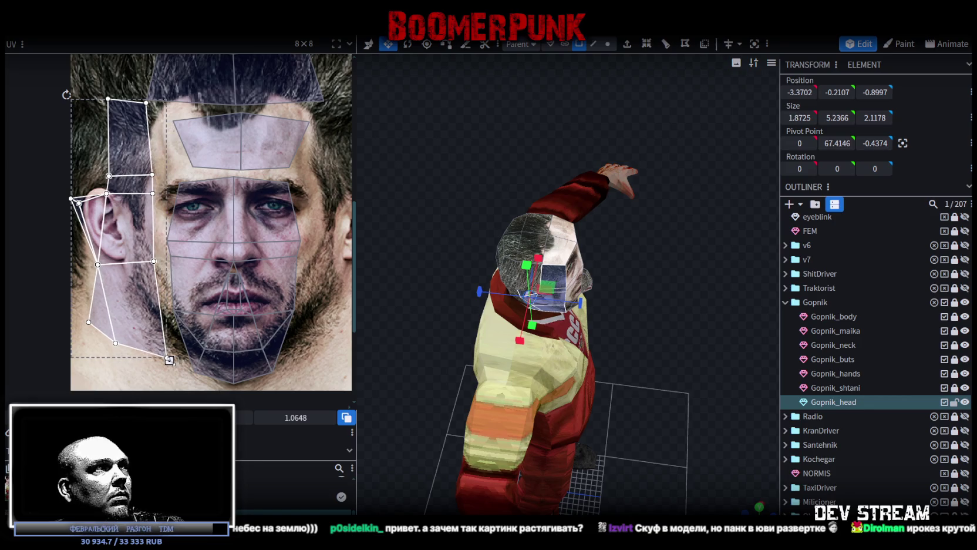
Step: Nudge the forehead UV patch slightly upward
{"action": "scroll", "coordinate": [171, 361], "scroll_direction": "up", "scroll_amount": 2}
{"action": "scroll", "coordinate": [201, 265], "scroll_direction": "up", "scroll_amount": 1}
{"action": "scroll", "coordinate": [201, 252], "scroll_direction": "down", "scroll_amount": 1}
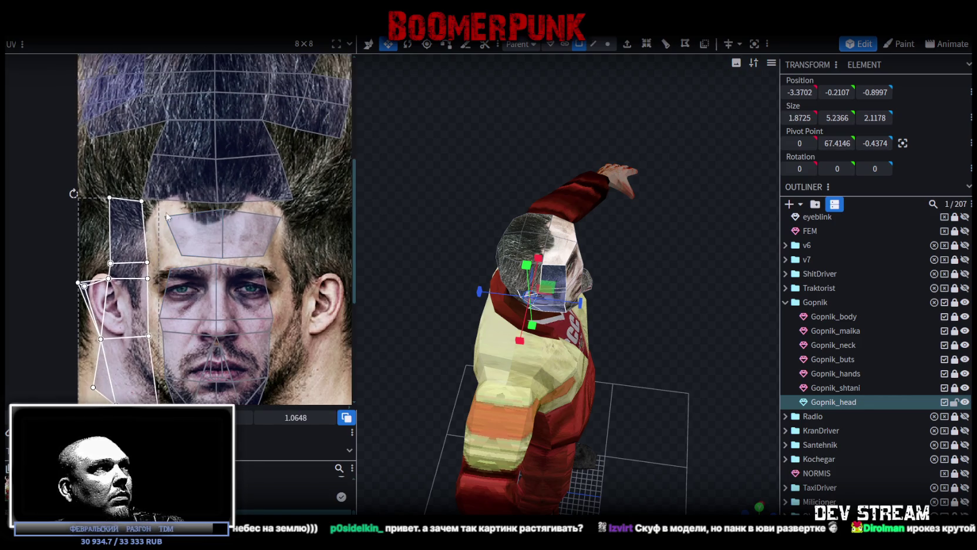
{"action": "left_click", "coordinate": [202, 224]}
{"action": "left_click_drag", "start_coordinate": [190, 239], "coordinate": [189, 234]}
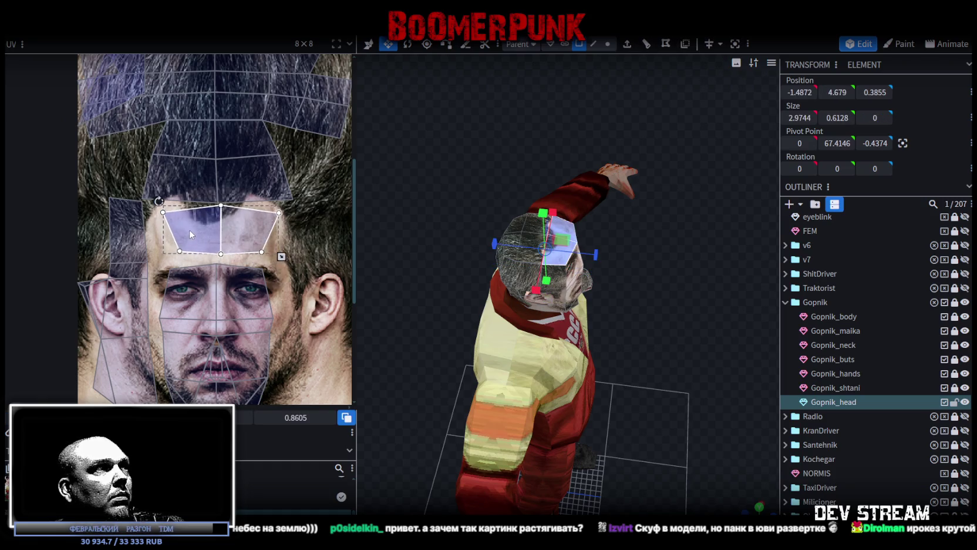
Step: Stretch the forehead UV face up-left and reposition it over the hairline
{"action": "scroll", "coordinate": [260, 227], "scroll_direction": "up", "scroll_amount": 2}
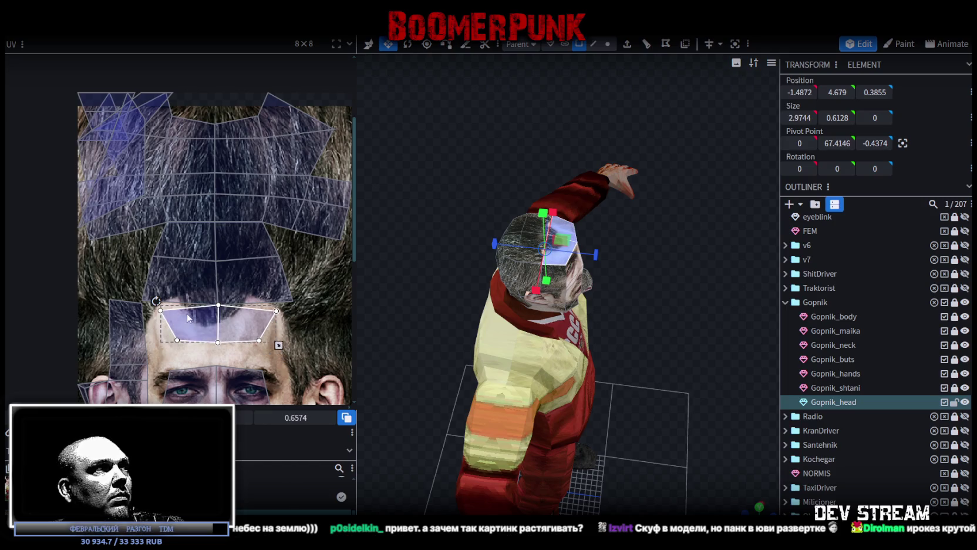
{"action": "scroll", "coordinate": [152, 317], "scroll_direction": "up", "scroll_amount": 3}
{"action": "left_click_drag", "start_coordinate": [132, 291], "coordinate": [86, 259]}
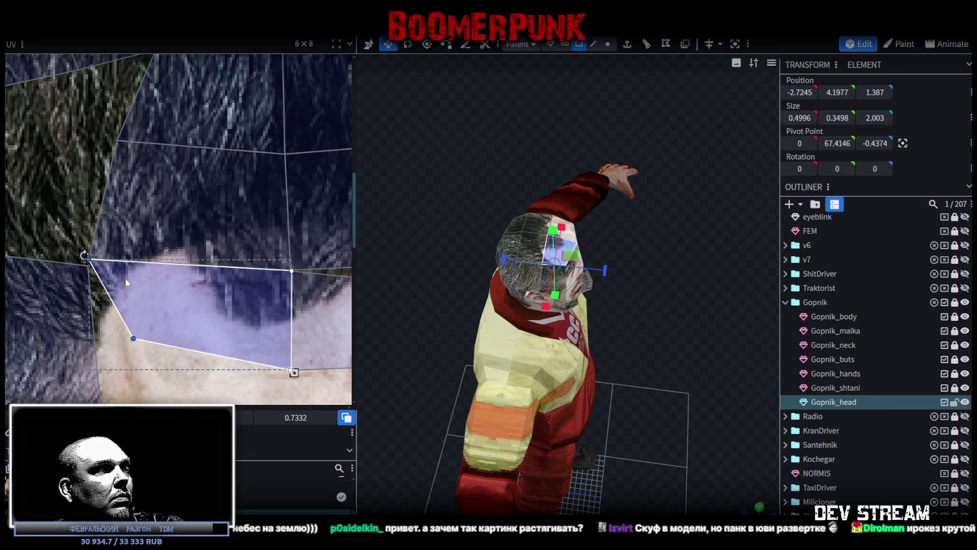
{"action": "scroll", "coordinate": [126, 283], "scroll_direction": "down", "scroll_amount": 2}
{"action": "middle_click_drag", "start_coordinate": [136, 322], "coordinate": [198, 257]}
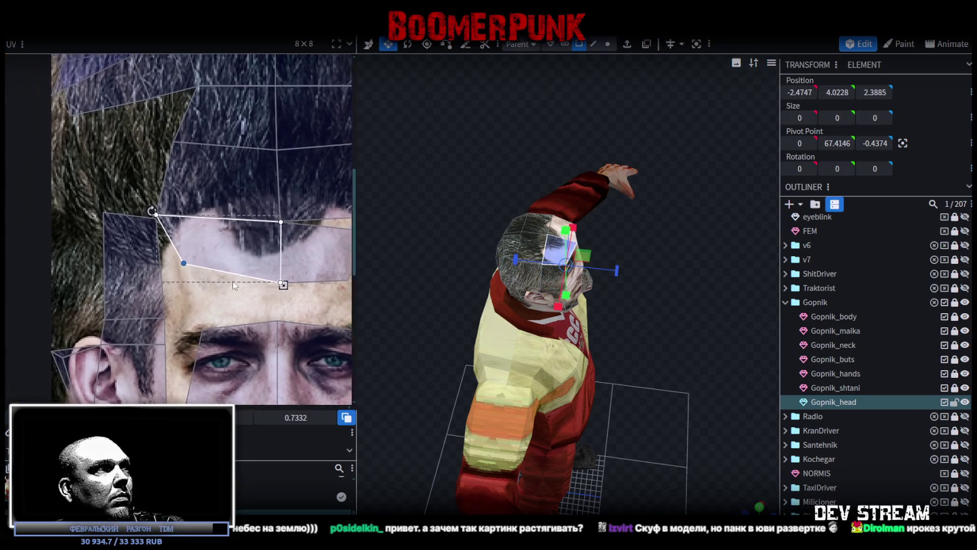
Step: Pull the neighbouring forehead face's top-right and bottom vertices up to the hairline
{"action": "left_click", "coordinate": [178, 250]}
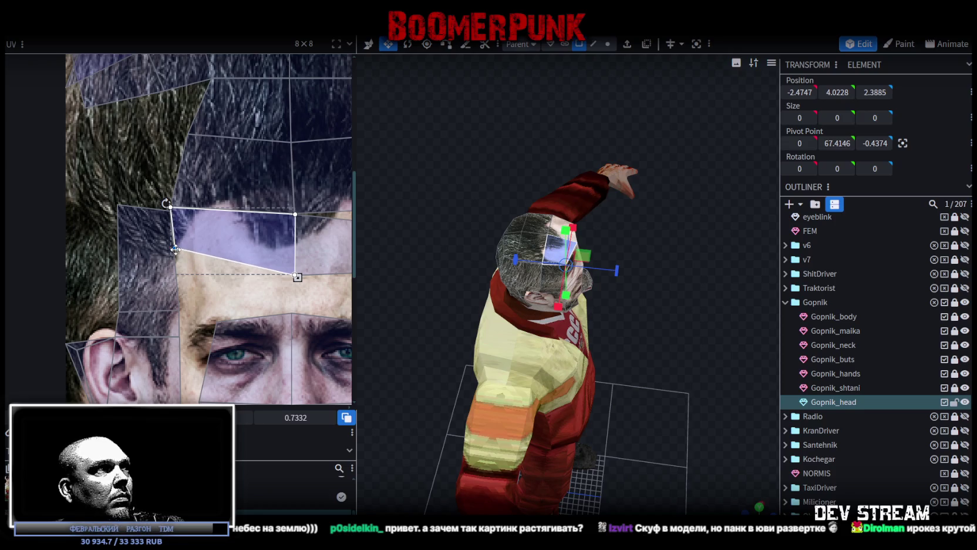
{"action": "middle_click_drag", "start_coordinate": [317, 284], "coordinate": [148, 301]}
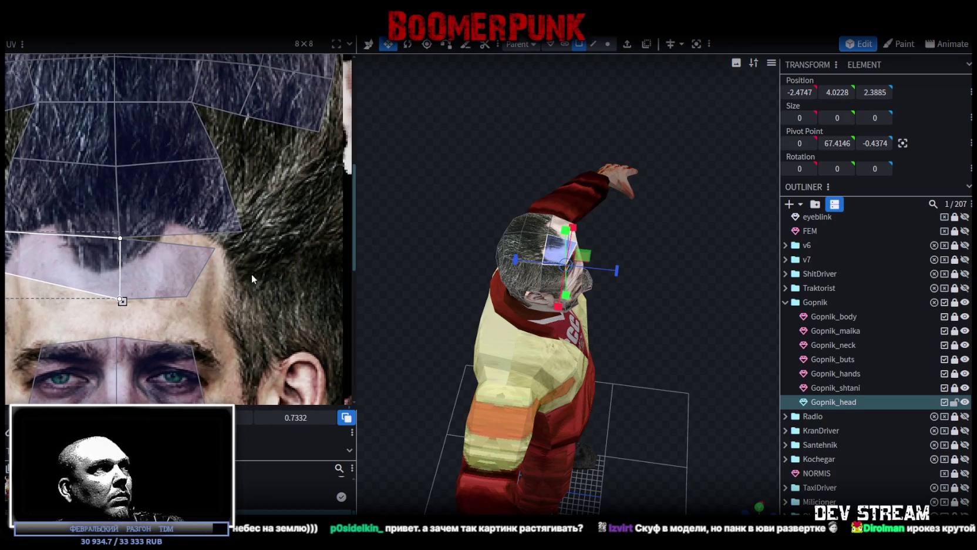
{"action": "left_click", "coordinate": [215, 247]}
{"action": "left_click_drag", "start_coordinate": [216, 248], "coordinate": [242, 233]}
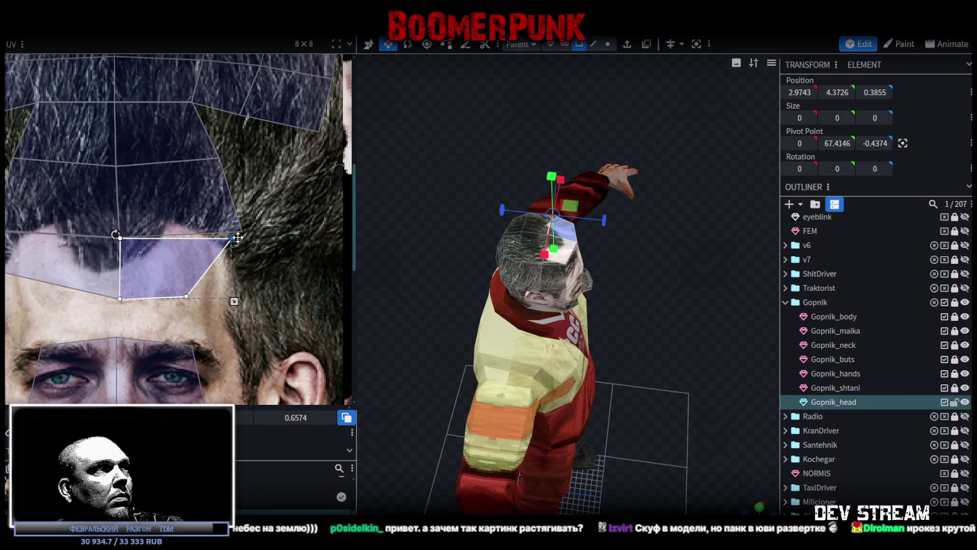
{"action": "left_click", "coordinate": [187, 295]}
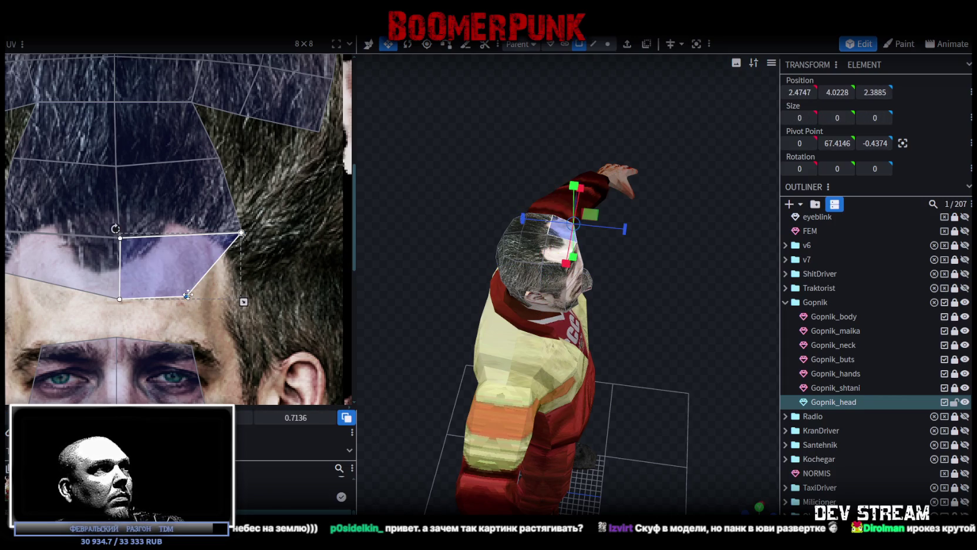
{"action": "left_click_drag", "start_coordinate": [187, 295], "coordinate": [244, 271]}
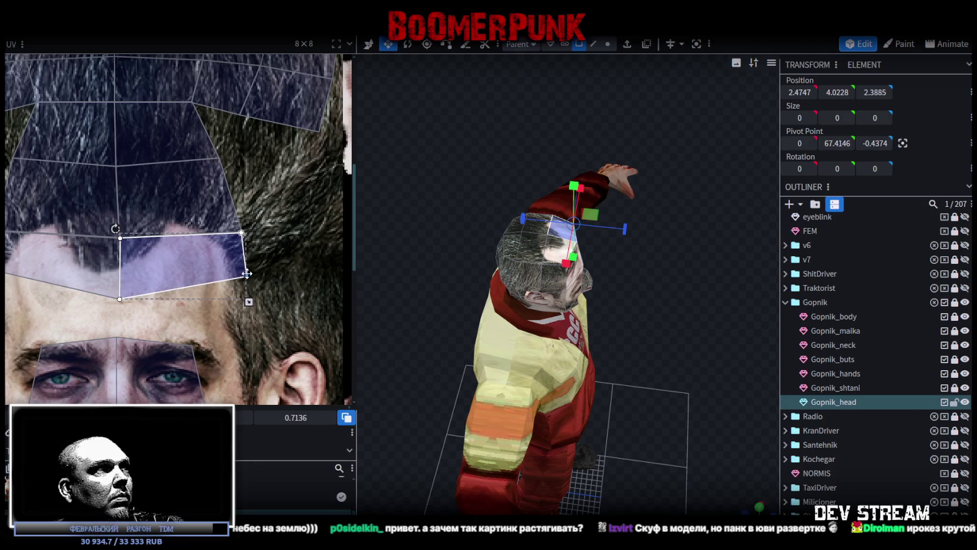
Step: Raise the bottom-centre forehead vertex slightly and reselect the Gopnik_head mesh
{"action": "middle_click_drag", "start_coordinate": [245, 270], "coordinate": [295, 262]}
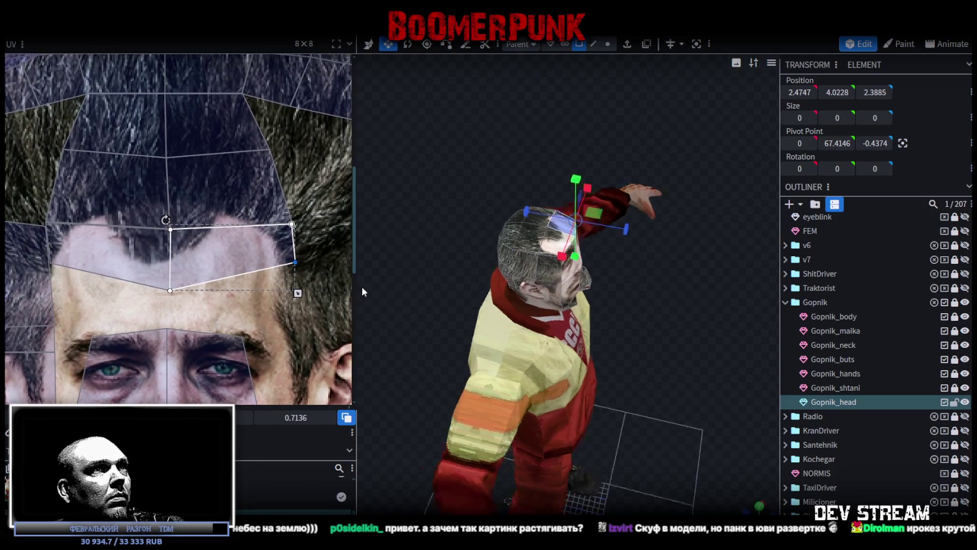
{"action": "left_click_drag", "start_coordinate": [362, 286], "coordinate": [332, 269]}
{"action": "left_click", "coordinate": [170, 290]}
{"action": "left_click_drag", "start_coordinate": [169, 290], "coordinate": [170, 274]}
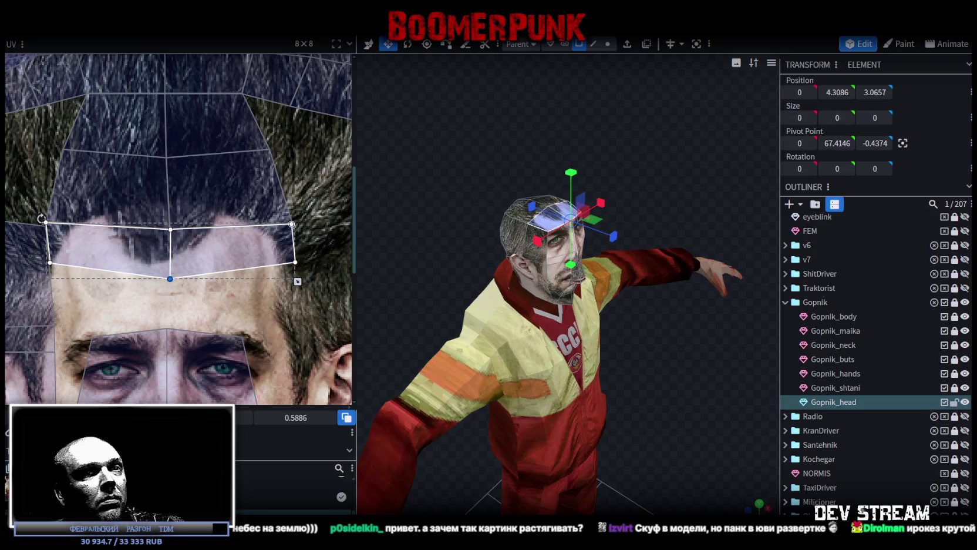
{"action": "scroll", "coordinate": [875, 353], "scroll_direction": "down", "scroll_amount": 3}
{"action": "mouse_move", "coordinate": [652, 370]}
{"action": "left_mouse_down"}
{"action": "mouse_move", "coordinate": [433, 271]}
{"action": "mouse_move", "coordinate": [520, 252]}
{"action": "left_mouse_up"}
{"action": "left_click", "coordinate": [601, 275]}
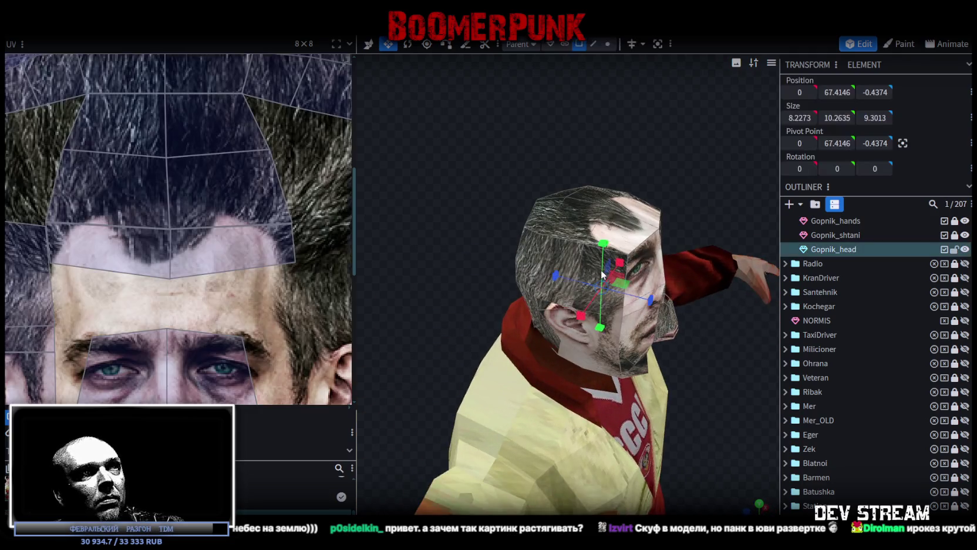
{"action": "scroll", "coordinate": [235, 279], "scroll_direction": "down", "scroll_amount": 3}
{"action": "scroll", "coordinate": [234, 278], "scroll_direction": "up", "scroll_amount": 3}
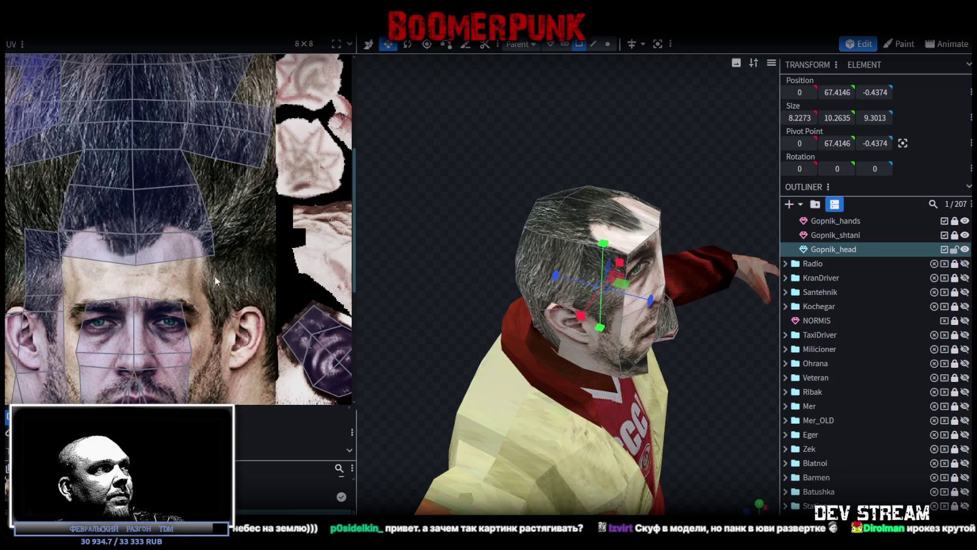
{"action": "scroll", "coordinate": [215, 280], "scroll_direction": "up", "scroll_amount": 1}
{"action": "scroll", "coordinate": [249, 249], "scroll_direction": "up", "scroll_amount": 1}
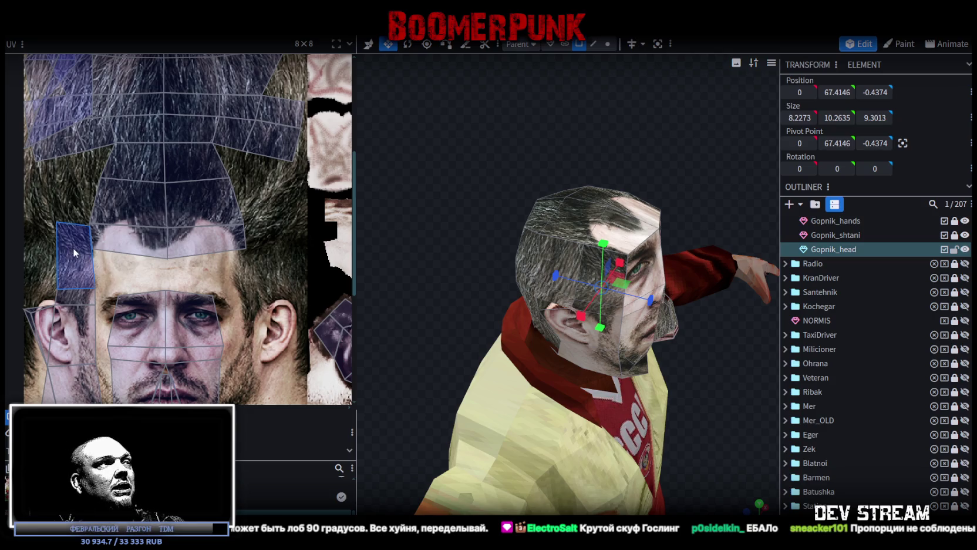
Step: Reshape the small temple UV face so its top-left vertex sits down on the hair
{"action": "scroll", "coordinate": [50, 211], "scroll_direction": "up", "scroll_amount": 3}
{"action": "scroll", "coordinate": [55, 234], "scroll_direction": "up", "scroll_amount": 3}
{"action": "left_click_drag", "start_coordinate": [58, 246], "coordinate": [170, 234]}
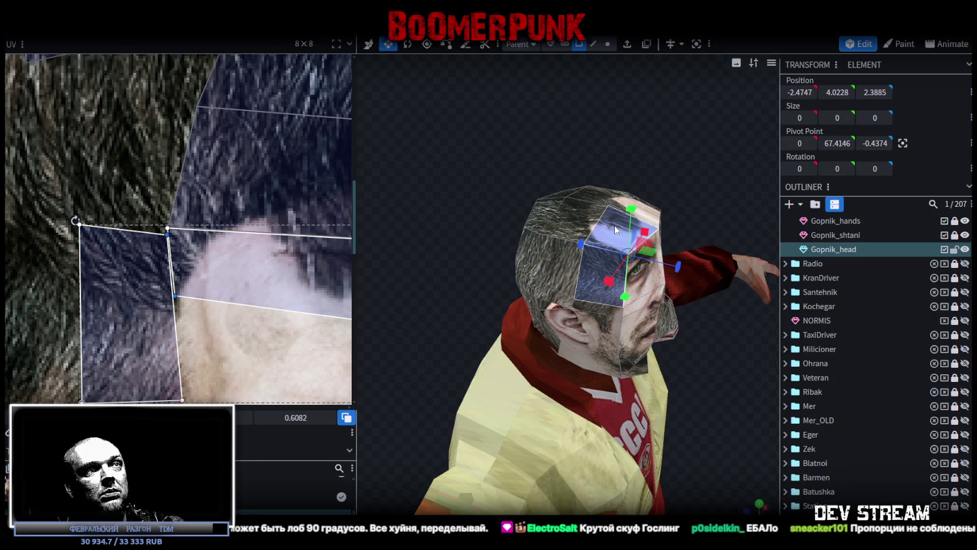
{"action": "left_click", "coordinate": [84, 259]}
{"action": "mouse_move", "coordinate": [84, 259]}
{"action": "left_mouse_down"}
{"action": "mouse_move", "coordinate": [85, 279]}
{"action": "mouse_move", "coordinate": [114, 305]}
{"action": "left_mouse_up"}
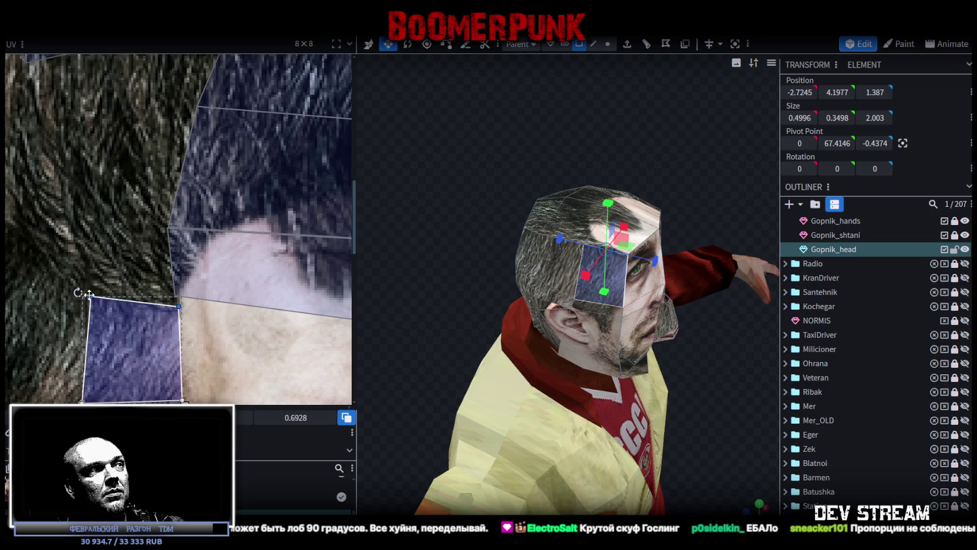
Step: Select the head's front face mesh and bring up its editing context menu
{"action": "scroll", "coordinate": [171, 297], "scroll_direction": "down", "scroll_amount": 2}
{"action": "scroll", "coordinate": [170, 297], "scroll_direction": "down", "scroll_amount": 1}
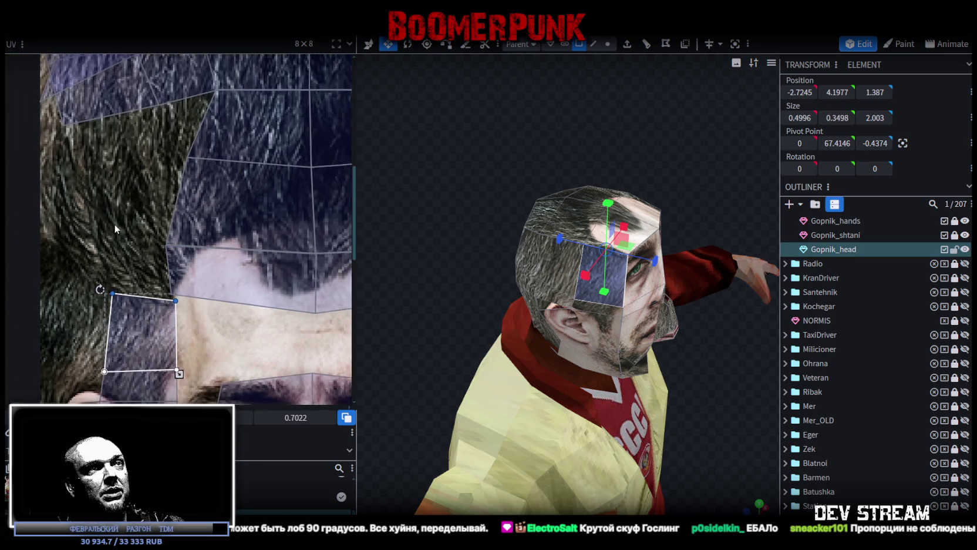
{"action": "scroll", "coordinate": [176, 298], "scroll_direction": "down", "scroll_amount": 2}
{"action": "scroll", "coordinate": [185, 301], "scroll_direction": "down", "scroll_amount": 1}
{"action": "scroll", "coordinate": [189, 303], "scroll_direction": "down", "scroll_amount": 1}
{"action": "middle_click_drag", "start_coordinate": [212, 306], "coordinate": [182, 187]}
{"action": "scroll", "coordinate": [529, 235], "scroll_direction": "down", "scroll_amount": 1}
{"action": "mouse_move", "coordinate": [529, 235]}
{"action": "middle_mouse_down"}
{"action": "mouse_move", "coordinate": [558, 154]}
{"action": "mouse_move", "coordinate": [660, 304]}
{"action": "mouse_move", "coordinate": [669, 299]}
{"action": "middle_mouse_up"}
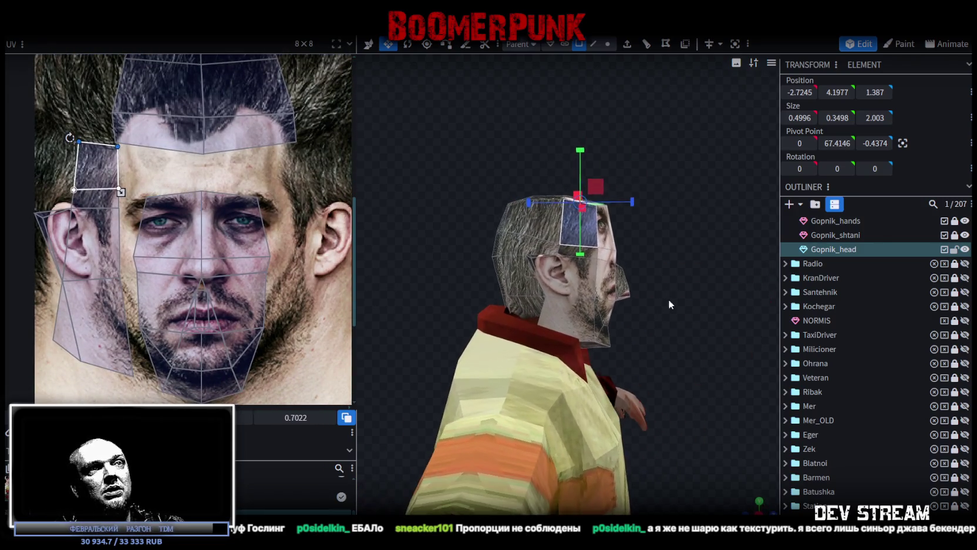
{"action": "double_click", "coordinate": [618, 285]}
{"action": "mouse_move", "coordinate": [634, 293]}
{"action": "middle_mouse_down"}
{"action": "mouse_move", "coordinate": [506, 333]}
{"action": "mouse_move", "coordinate": [615, 311]}
{"action": "middle_mouse_up"}
{"action": "scroll", "coordinate": [568, 222], "scroll_direction": "up", "scroll_amount": 2}
{"action": "right_click", "coordinate": [569, 222]}
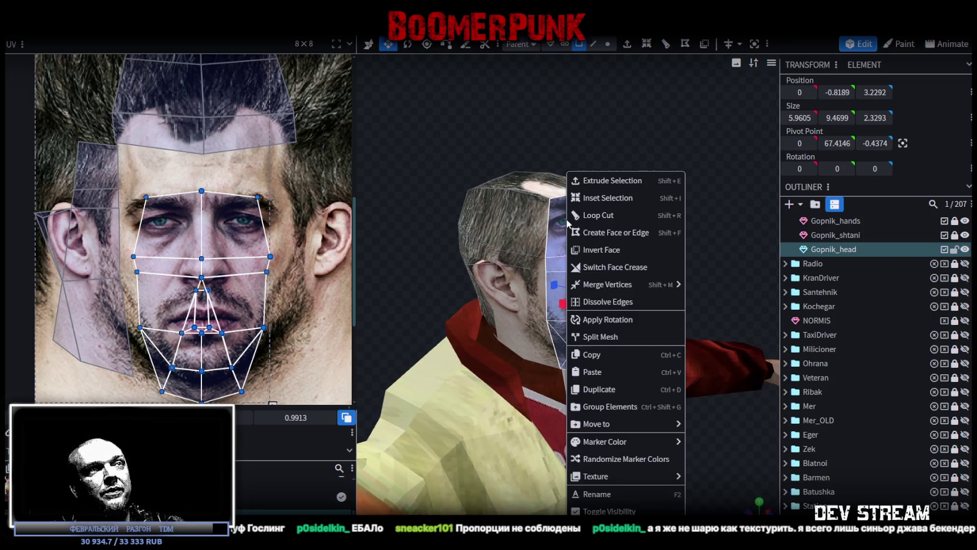
Step: Split the selected front faces off into their own mesh, undoing a stray click
{"action": "left_click", "coordinate": [605, 337]}
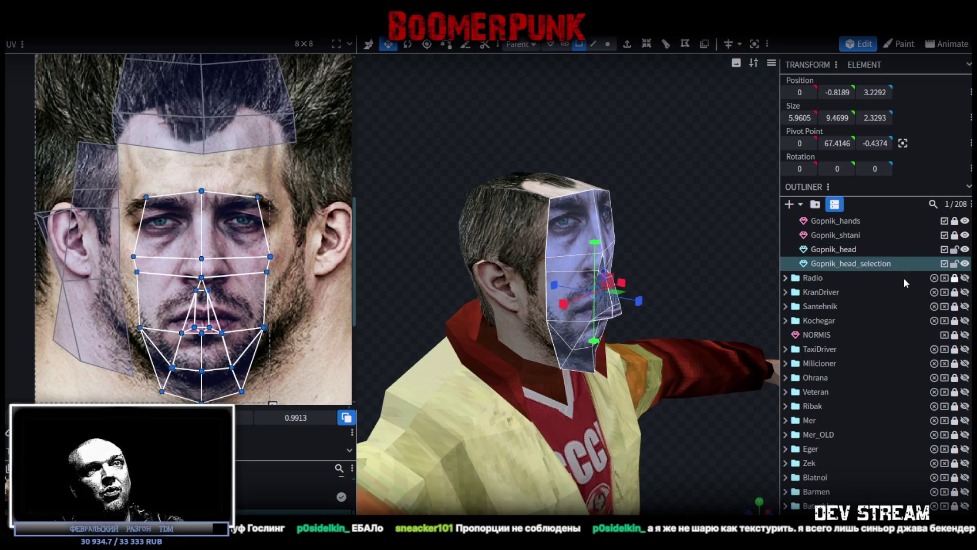
{"action": "mouse_move", "coordinate": [593, 235]}
{"action": "middle_mouse_down"}
{"action": "mouse_move", "coordinate": [561, 230]}
{"action": "mouse_move", "coordinate": [649, 301]}
{"action": "middle_mouse_up"}
{"action": "left_click", "coordinate": [652, 317]}
{"action": "key", "text": "ctrl+z"}
{"action": "right_click_drag", "start_coordinate": [608, 176], "coordinate": [609, 301]}
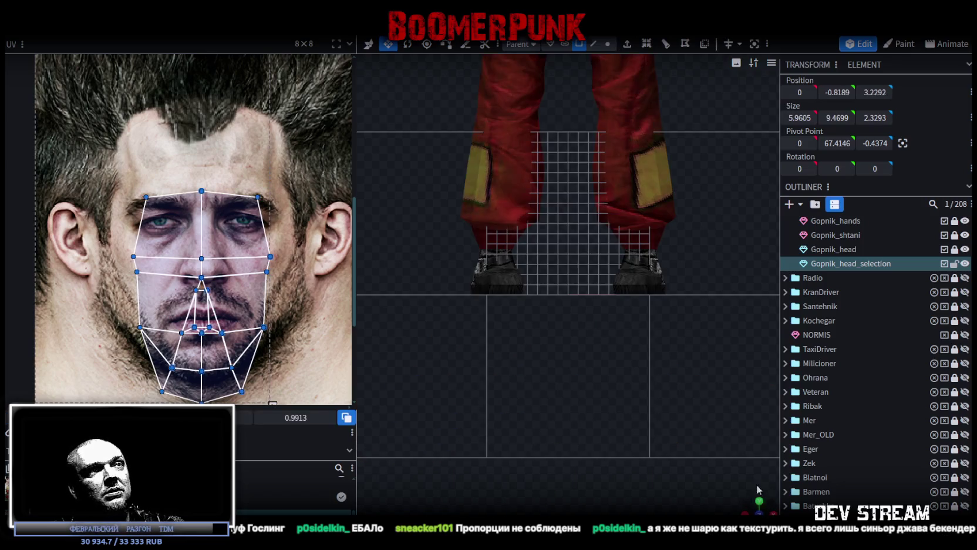
{"action": "scroll", "coordinate": [608, 301], "scroll_direction": "down", "scroll_amount": 5}
{"action": "scroll", "coordinate": [610, 431], "scroll_direction": "up", "scroll_amount": 3}
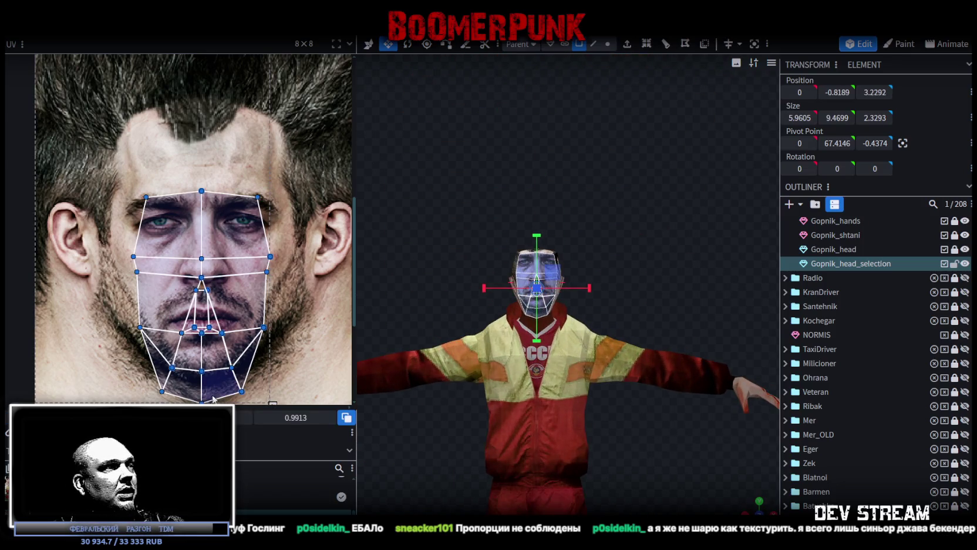
{"action": "scroll", "coordinate": [192, 270], "scroll_direction": "up", "scroll_amount": 5}
{"action": "scroll", "coordinate": [192, 270], "scroll_direction": "down", "scroll_amount": 5}
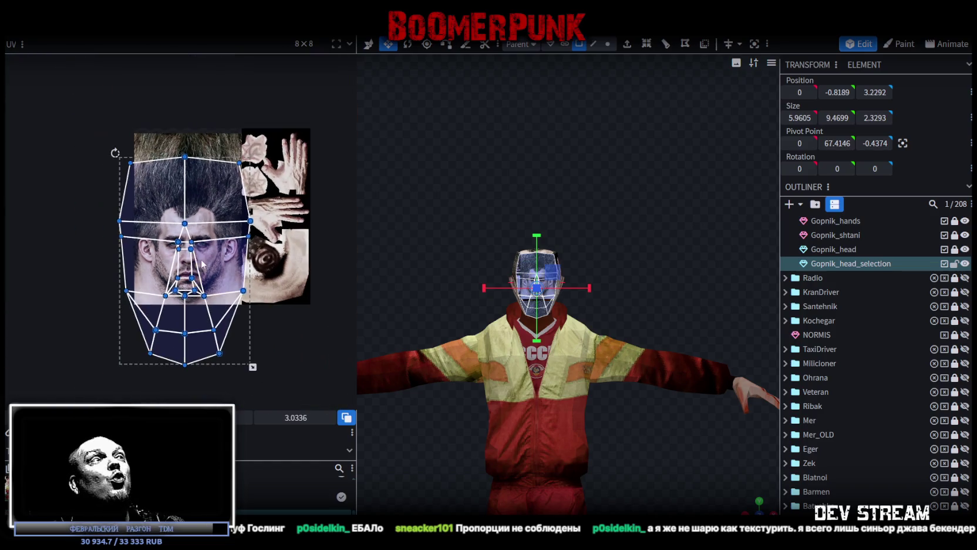
{"action": "scroll", "coordinate": [197, 304], "scroll_direction": "down", "scroll_amount": 2}
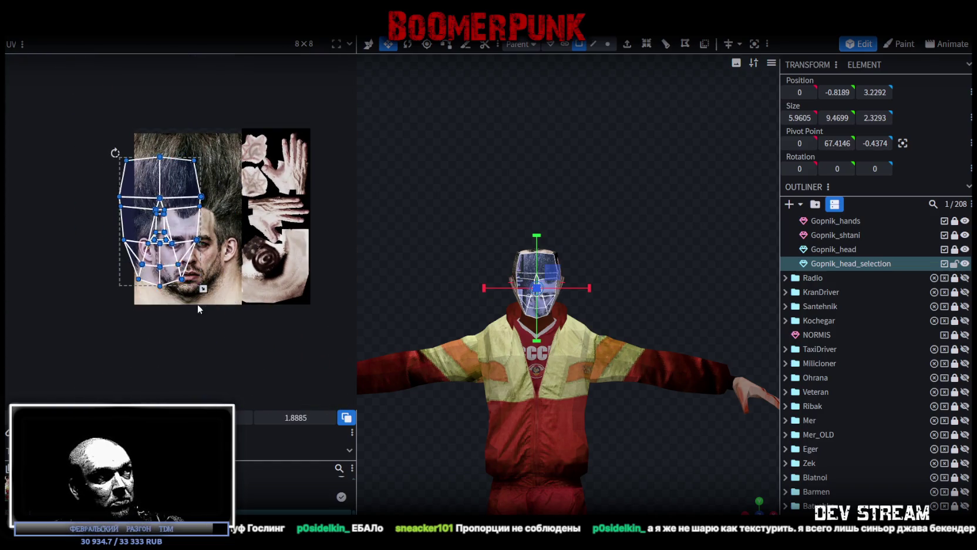
{"action": "scroll", "coordinate": [196, 249], "scroll_direction": "down", "scroll_amount": 1}
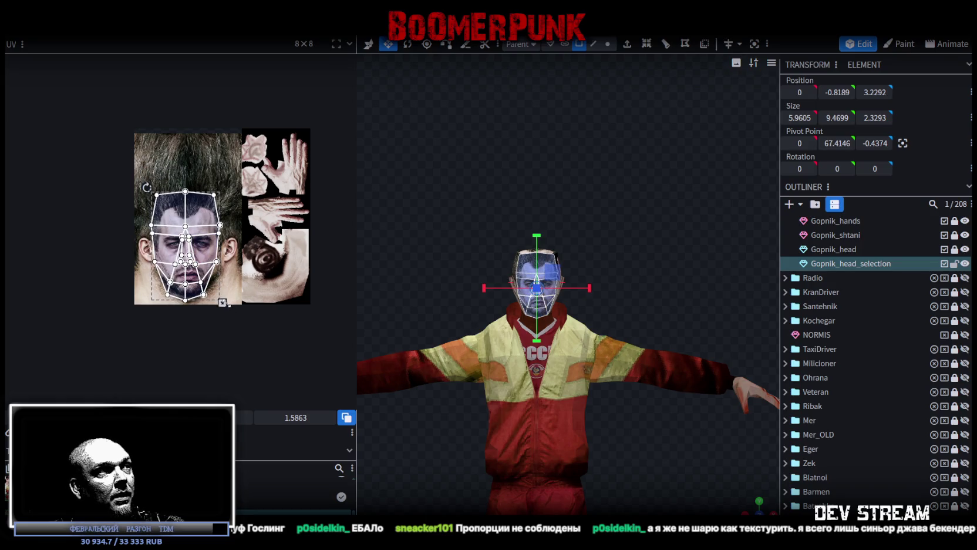
{"action": "scroll", "coordinate": [189, 230], "scroll_direction": "down", "scroll_amount": 2}
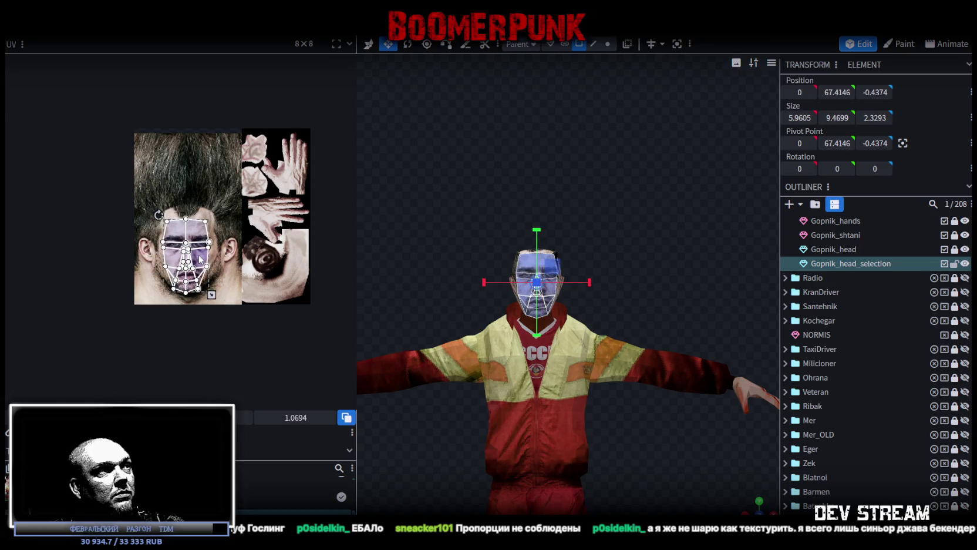
{"action": "scroll", "coordinate": [187, 234], "scroll_direction": "up", "scroll_amount": 2}
{"action": "scroll", "coordinate": [181, 241], "scroll_direction": "up", "scroll_amount": 2}
Step: Move the face UV mesh down and scale it wider and shorter to fit the face
{"action": "left_click_drag", "start_coordinate": [177, 241], "coordinate": [173, 262]}
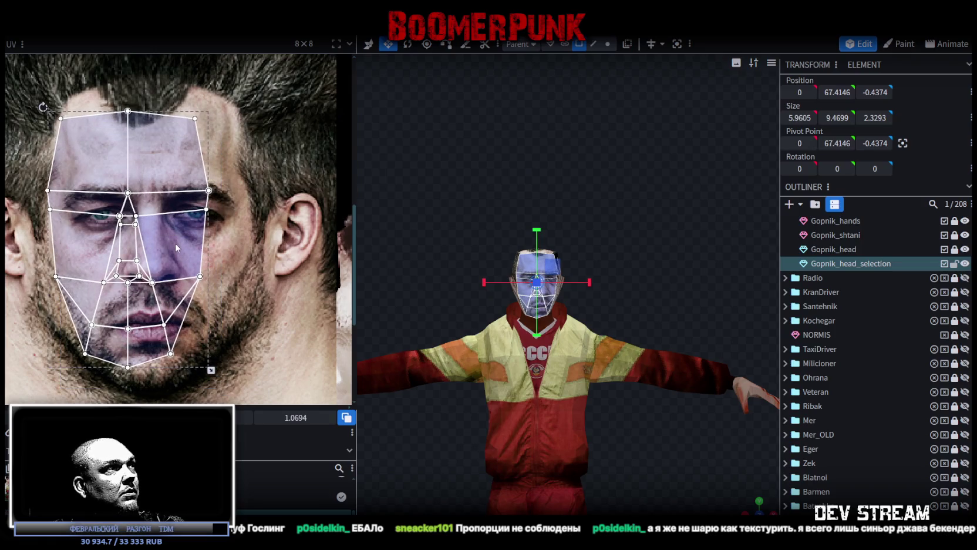
{"action": "scroll", "coordinate": [232, 290], "scroll_direction": "down", "scroll_amount": 1}
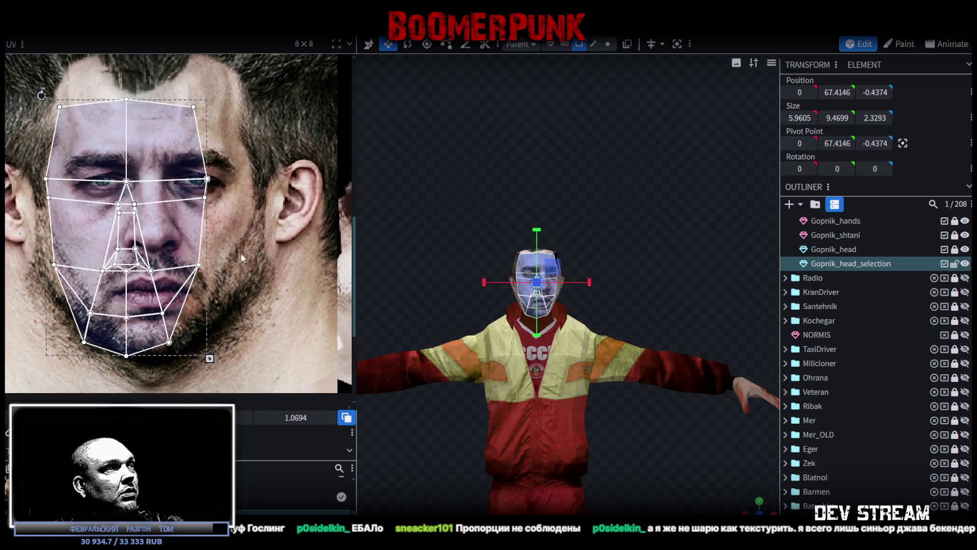
{"action": "left_click_drag", "start_coordinate": [210, 358], "coordinate": [255, 344]}
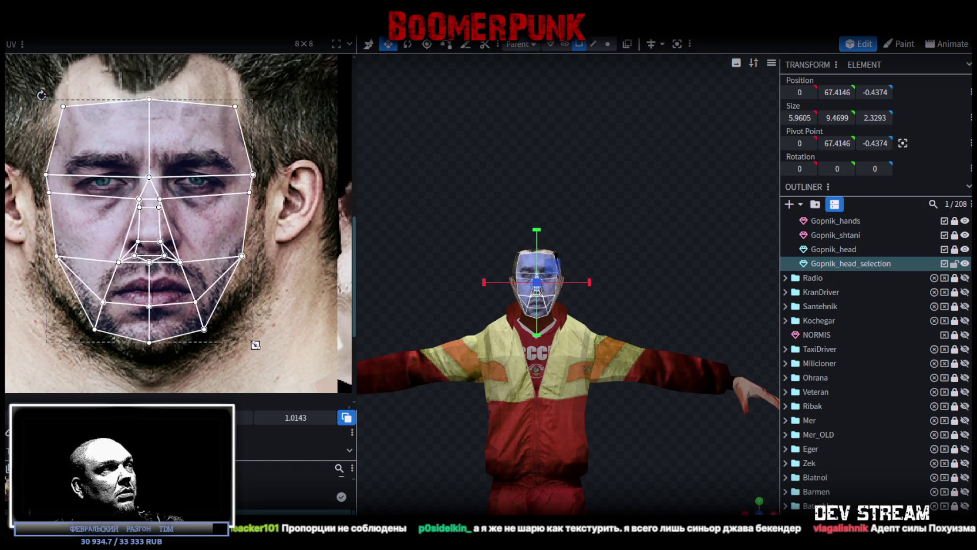
{"action": "left_click_drag", "start_coordinate": [256, 344], "coordinate": [260, 328]}
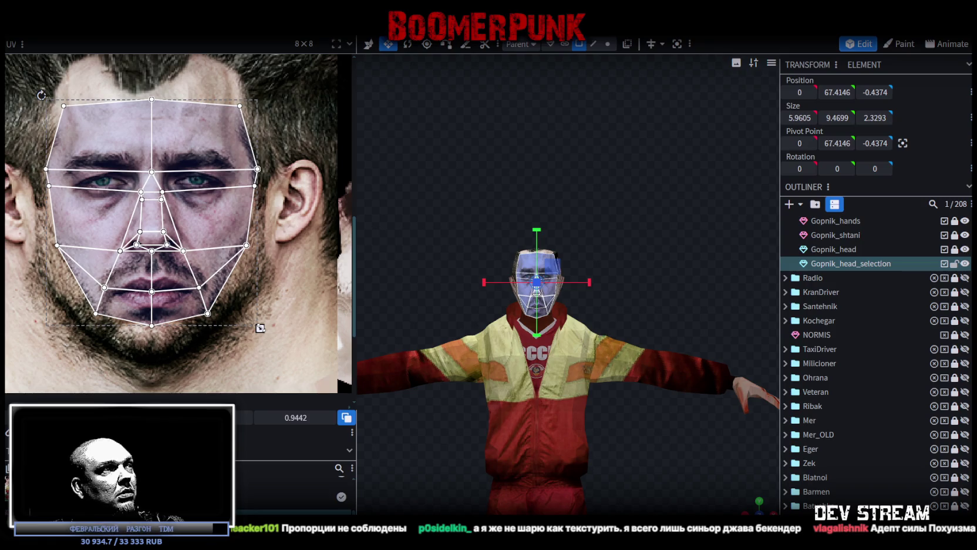
{"action": "scroll", "coordinate": [439, 233], "scroll_direction": "up", "scroll_amount": 5}
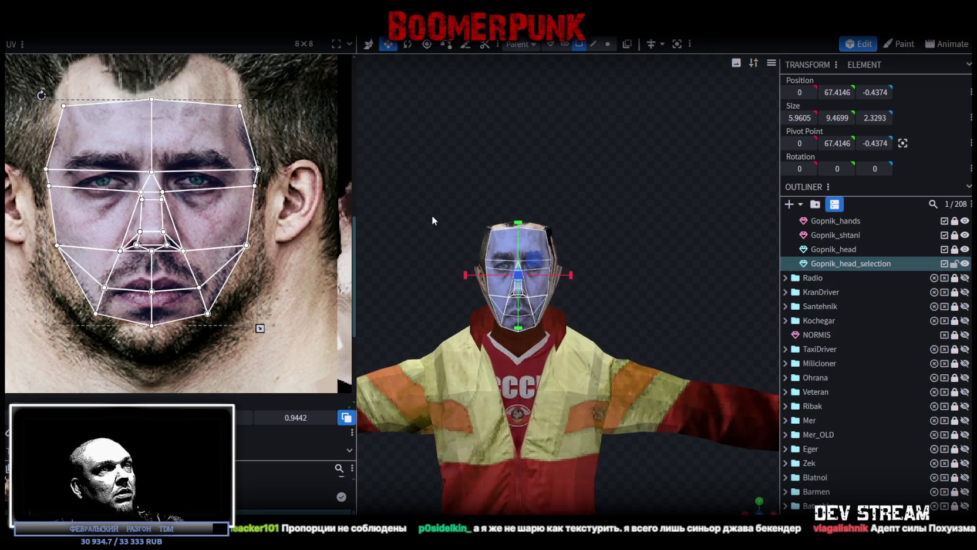
{"action": "scroll", "coordinate": [218, 211], "scroll_direction": "up", "scroll_amount": 6}
{"action": "scroll", "coordinate": [437, 247], "scroll_direction": "up", "scroll_amount": 2}
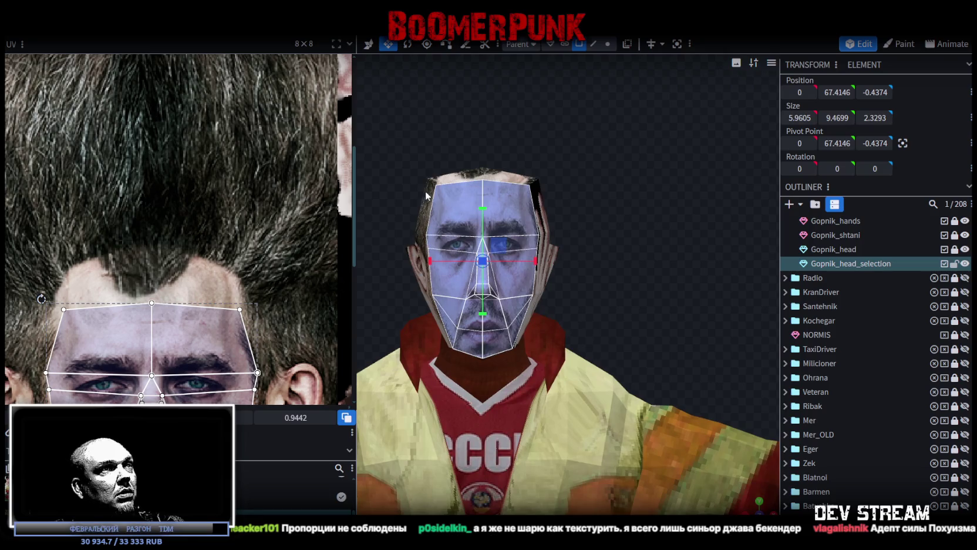
{"action": "scroll", "coordinate": [434, 106], "scroll_direction": "up", "scroll_amount": 2}
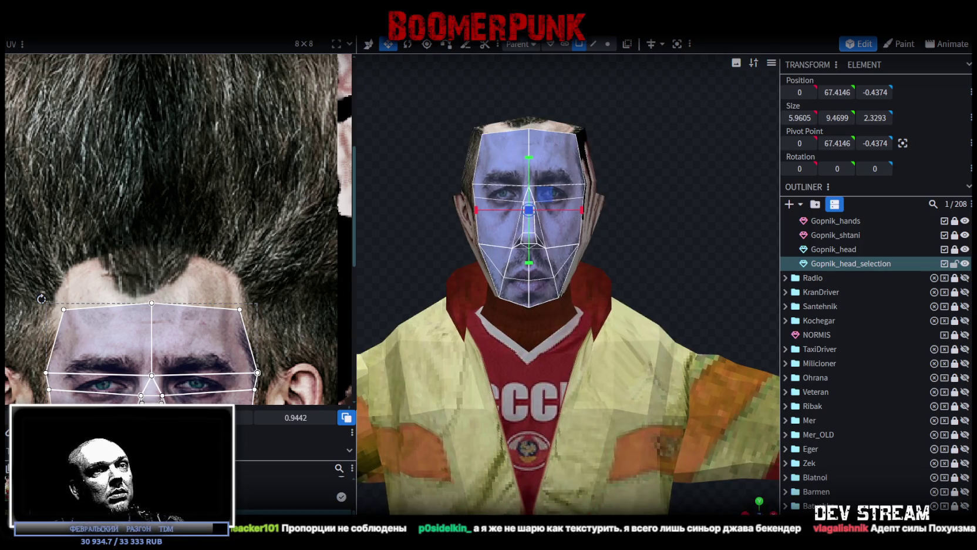
Step: Shift the face UV mesh up and enlarge it to cover the forehead, then return to Photoshop
{"action": "left_click_drag", "start_coordinate": [769, 396], "coordinate": [642, 258]}
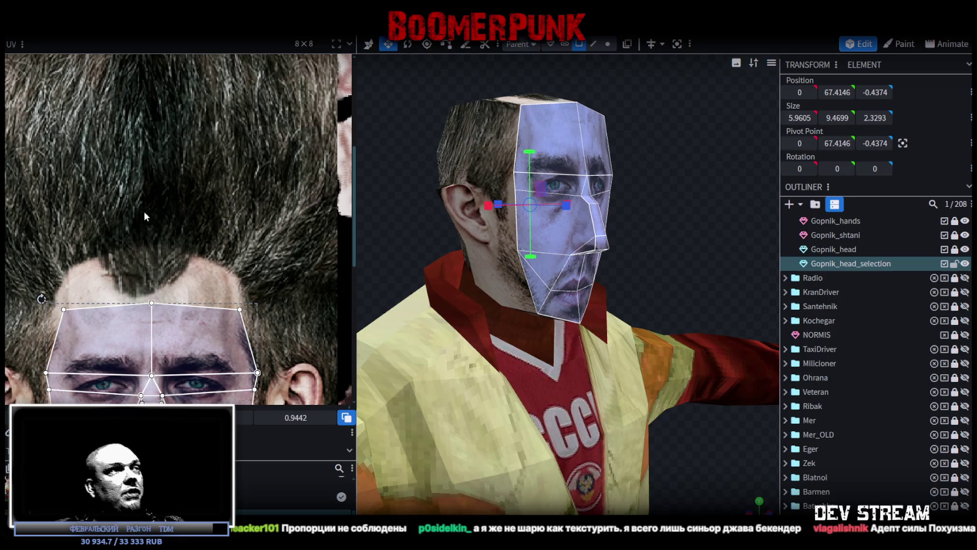
{"action": "scroll", "coordinate": [153, 256], "scroll_direction": "down", "scroll_amount": 3}
{"action": "scroll", "coordinate": [223, 271], "scroll_direction": "up", "scroll_amount": 3}
{"action": "scroll", "coordinate": [262, 247], "scroll_direction": "down", "scroll_amount": 1}
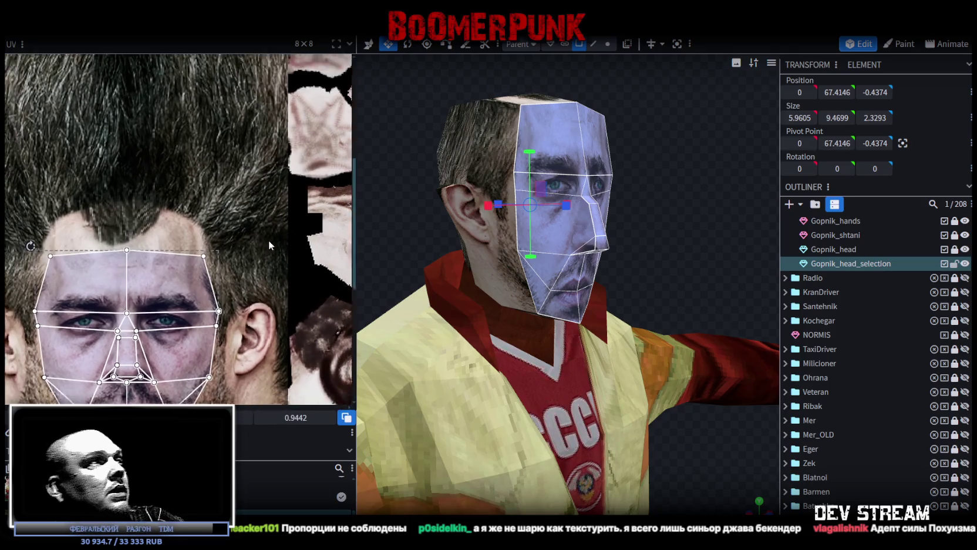
{"action": "left_click_drag", "start_coordinate": [207, 283], "coordinate": [207, 220]}
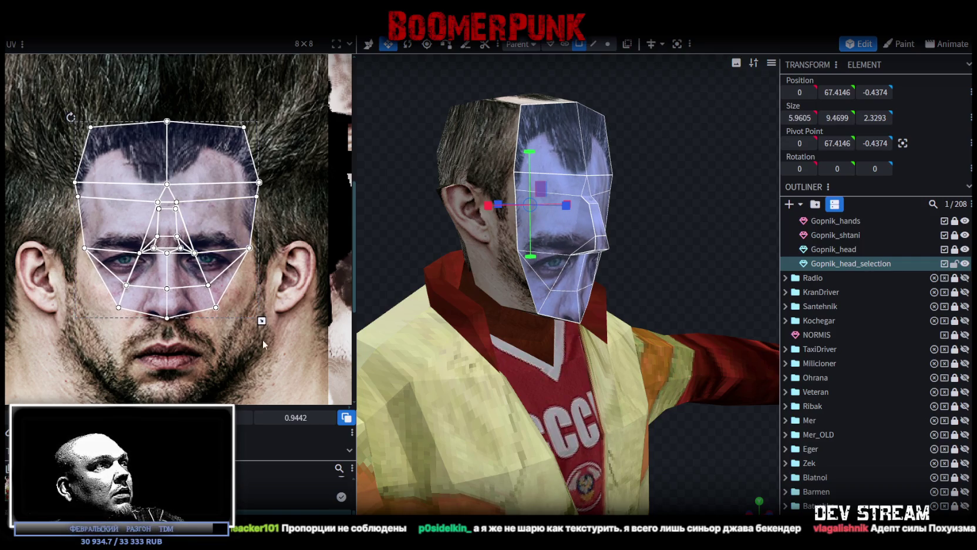
{"action": "left_click_drag", "start_coordinate": [262, 334], "coordinate": [262, 404]}
{"action": "scroll", "coordinate": [289, 300], "scroll_direction": "down", "scroll_amount": 1}
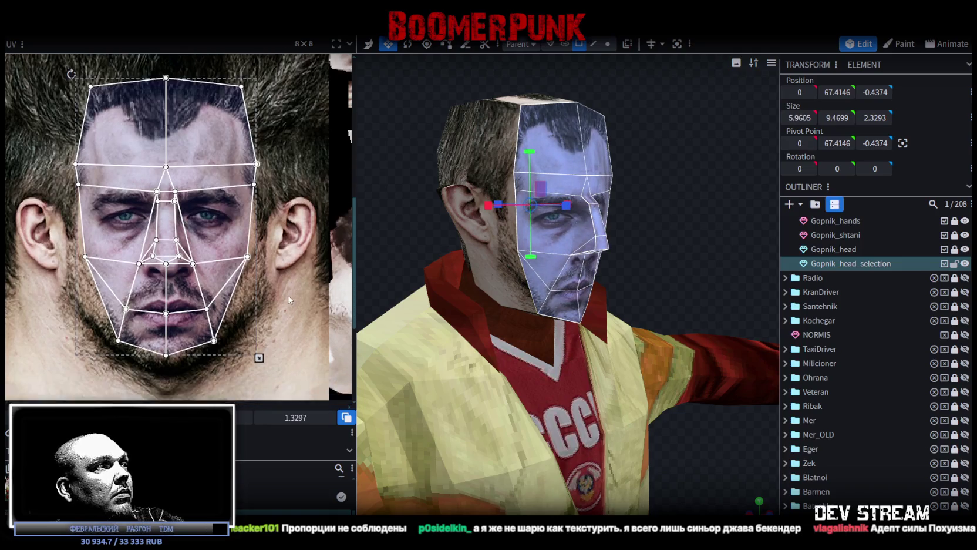
{"action": "left_click_drag", "start_coordinate": [214, 313], "coordinate": [215, 328]}
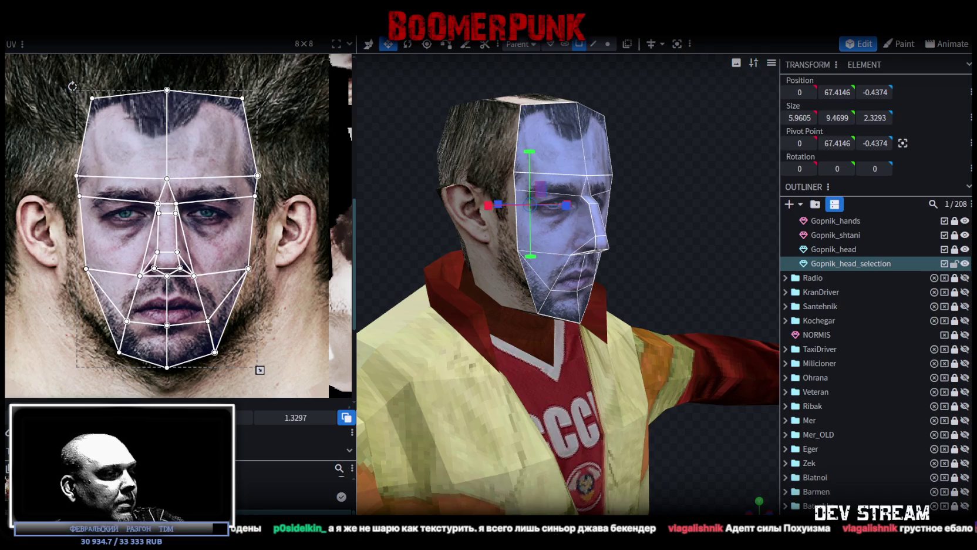
{"action": "key", "text": "alt+Tab"}
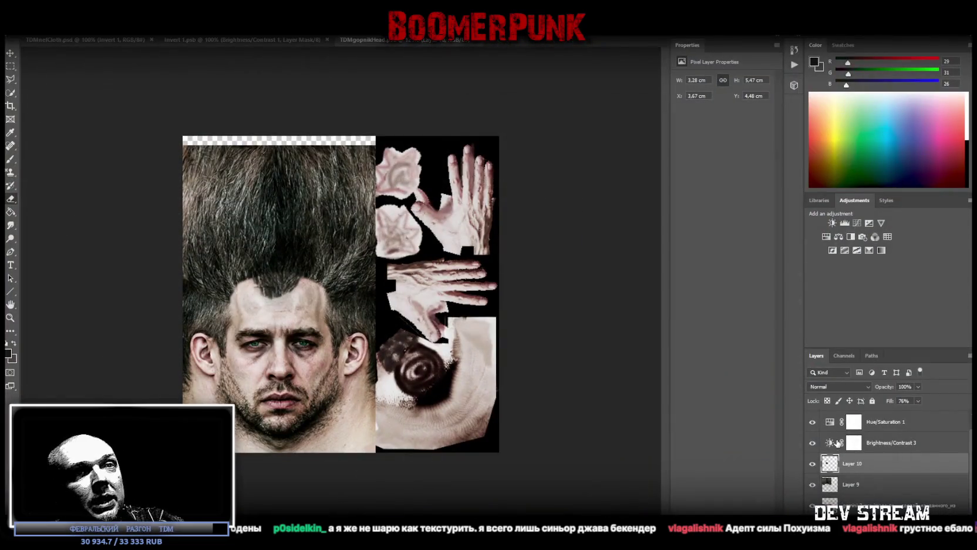
Step: Move Layer 9 and Layer 10 higher on the head texture
{"action": "left_click", "coordinate": [850, 485], "text": "shift"}
{"action": "left_click", "coordinate": [11, 53]}
{"action": "left_click_drag", "start_coordinate": [273, 218], "coordinate": [275, 195]}
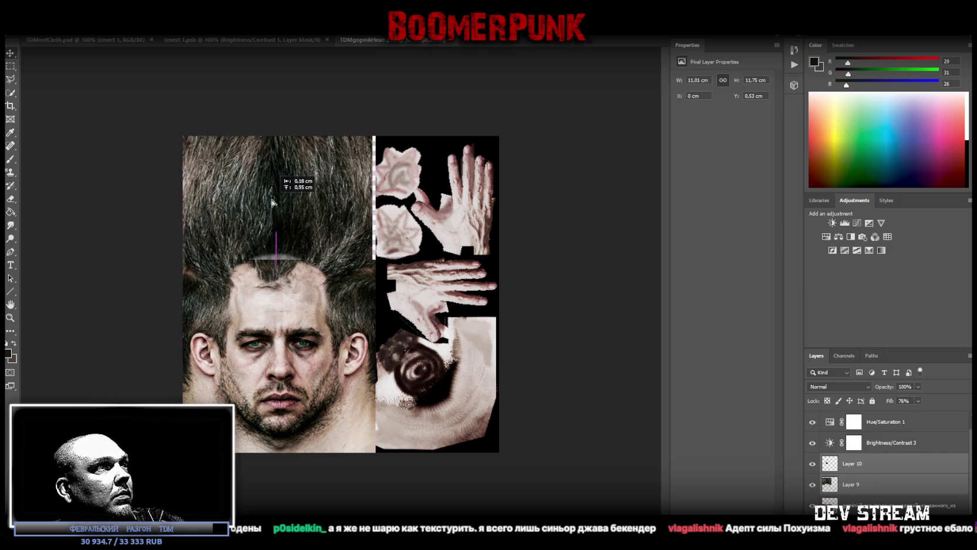
{"action": "left_click_drag", "start_coordinate": [275, 195], "coordinate": [274, 196]}
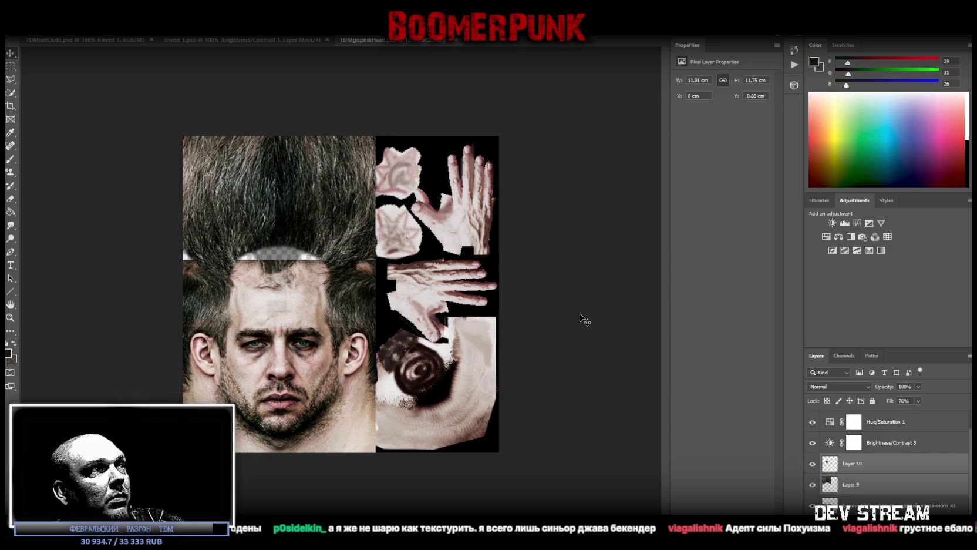
Step: On the photo smart-object layer, marquee-select a band across the hairline and forehead
{"action": "left_click", "coordinate": [862, 507]}
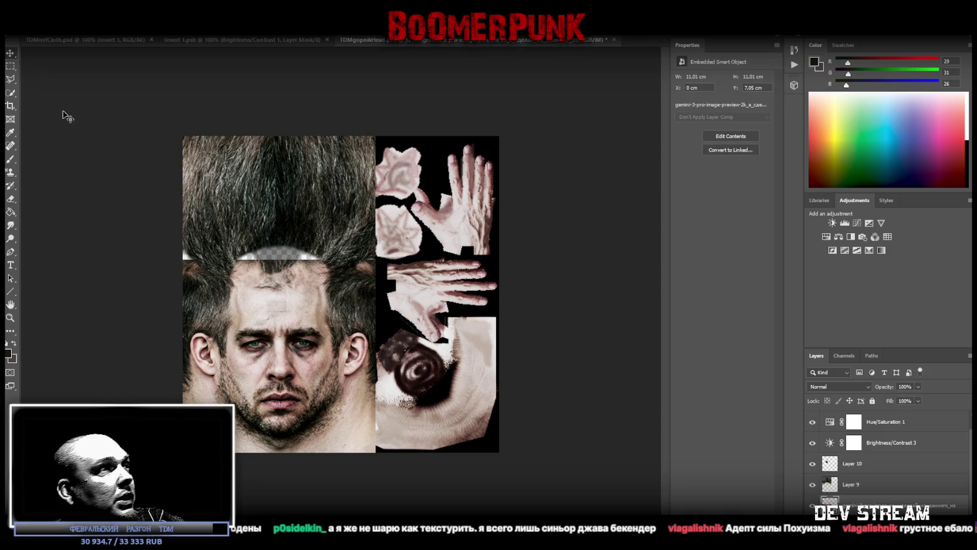
{"action": "left_click", "coordinate": [9, 78]}
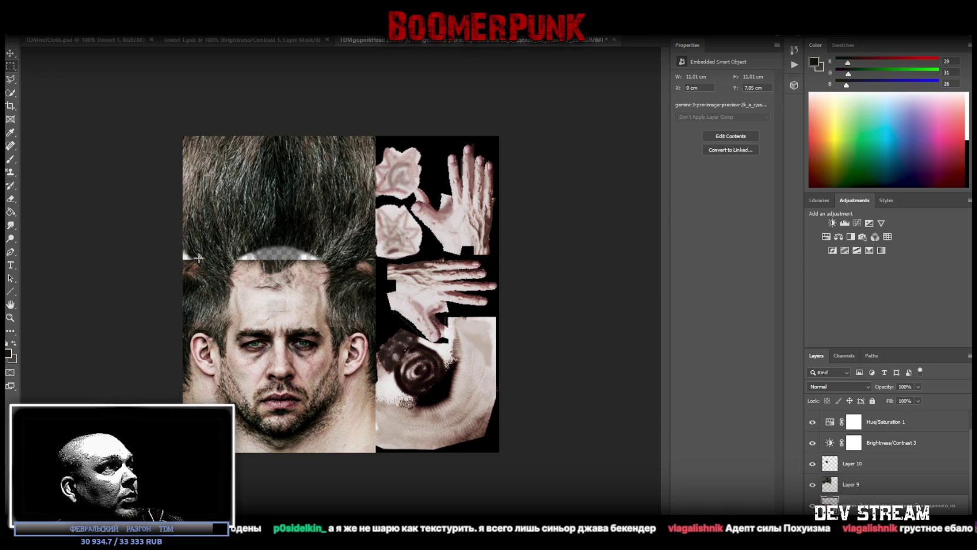
{"action": "left_click_drag", "start_coordinate": [146, 230], "coordinate": [384, 321]}
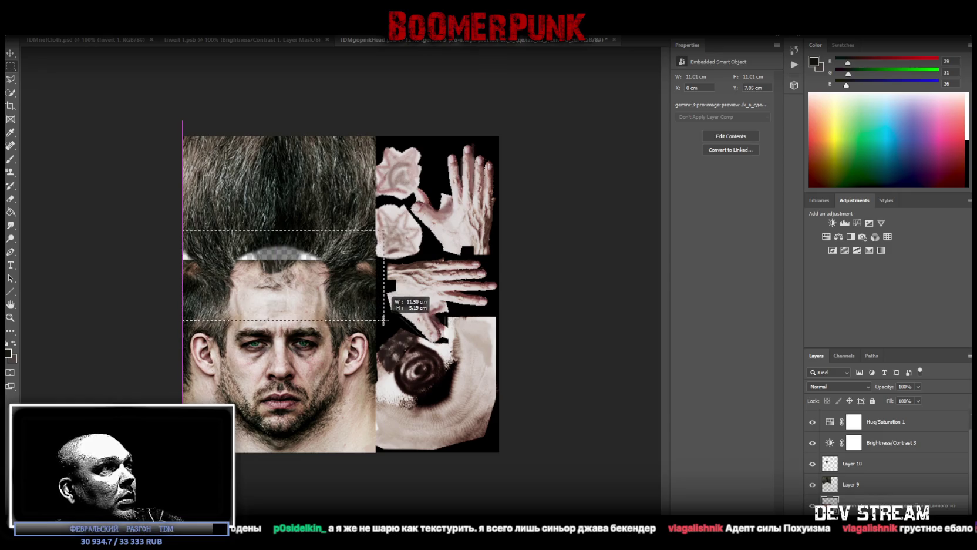
Step: Copy the hairline band to a new layer, flip it vertically and move it above the face
{"action": "right_click", "coordinate": [267, 308]}
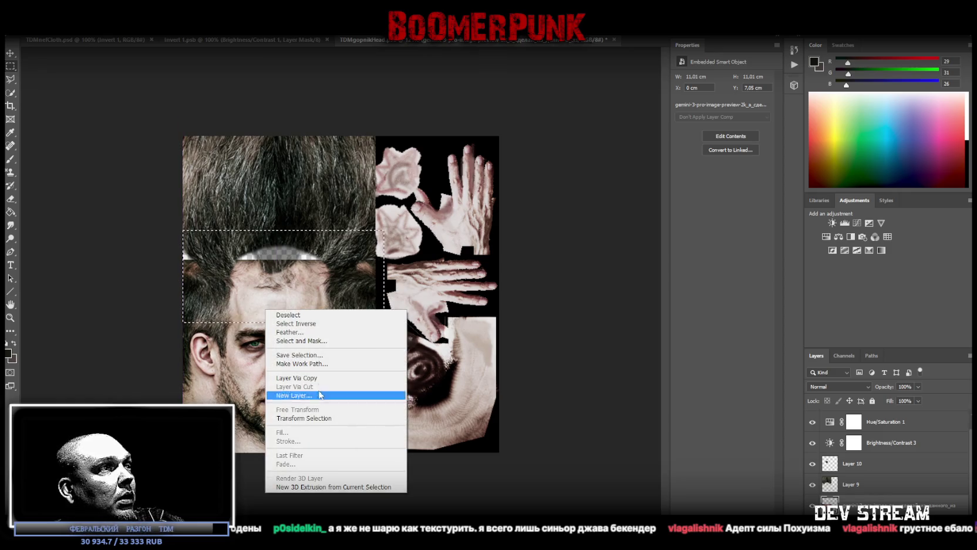
{"action": "left_click", "coordinate": [293, 378]}
{"action": "key", "text": "ctrl+t"}
{"action": "right_click", "coordinate": [302, 300]}
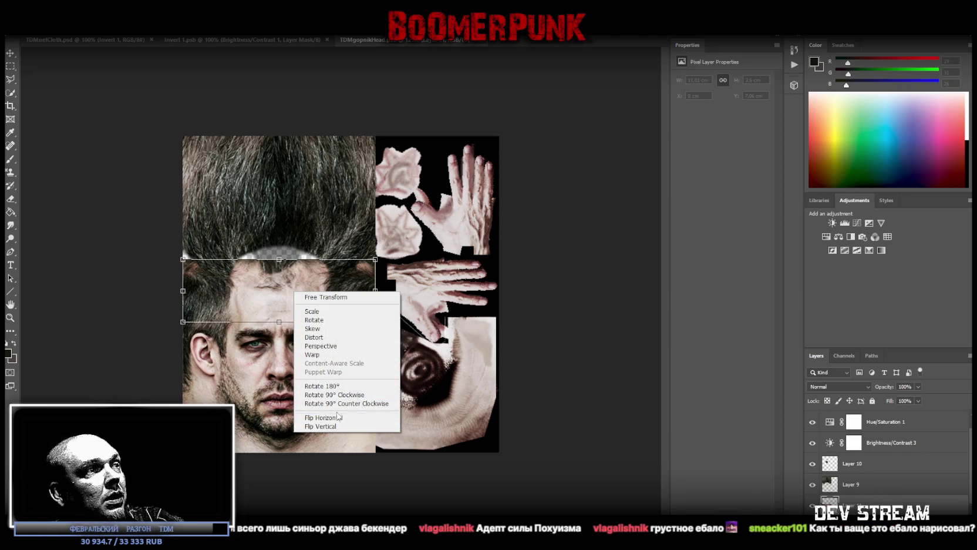
{"action": "left_click", "coordinate": [321, 426]}
{"action": "left_click", "coordinate": [13, 57]}
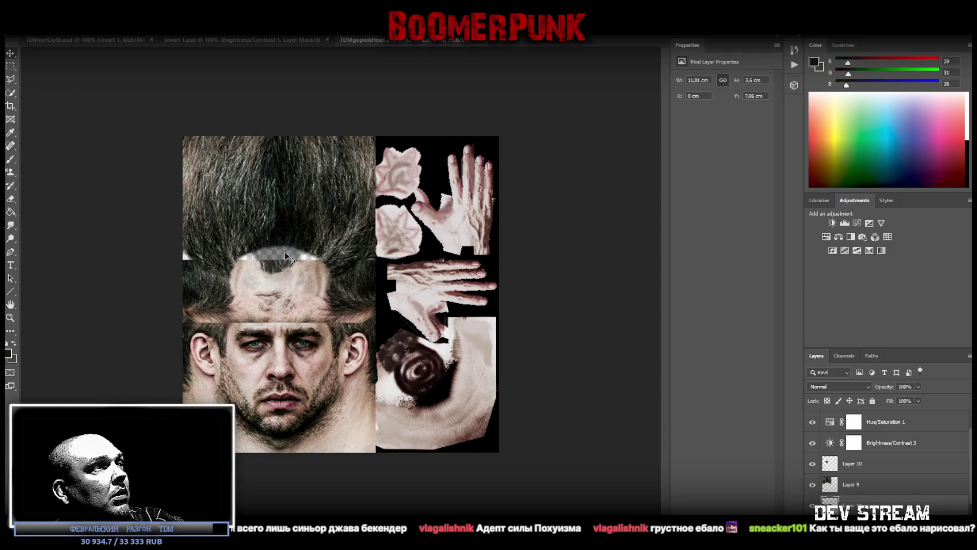
{"action": "left_click_drag", "start_coordinate": [317, 300], "coordinate": [316, 237]}
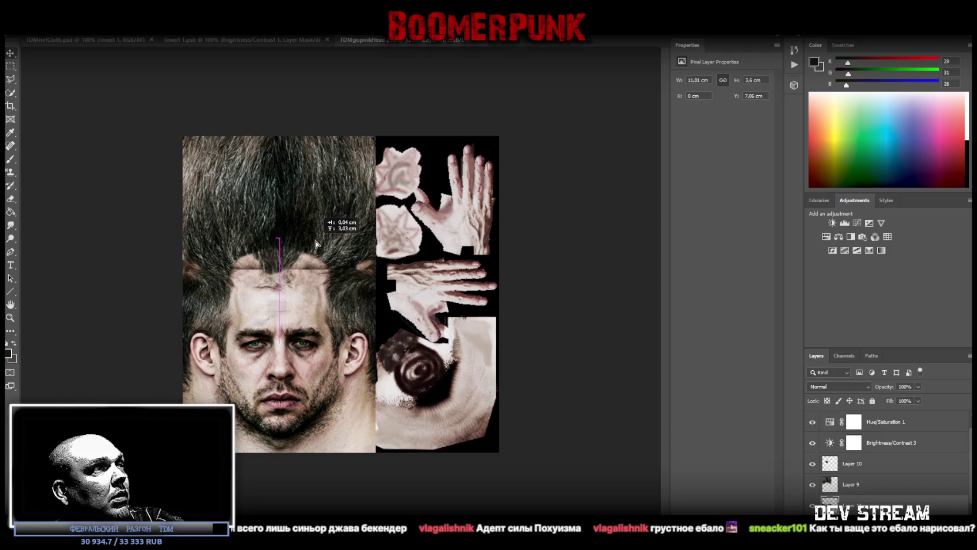
{"action": "left_click_drag", "start_coordinate": [316, 238], "coordinate": [316, 239]}
Step: Flip the band once more and save TDMgopnikHead.png, applying the transform
{"action": "key", "text": "ctrl+t"}
{"action": "right_click", "coordinate": [301, 246]}
{"action": "left_click", "coordinate": [328, 371]}
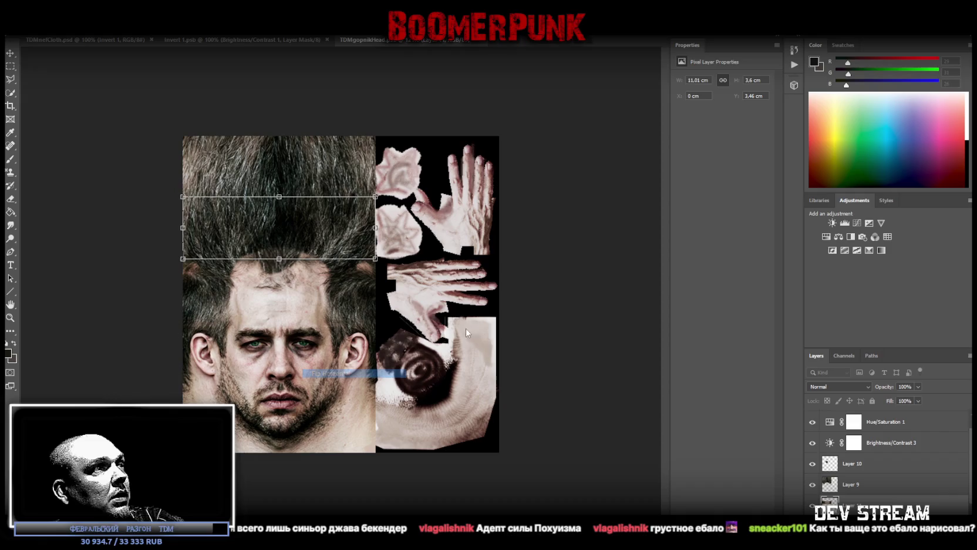
{"action": "key", "text": "ctrl+s"}
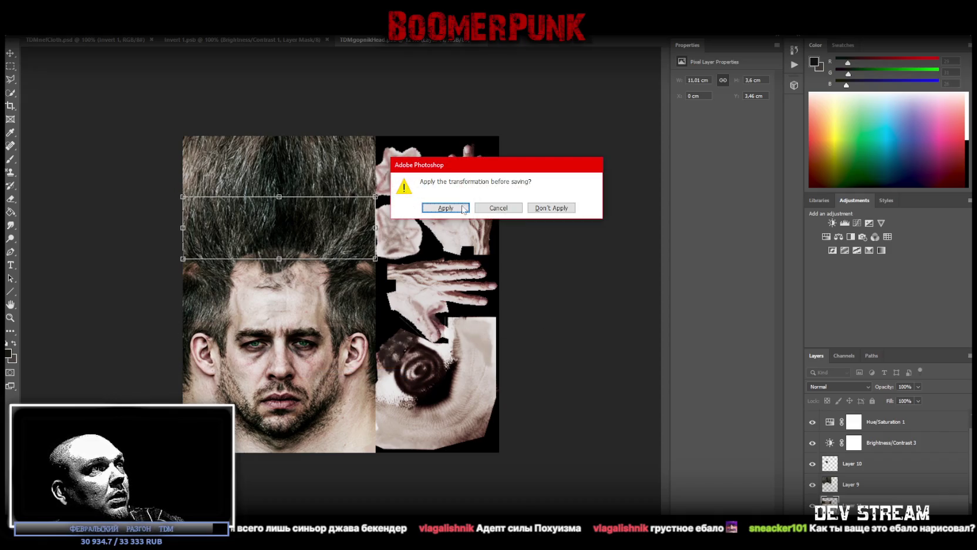
{"action": "left_click", "coordinate": [463, 208]}
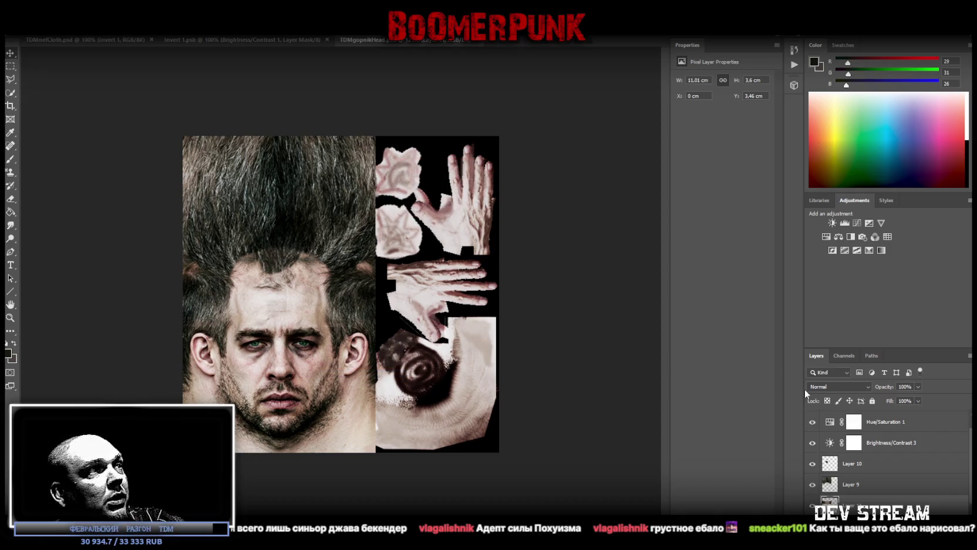
Step: Compare Layer 10's hair patch against the hairline and shift it slightly lower
{"action": "left_click", "coordinate": [854, 484]}
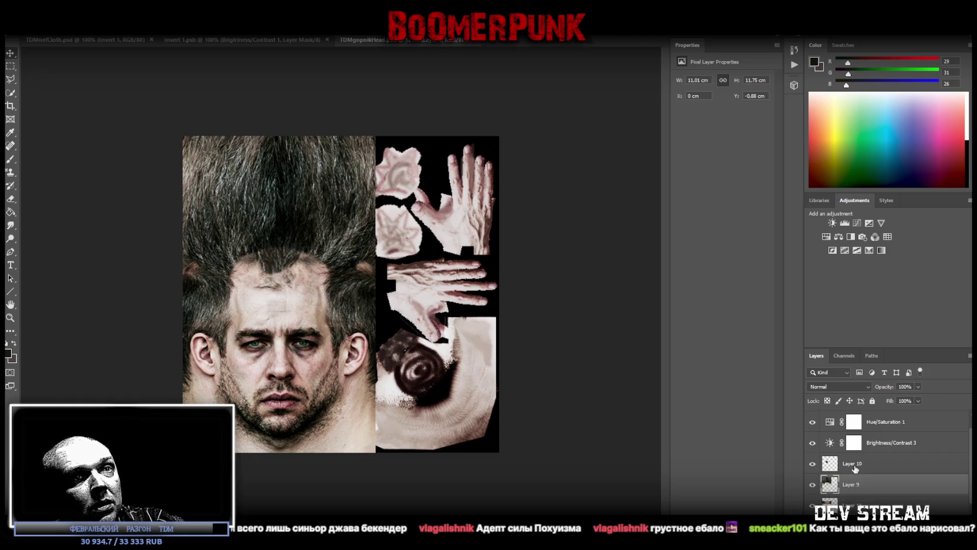
{"action": "left_click", "coordinate": [854, 465], "text": "shift"}
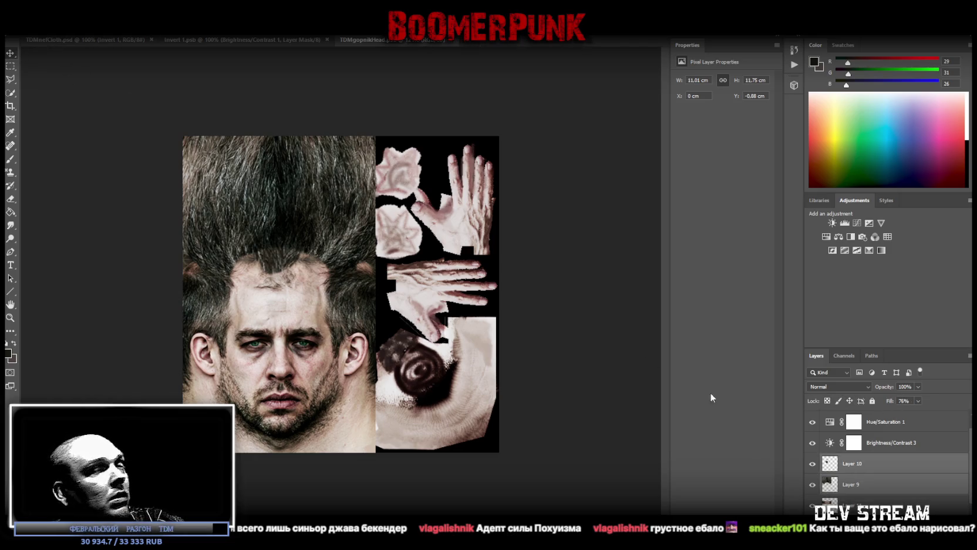
{"action": "left_click", "coordinate": [812, 464]}
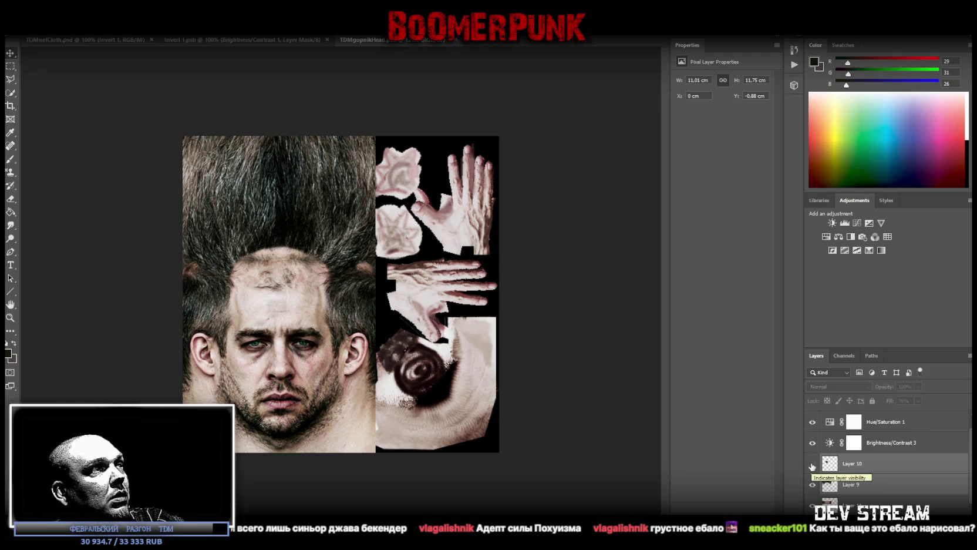
{"action": "left_click", "coordinate": [812, 464]}
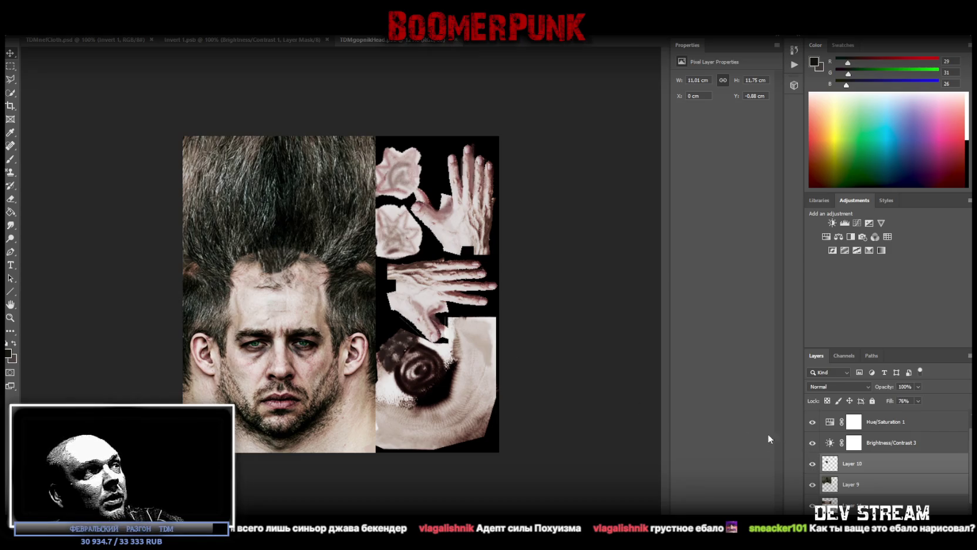
{"action": "key", "text": "ctrl+t"}
{"action": "mouse_move", "coordinate": [304, 223]}
{"action": "left_mouse_down"}
{"action": "mouse_move", "coordinate": [304, 196]}
{"action": "mouse_move", "coordinate": [305, 215]}
{"action": "left_mouse_up"}
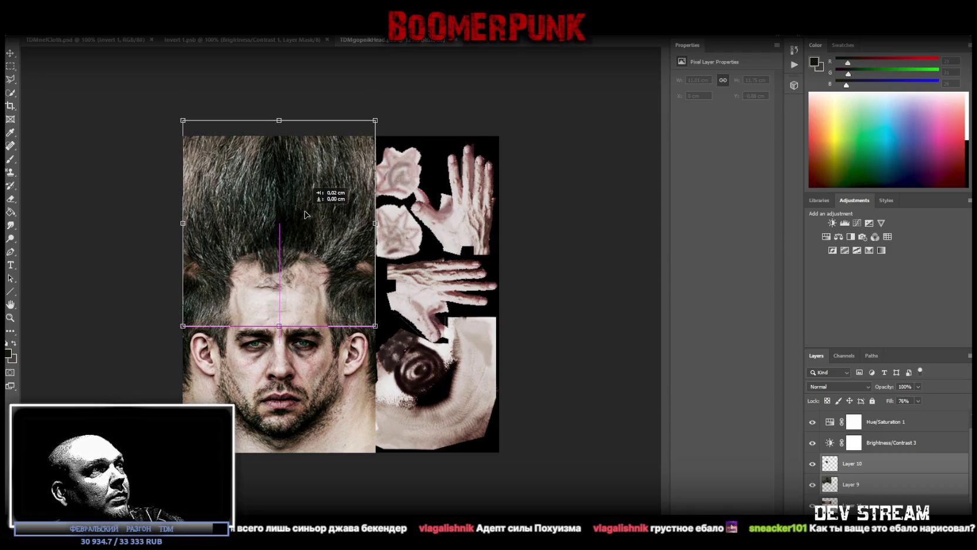
{"action": "left_click_drag", "start_coordinate": [305, 214], "coordinate": [304, 228]}
Step: Duplicate Layer 9 and begin erasing the dark hair above the forehead on the copy
{"action": "right_click", "coordinate": [867, 491]}
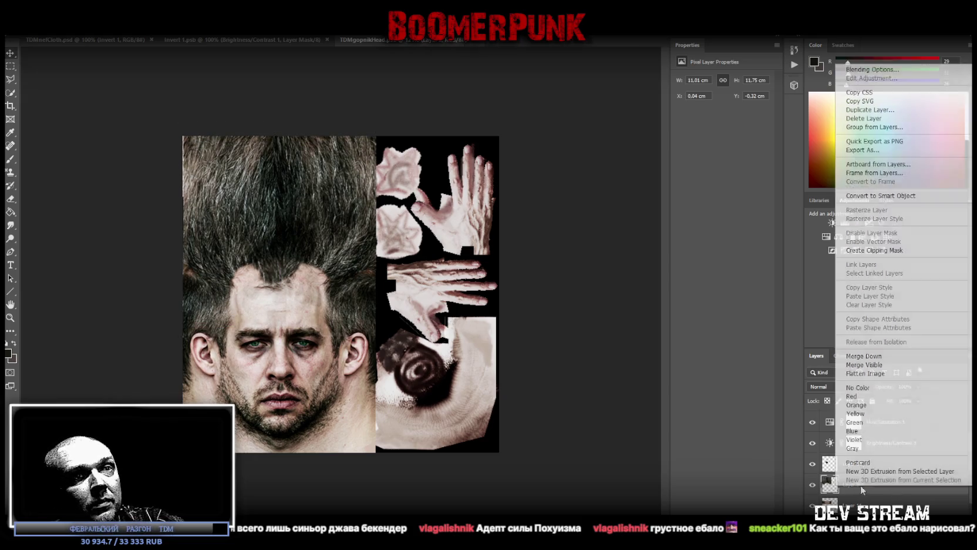
{"action": "left_click", "coordinate": [869, 112]}
{"action": "key", "text": "Return"}
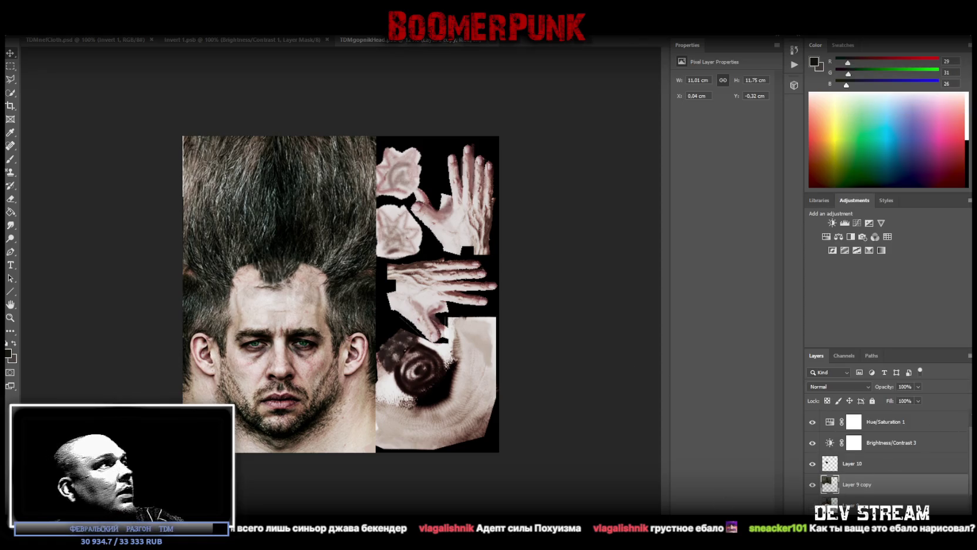
{"action": "left_click", "coordinate": [11, 199]}
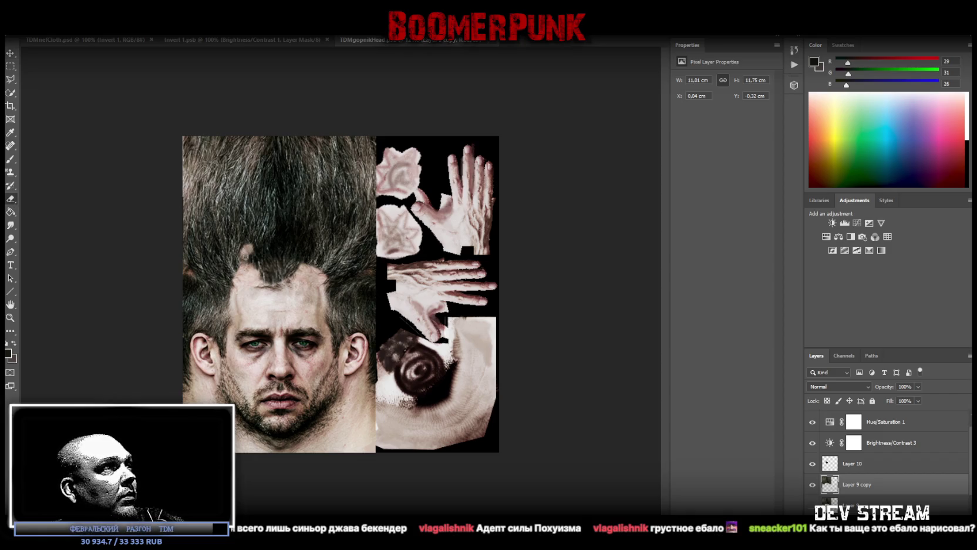
{"action": "mouse_move", "coordinate": [249, 245]}
{"action": "left_mouse_down"}
{"action": "mouse_move", "coordinate": [273, 236]}
{"action": "mouse_move", "coordinate": [311, 249]}
{"action": "mouse_move", "coordinate": [317, 263]}
{"action": "left_mouse_up"}
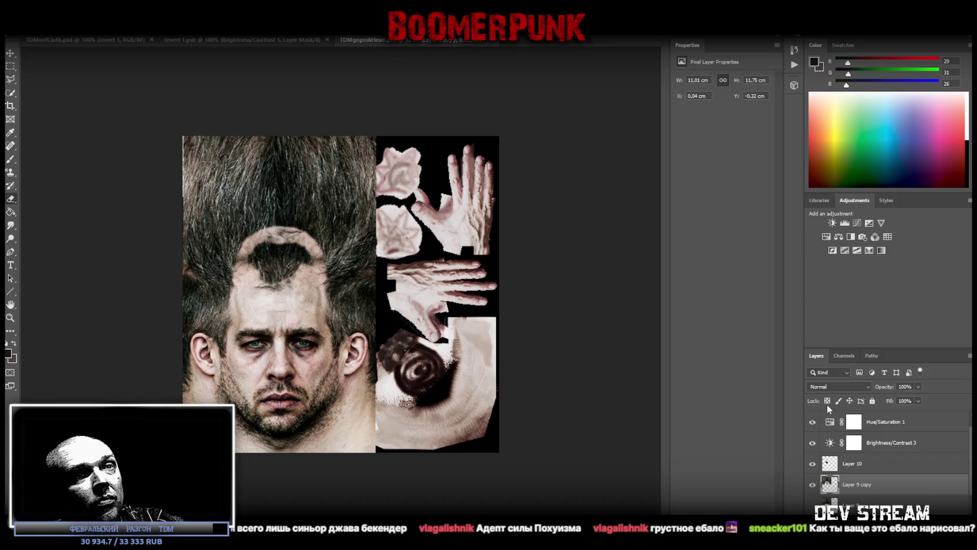
Step: Move Layer 11 below the face photo layer in the stack
{"action": "scroll", "coordinate": [869, 495], "scroll_direction": "down", "scroll_amount": 3}
{"action": "left_click_drag", "start_coordinate": [856, 470], "coordinate": [856, 493]}
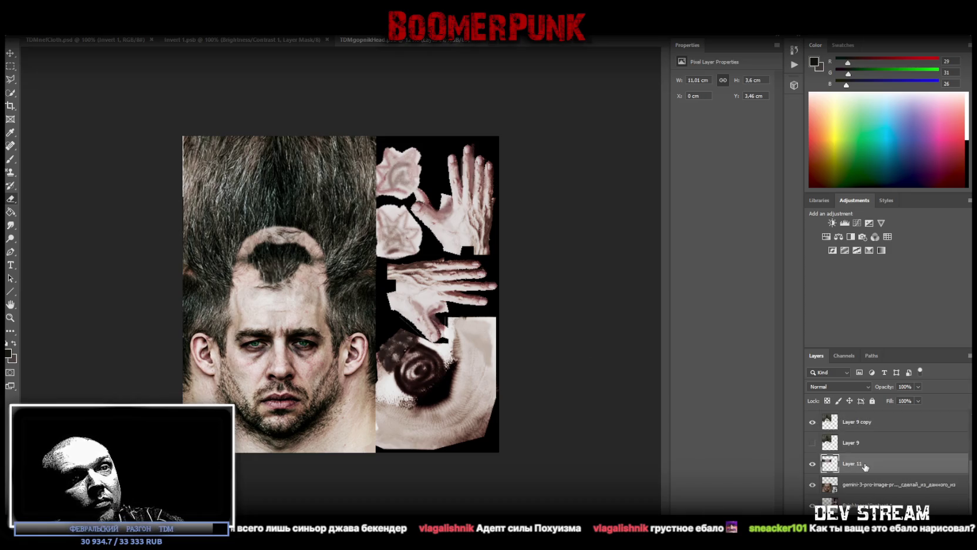
{"action": "key", "text": "v"}
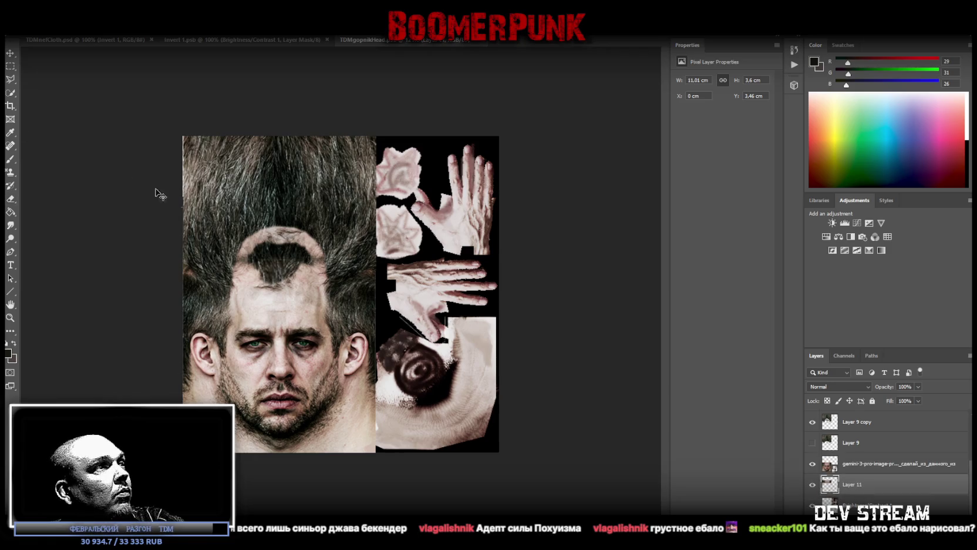
{"action": "left_click_drag", "start_coordinate": [322, 239], "coordinate": [322, 240]}
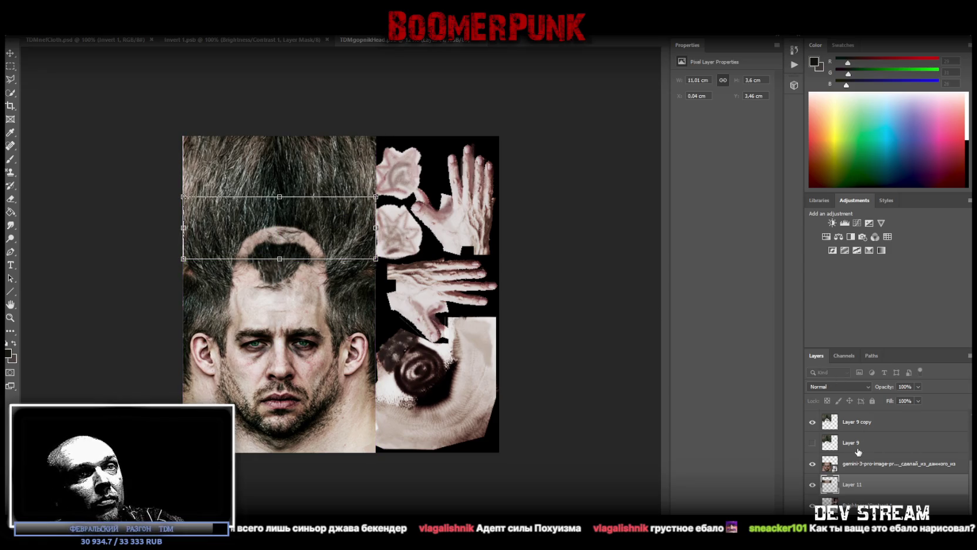
Step: Move the Layer 10 hair patch up and aside, toward the hands
{"action": "scroll", "coordinate": [858, 451], "scroll_direction": "up", "scroll_amount": 3}
{"action": "left_click", "coordinate": [858, 482]}
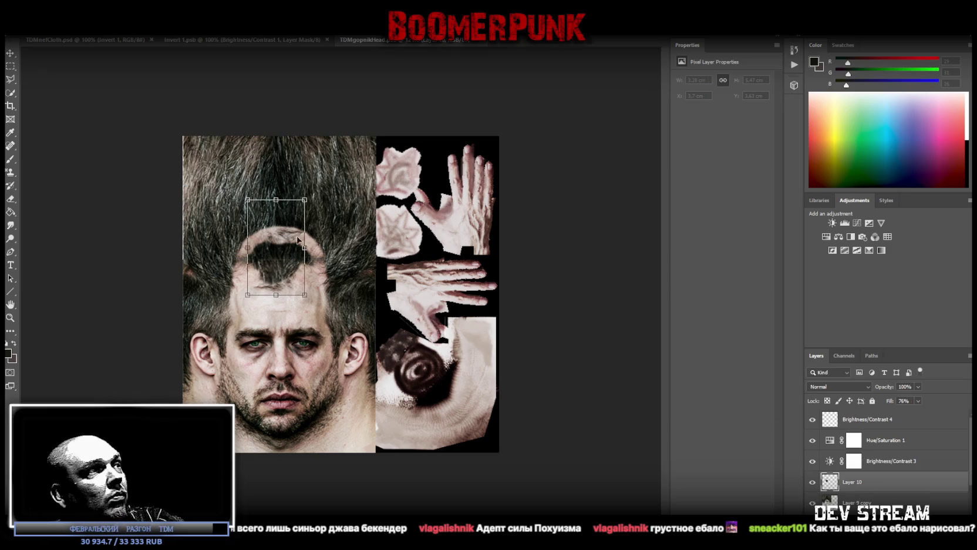
{"action": "left_click_drag", "start_coordinate": [280, 259], "coordinate": [282, 207]}
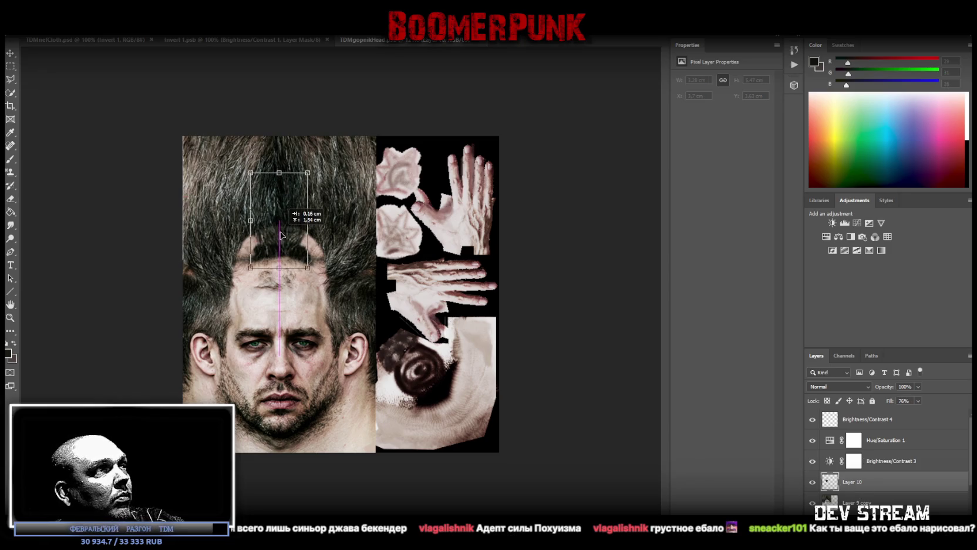
{"action": "mouse_move", "coordinate": [281, 207]}
{"action": "left_mouse_down"}
{"action": "mouse_move", "coordinate": [381, 336]}
{"action": "mouse_move", "coordinate": [356, 258]}
{"action": "mouse_move", "coordinate": [399, 300]}
{"action": "left_mouse_up"}
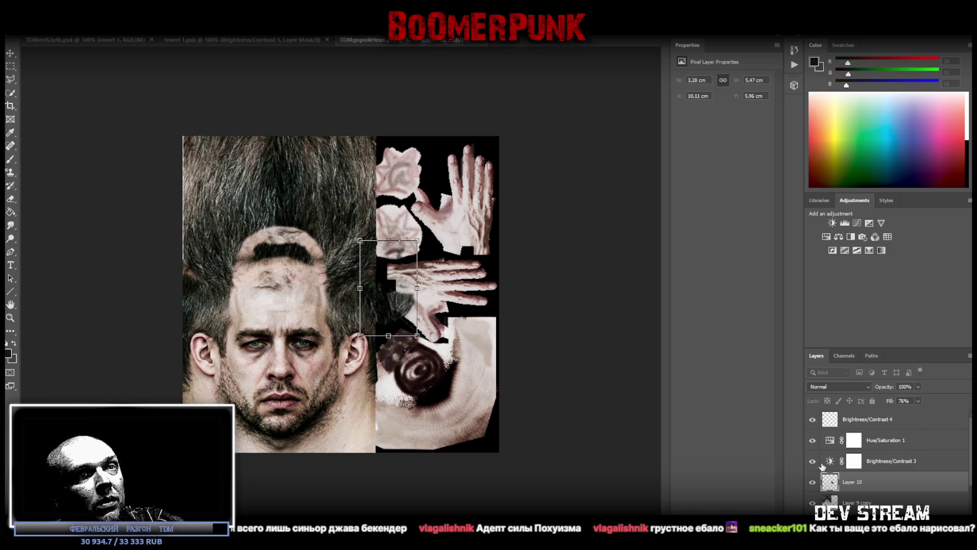
Step: Toggle visibility of Layer 11, Layer 9 and Layer 9 copy to compare them
{"action": "scroll", "coordinate": [887, 458], "scroll_direction": "down", "scroll_amount": 1}
{"action": "scroll", "coordinate": [886, 458], "scroll_direction": "down", "scroll_amount": 2}
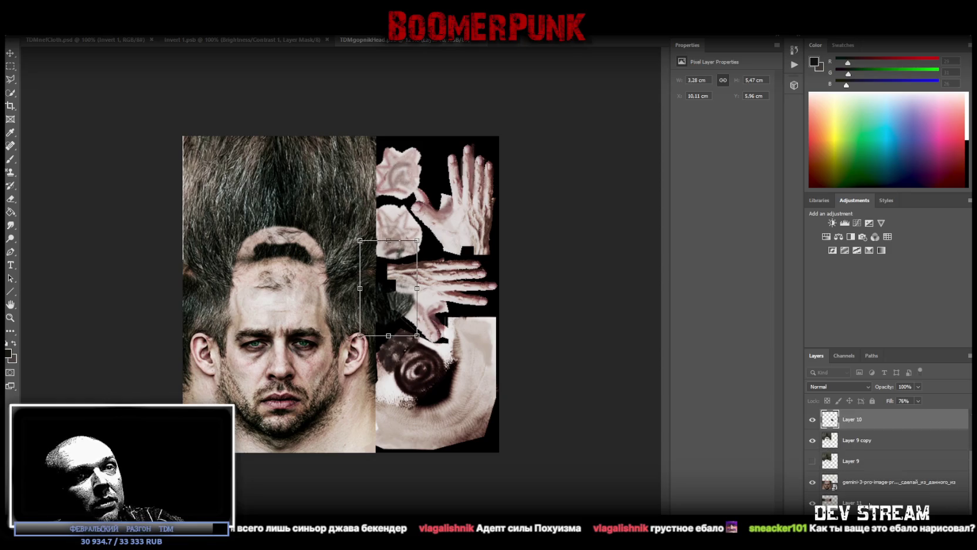
{"action": "left_click", "coordinate": [852, 505]}
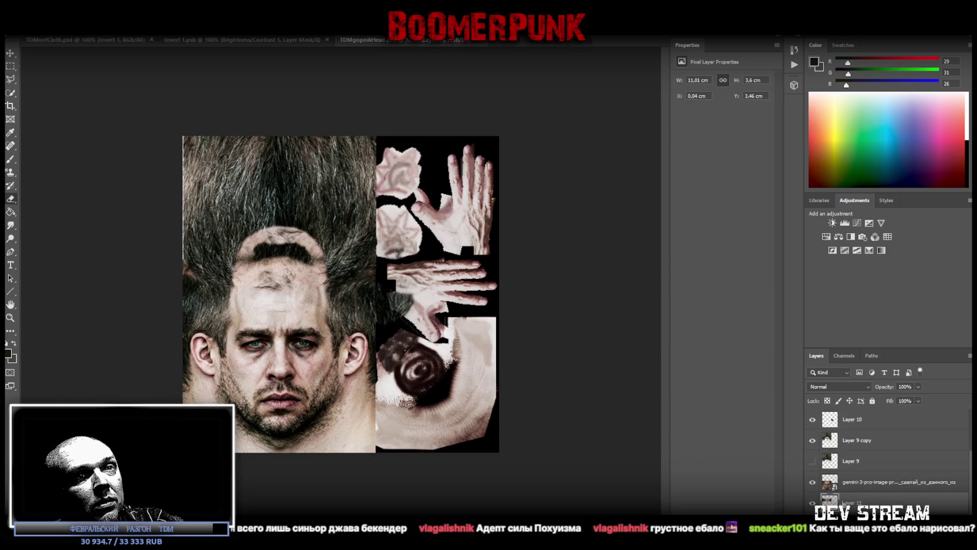
{"action": "left_click", "coordinate": [813, 503]}
{"action": "left_click", "coordinate": [813, 502]}
{"action": "left_click", "coordinate": [812, 502]}
{"action": "left_click", "coordinate": [812, 503]}
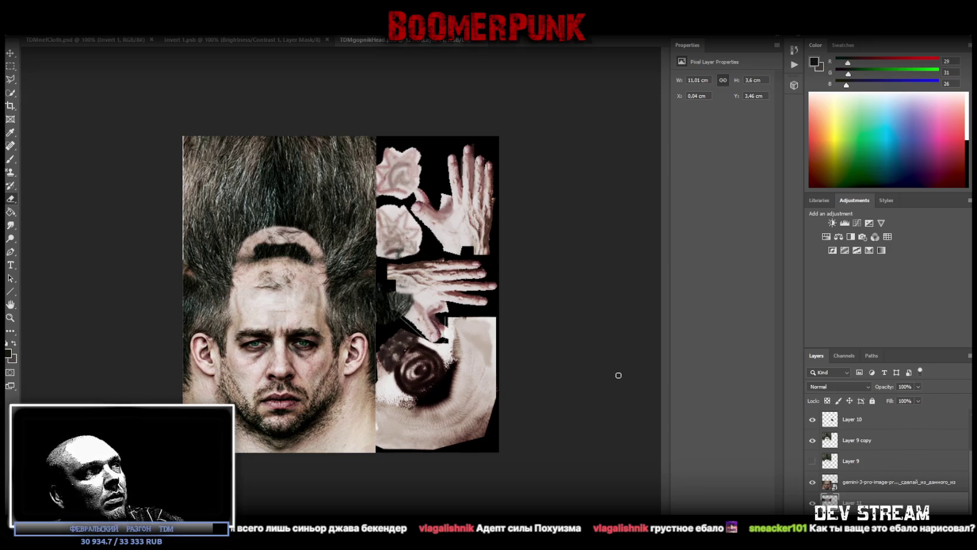
{"action": "left_click", "coordinate": [813, 461]}
{"action": "left_click", "coordinate": [813, 462]}
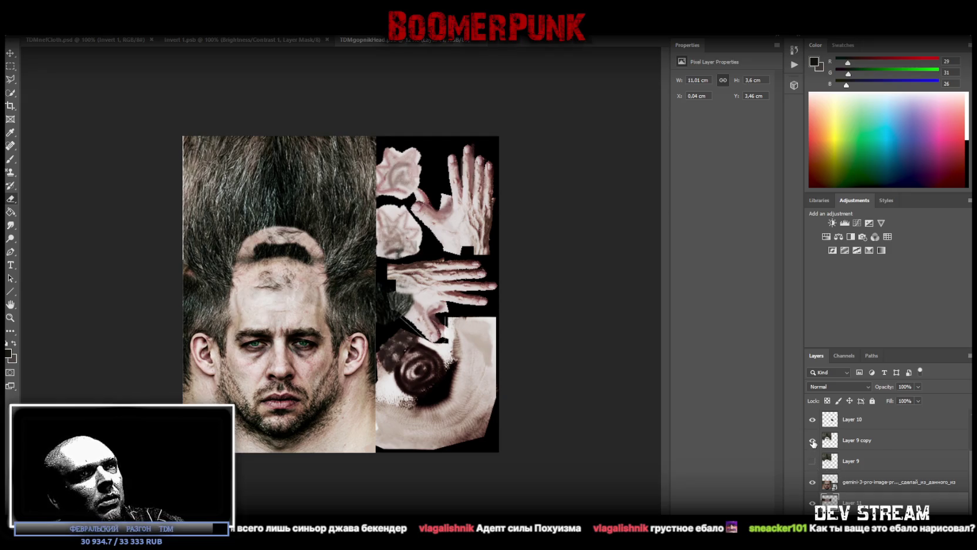
{"action": "left_click", "coordinate": [813, 441]}
{"action": "left_click", "coordinate": [813, 441]}
Step: Move the Layer 10 hair patch back above the forehead
{"action": "scroll", "coordinate": [861, 429], "scroll_direction": "up", "scroll_amount": 2}
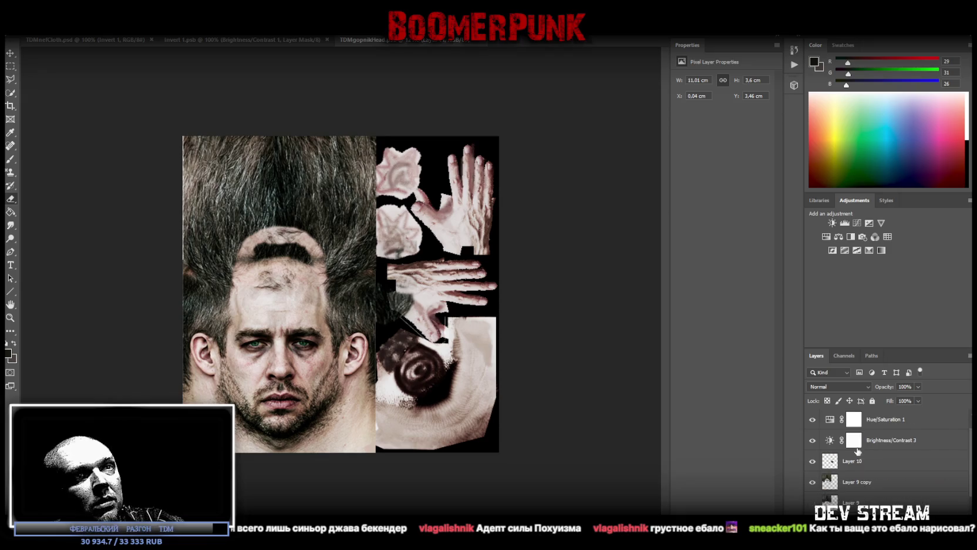
{"action": "left_click", "coordinate": [858, 462]}
{"action": "left_click_drag", "start_coordinate": [404, 322], "coordinate": [301, 250]}
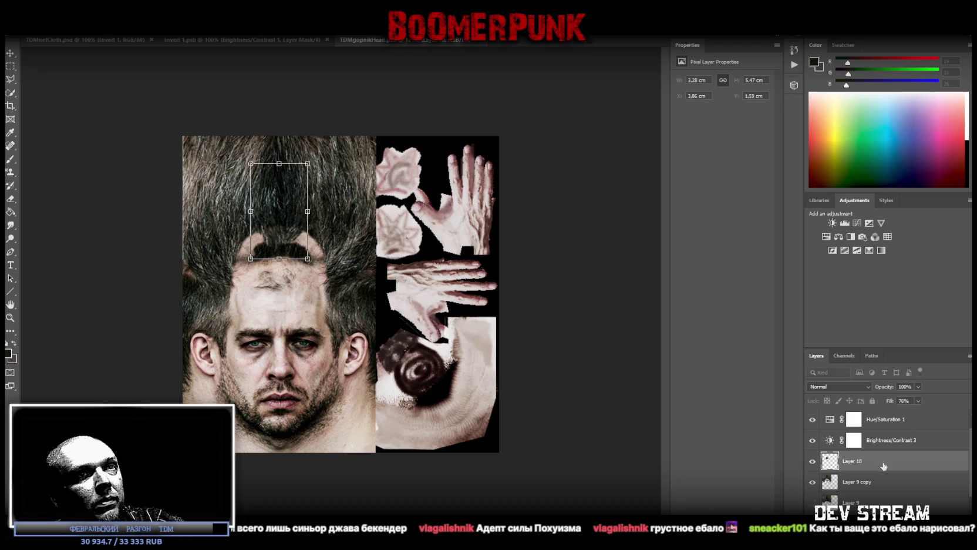
Step: Erase the dark hair arc on Layer 9 copy and nudge it up to Y -0.63 cm
{"action": "left_click", "coordinate": [863, 483]}
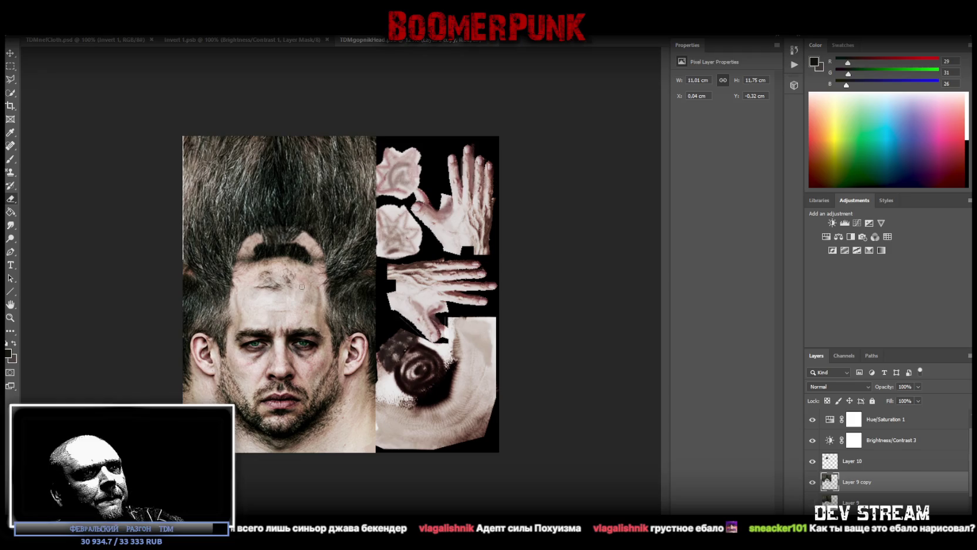
{"action": "mouse_move", "coordinate": [252, 262]}
{"action": "left_mouse_down"}
{"action": "mouse_move", "coordinate": [260, 252]}
{"action": "mouse_move", "coordinate": [282, 253]}
{"action": "left_mouse_up"}
{"action": "left_click_drag", "start_coordinate": [296, 254], "coordinate": [302, 245]}
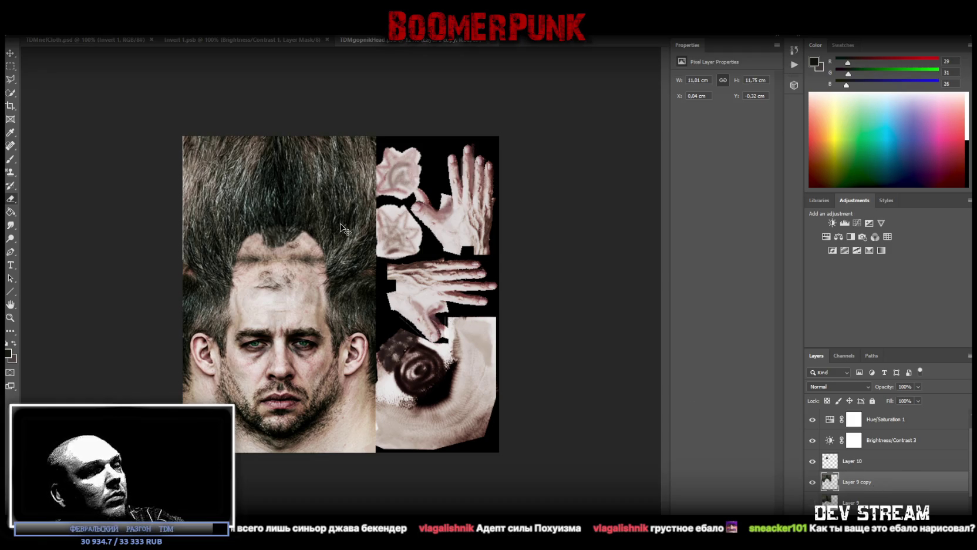
{"action": "key", "text": "ctrl+t"}
{"action": "left_click_drag", "start_coordinate": [333, 213], "coordinate": [334, 201]}
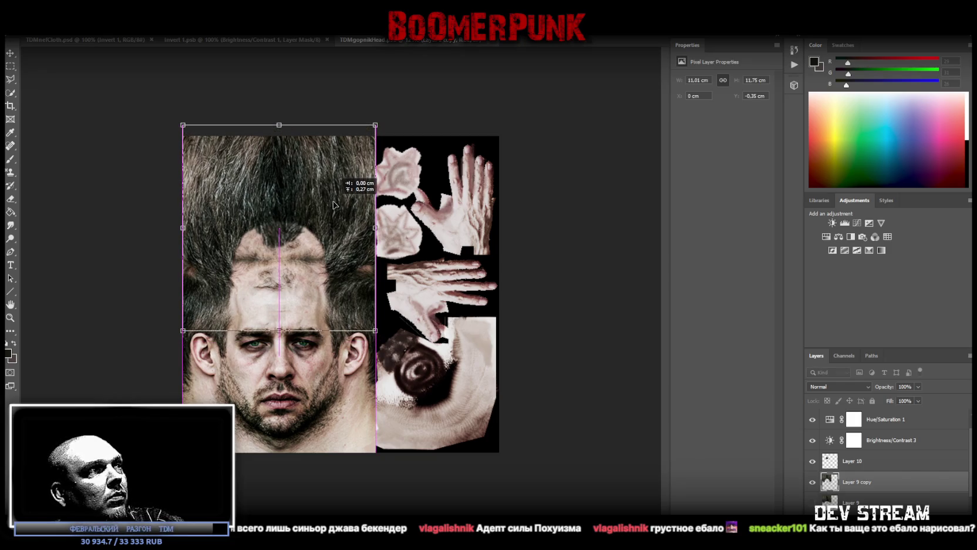
{"action": "left_click_drag", "start_coordinate": [334, 202], "coordinate": [333, 204]}
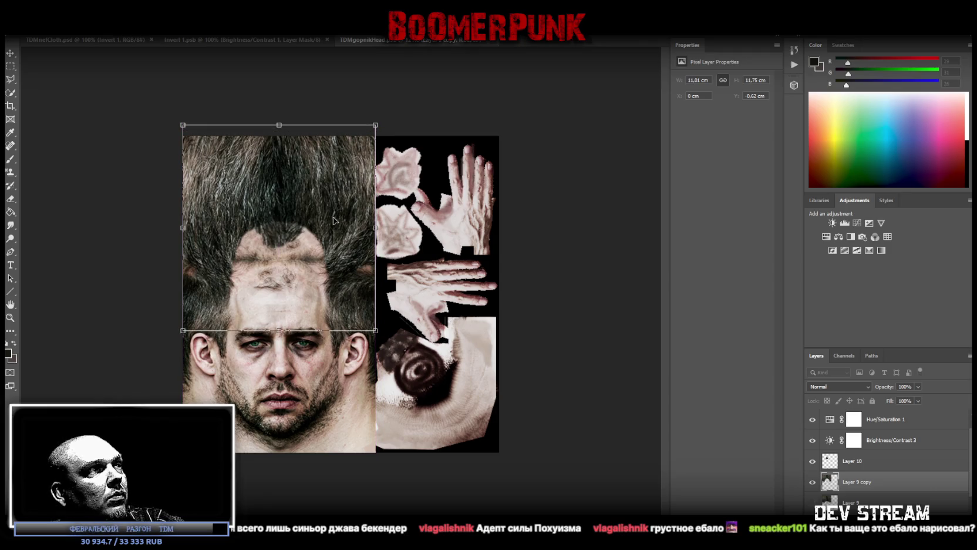
{"action": "key", "text": "Return"}
{"action": "scroll", "coordinate": [864, 449], "scroll_direction": "down", "scroll_amount": 3}
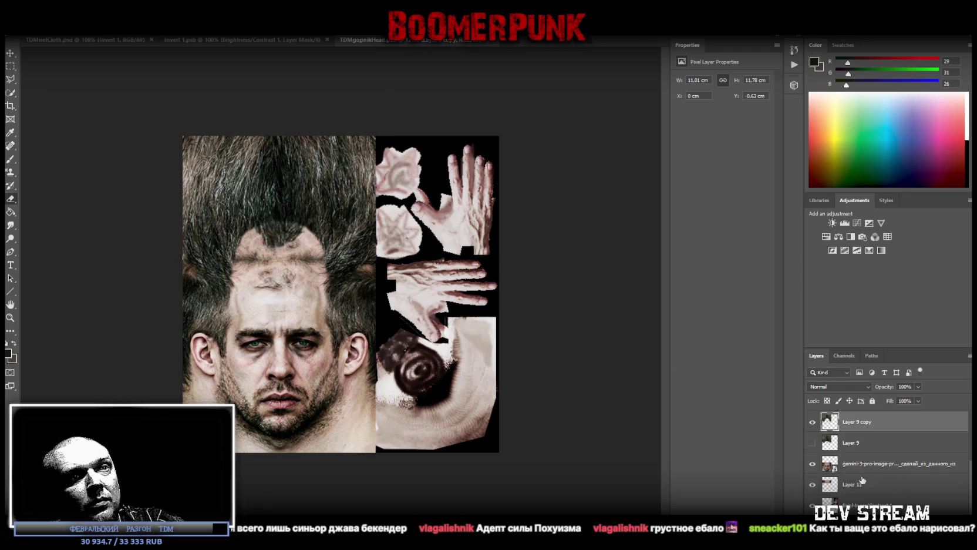
{"action": "left_click", "coordinate": [861, 476]}
Step: Keep a hidden duplicate of the face photo layer and merge Layer 11 into the original
{"action": "right_click", "coordinate": [857, 468]}
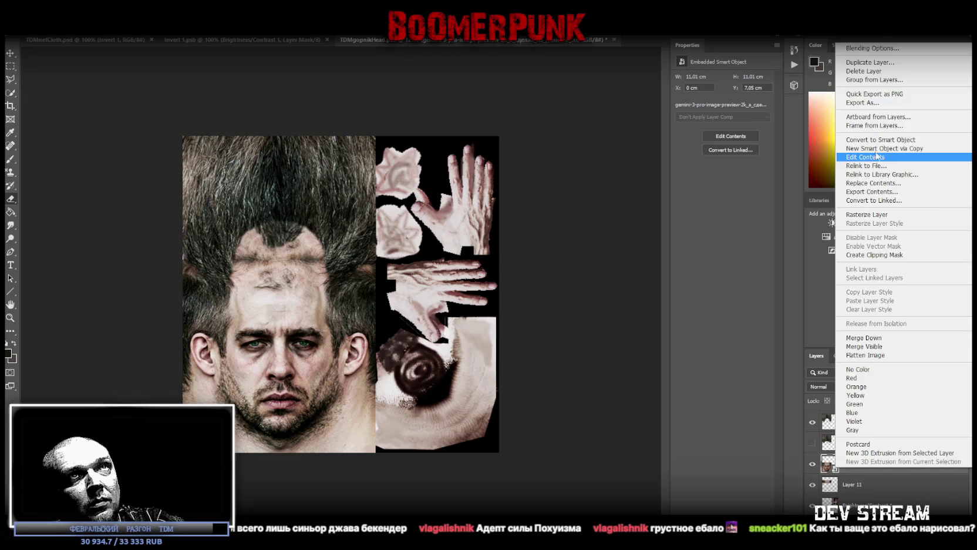
{"action": "left_click", "coordinate": [888, 80]}
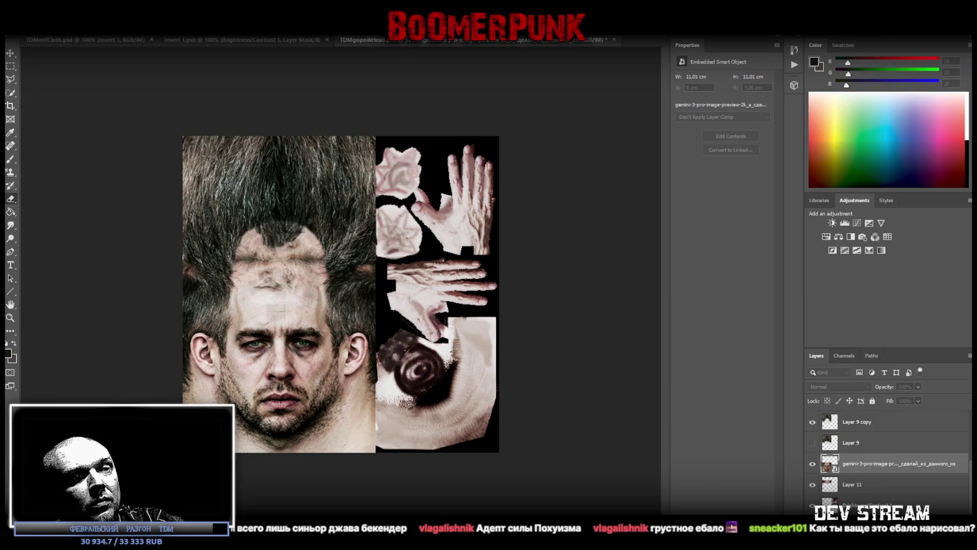
{"action": "left_click", "coordinate": [813, 464]}
{"action": "left_click", "coordinate": [869, 485], "text": "shift"}
{"action": "right_click", "coordinate": [875, 485]}
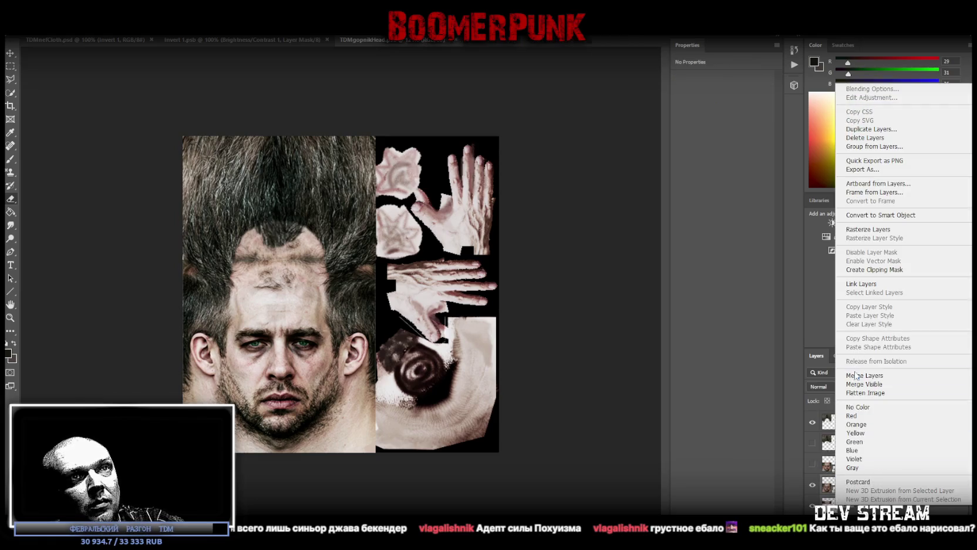
{"action": "left_click", "coordinate": [858, 375]}
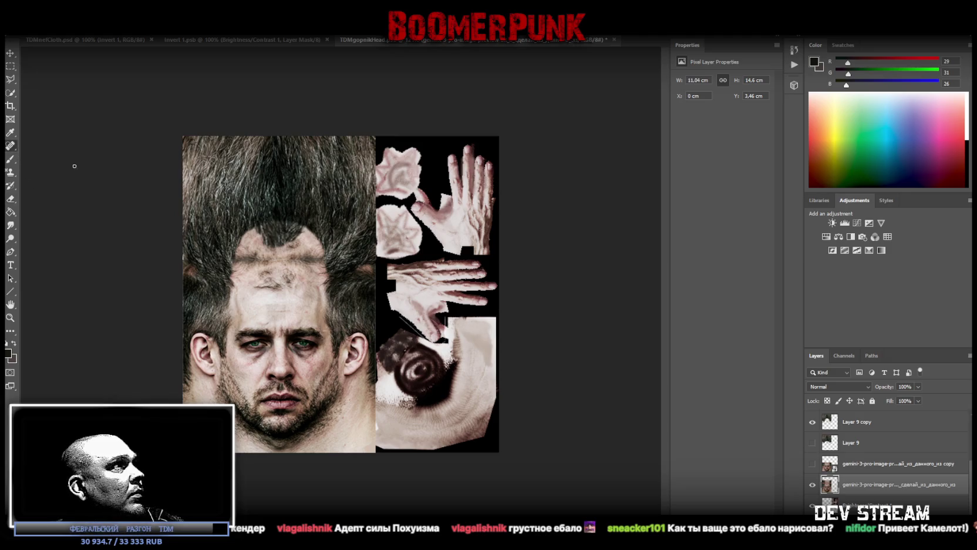
Step: Heal the dark spot on the forehead so it blends into the skin
{"action": "mouse_move", "coordinate": [254, 257]}
{"action": "left_mouse_down"}
{"action": "mouse_move", "coordinate": [251, 264]}
{"action": "mouse_move", "coordinate": [269, 262]}
{"action": "mouse_move", "coordinate": [243, 251]}
{"action": "left_mouse_up"}
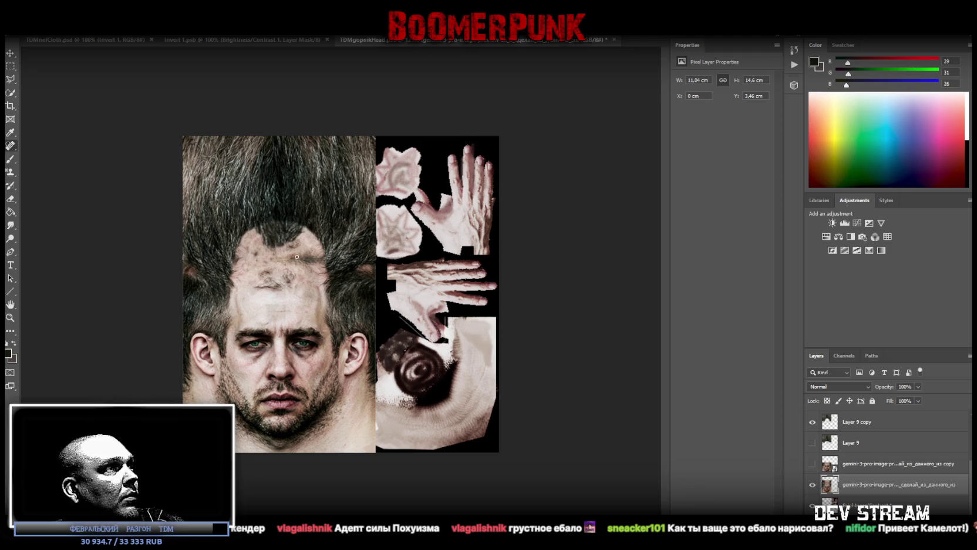
{"action": "left_click_drag", "start_coordinate": [310, 253], "coordinate": [305, 271]}
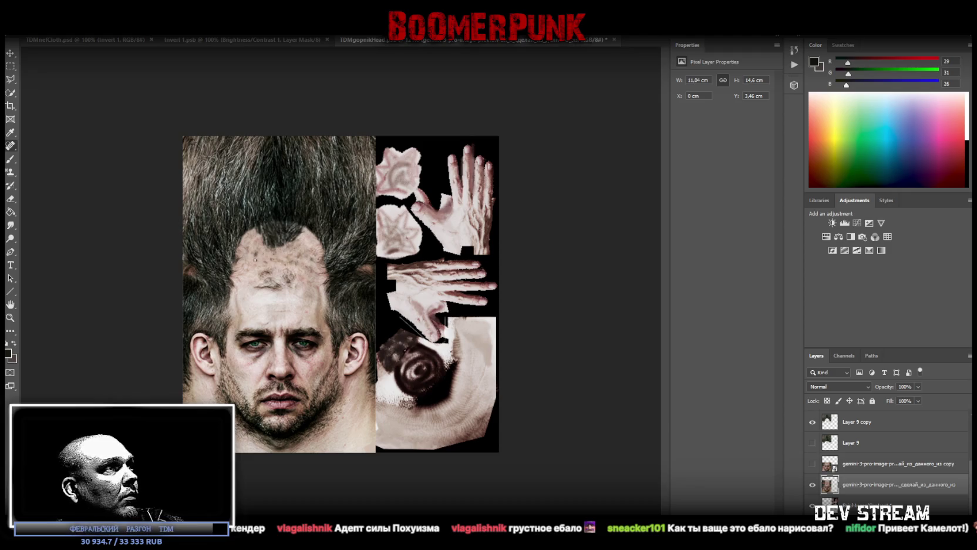
{"action": "left_click", "coordinate": [863, 422]}
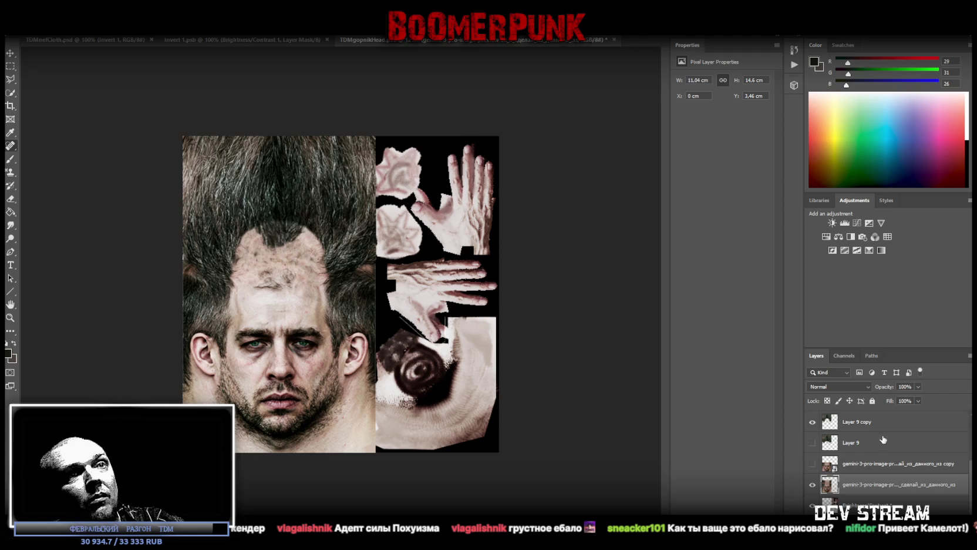
{"action": "key", "text": "ctrl+shift+alt+n"}
Step: Stretch the Layer 10 hair patch to a height of 5.93 cm
{"action": "left_click", "coordinate": [860, 423]}
{"action": "key", "text": "ctrl+t"}
{"action": "left_click_drag", "start_coordinate": [280, 260], "coordinate": [283, 274]}
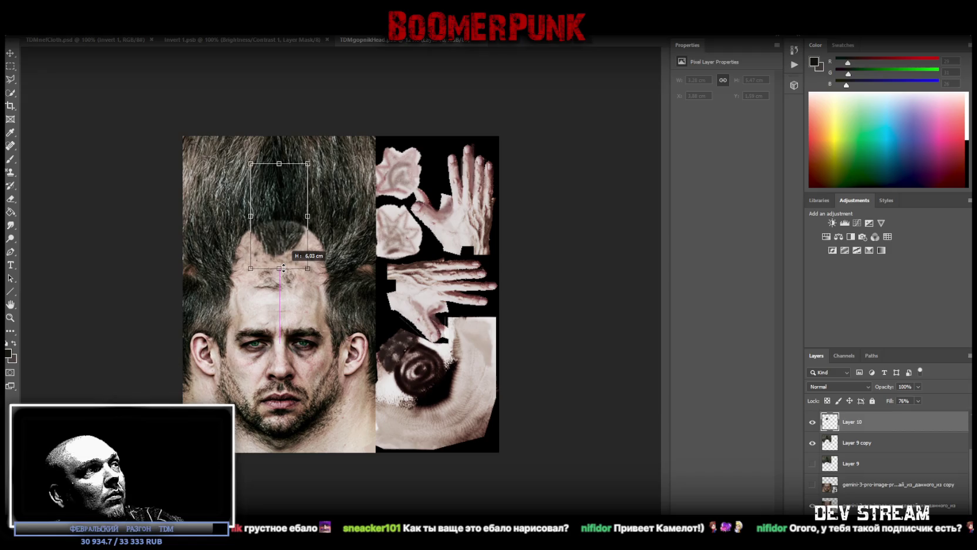
{"action": "left_click_drag", "start_coordinate": [283, 274], "coordinate": [284, 235]}
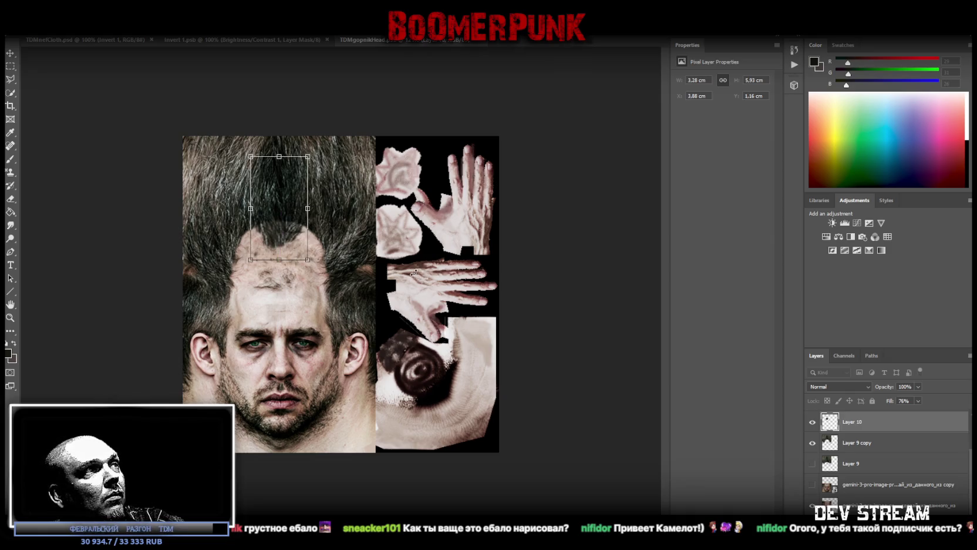
Step: Hide Layer 10 and make Layer 9 copy the active layer
{"action": "left_click", "coordinate": [812, 421]}
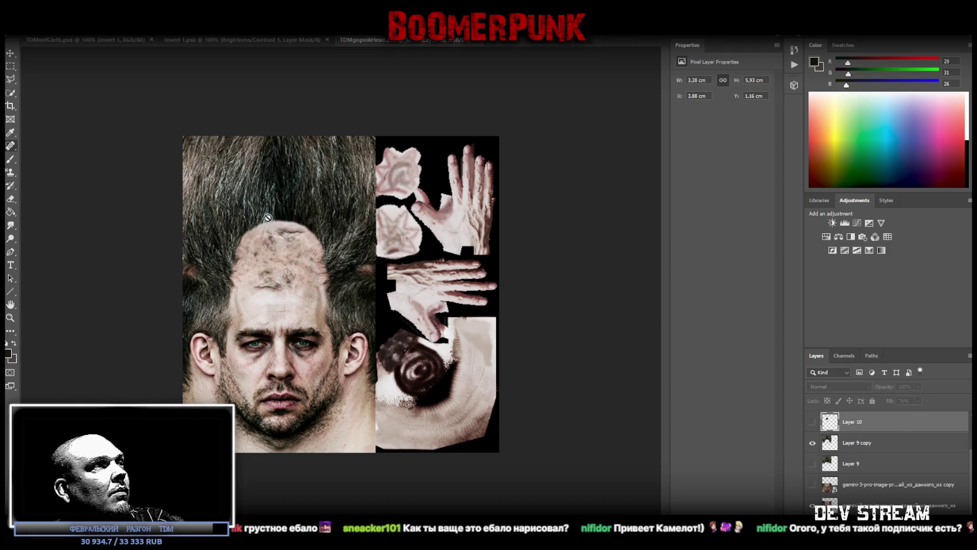
{"action": "left_click", "coordinate": [26, 27]}
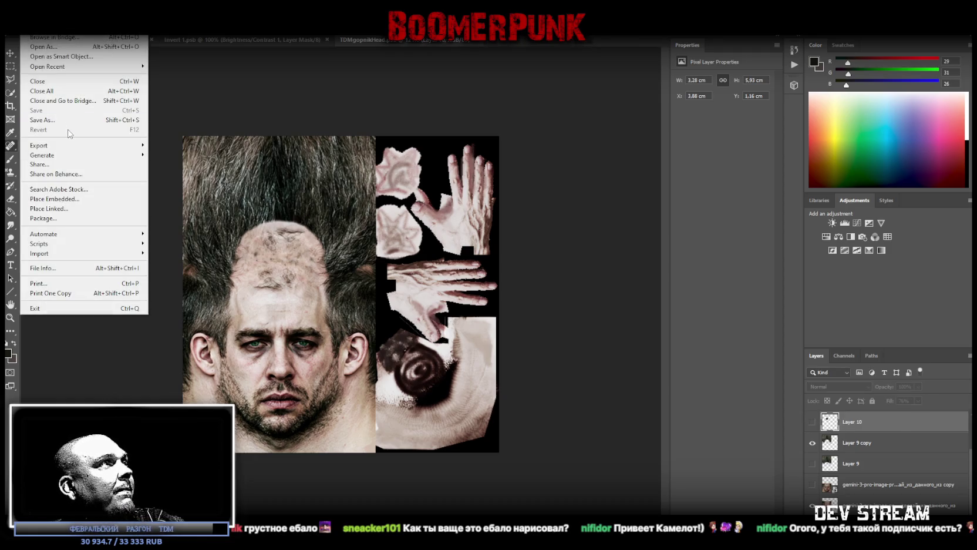
{"action": "left_click", "coordinate": [861, 443]}
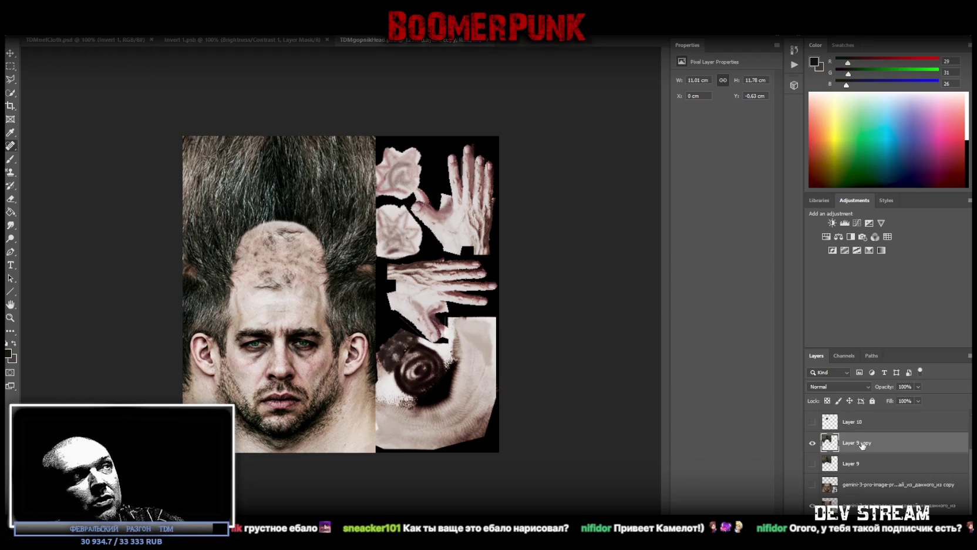
{"action": "left_click", "coordinate": [866, 423]}
{"action": "scroll", "coordinate": [856, 449], "scroll_direction": "up", "scroll_amount": 2}
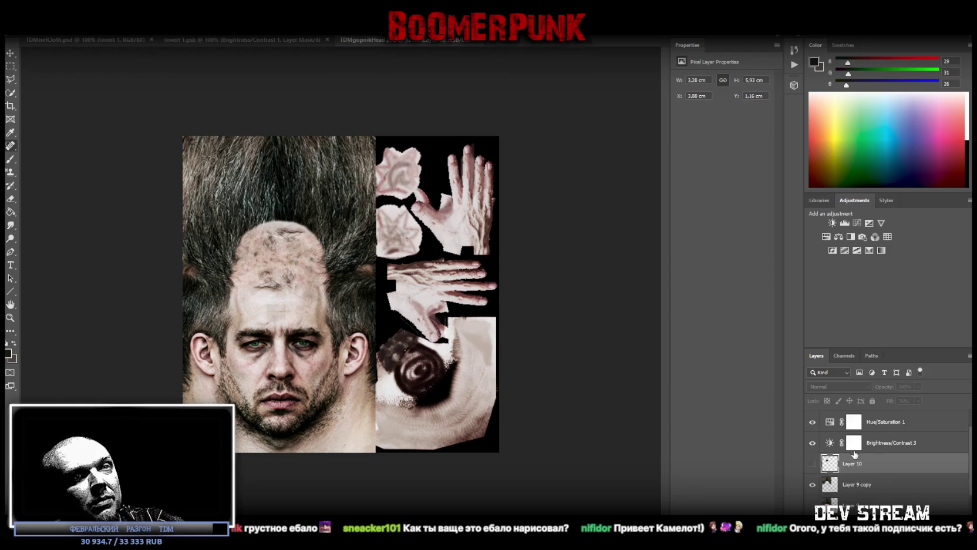
{"action": "left_click", "coordinate": [860, 486]}
Step: Copy a rectangular strip of hair from the top into a new layer
{"action": "key", "text": "m"}
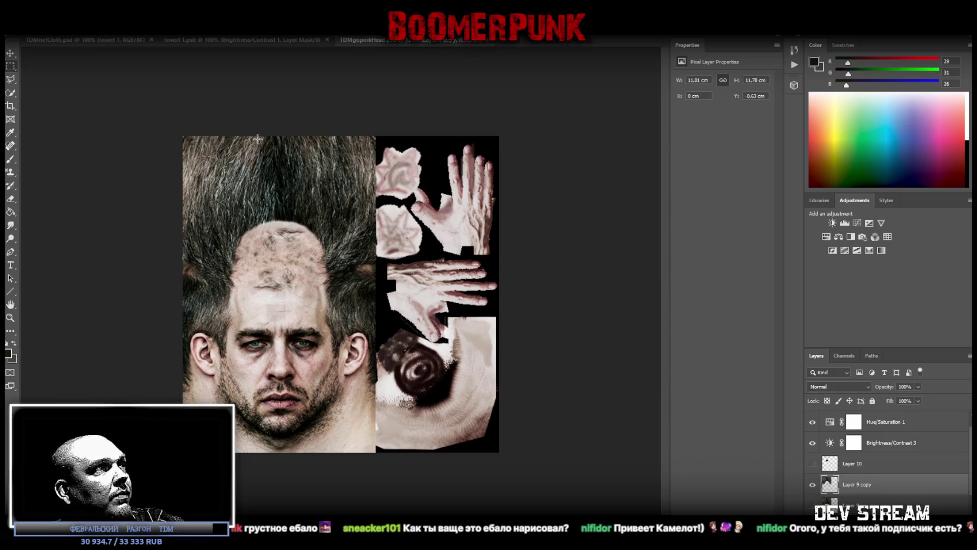
{"action": "left_click_drag", "start_coordinate": [253, 136], "coordinate": [304, 217]}
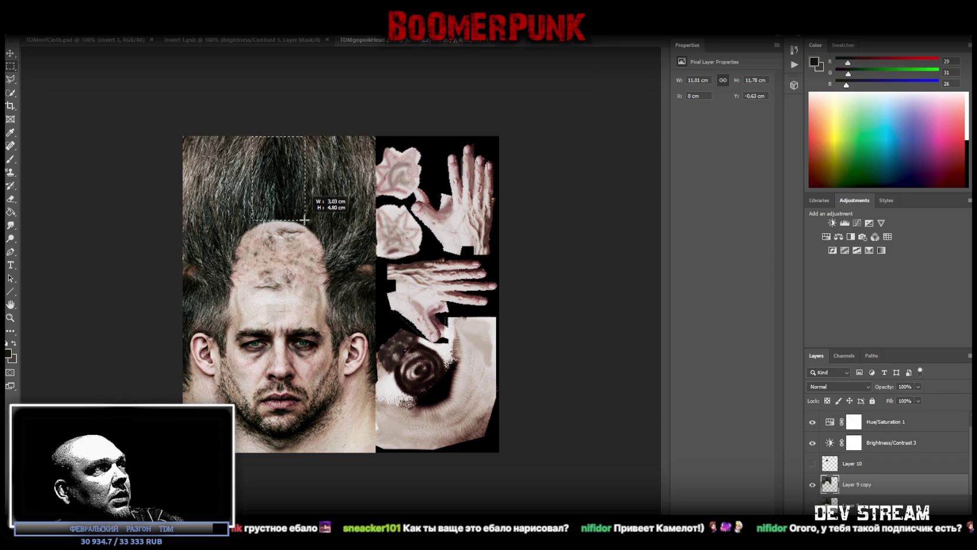
{"action": "right_click", "coordinate": [267, 173]}
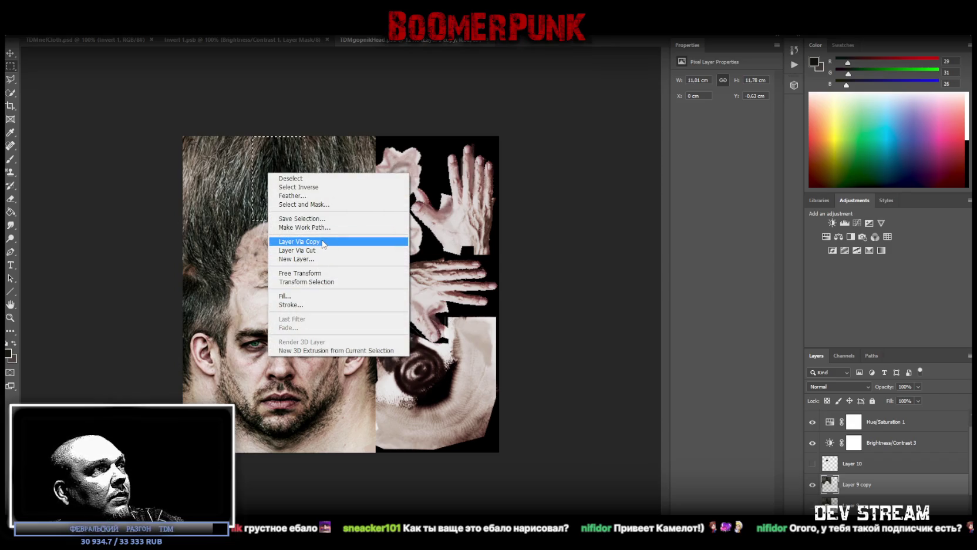
{"action": "left_click", "coordinate": [323, 242]}
Step: Flip the copied hair horizontally and vertically and move it down onto the hairline
{"action": "key", "text": "ctrl+t"}
{"action": "right_click", "coordinate": [284, 190]}
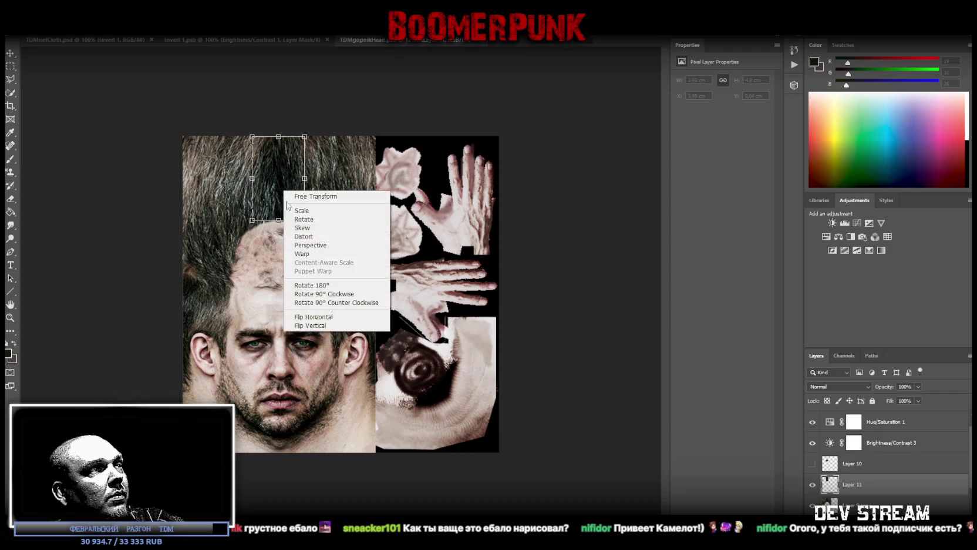
{"action": "left_click", "coordinate": [329, 318]}
{"action": "right_click", "coordinate": [269, 194]}
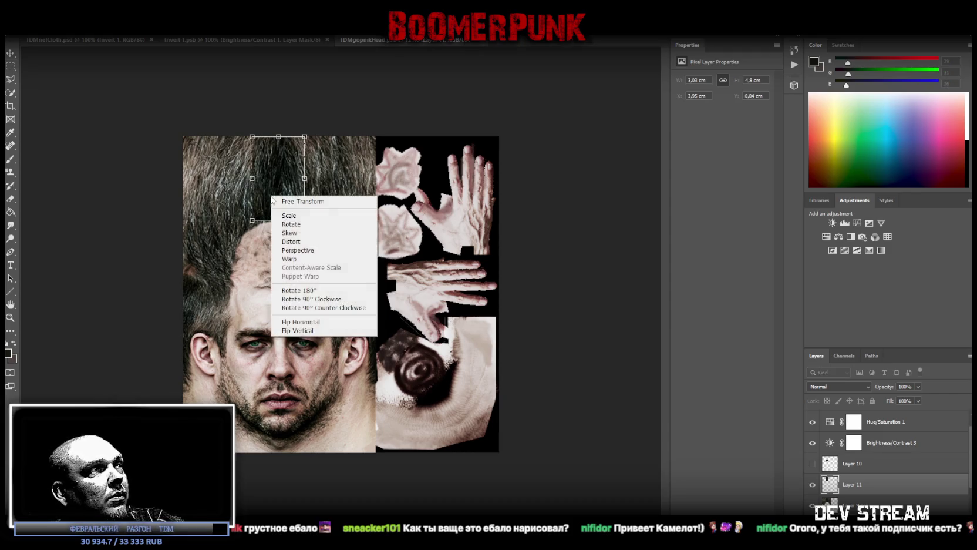
{"action": "left_click", "coordinate": [294, 330]}
{"action": "left_click_drag", "start_coordinate": [283, 196], "coordinate": [283, 245]}
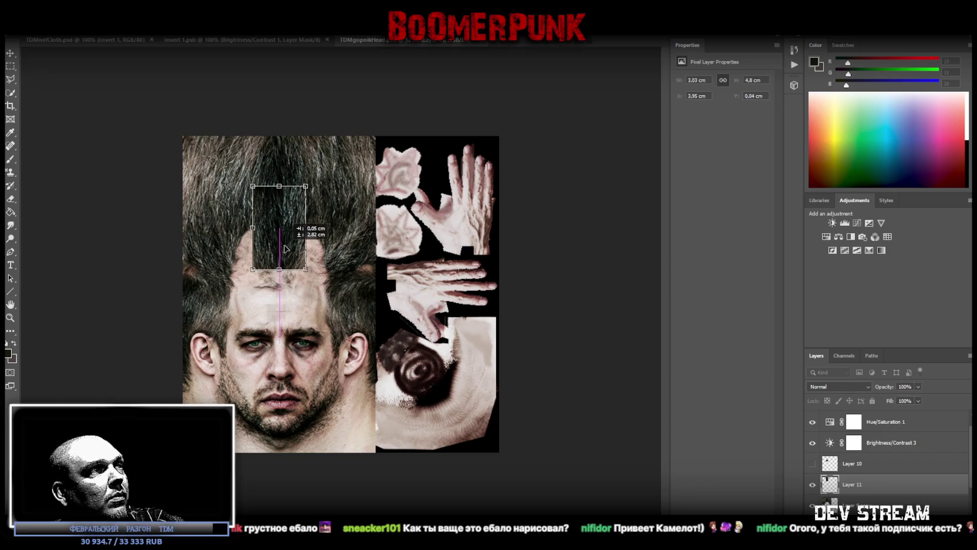
{"action": "key", "text": "Return"}
Step: Erase the hair patch's left, right and lower edges to soften it
{"action": "left_click", "coordinate": [12, 200]}
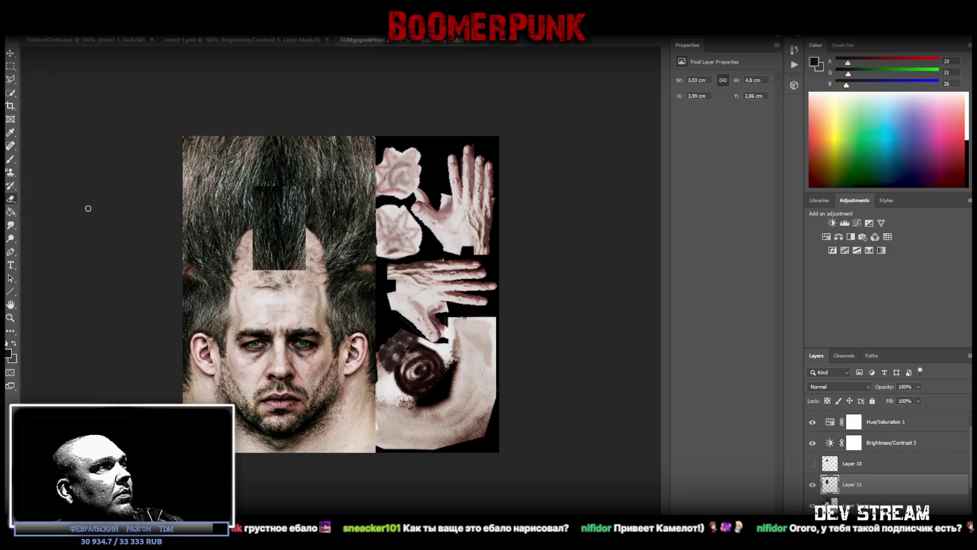
{"action": "left_click_drag", "start_coordinate": [256, 190], "coordinate": [269, 188]}
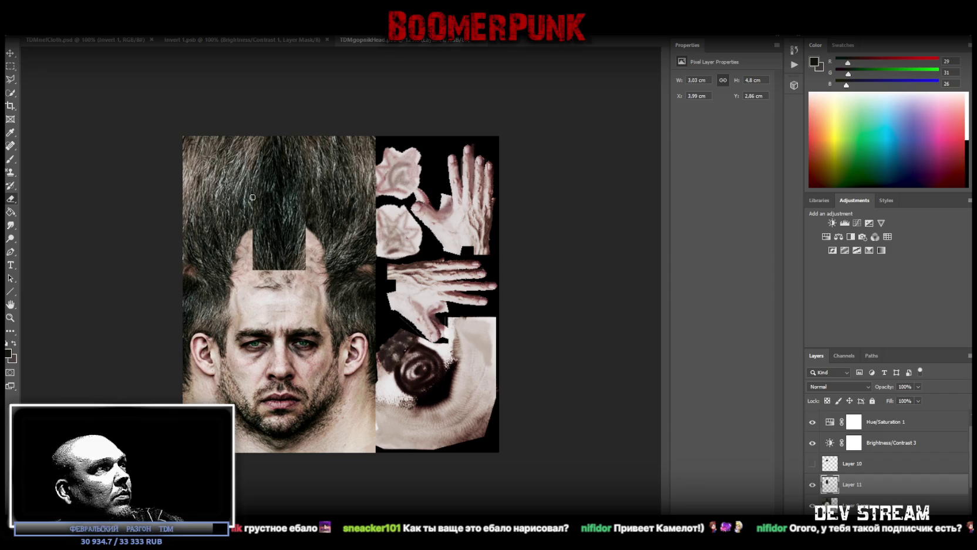
{"action": "left_click_drag", "start_coordinate": [254, 269], "coordinate": [254, 269]}
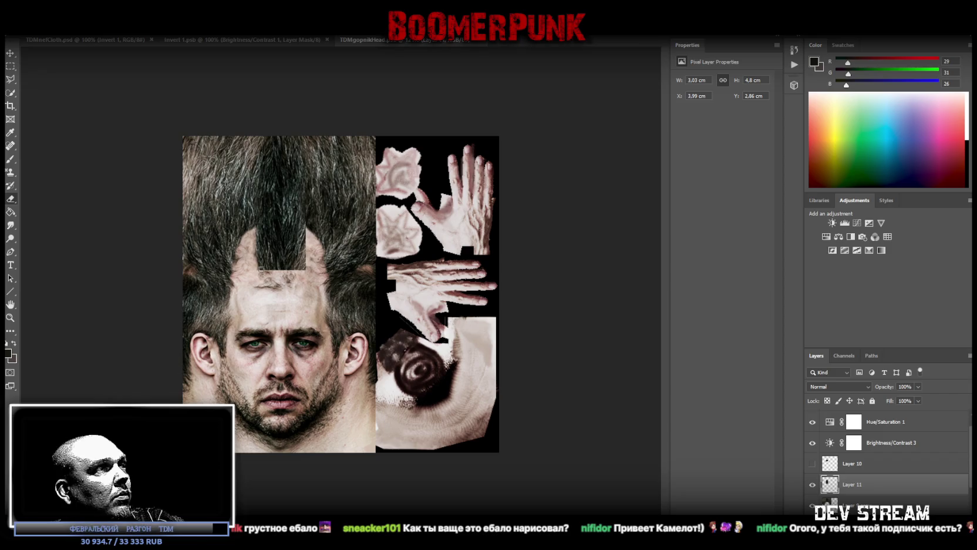
{"action": "left_click_drag", "start_coordinate": [261, 268], "coordinate": [268, 271]}
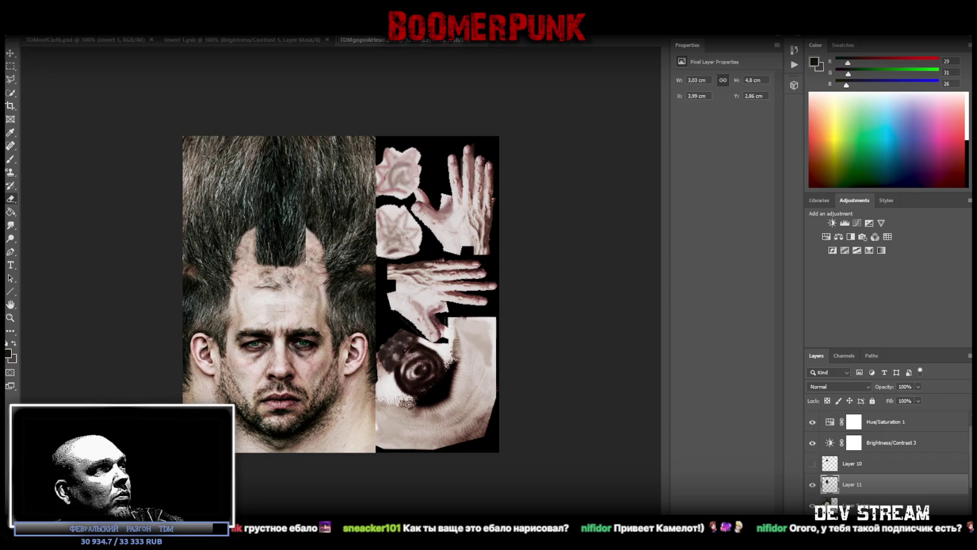
{"action": "left_click_drag", "start_coordinate": [305, 208], "coordinate": [304, 248]}
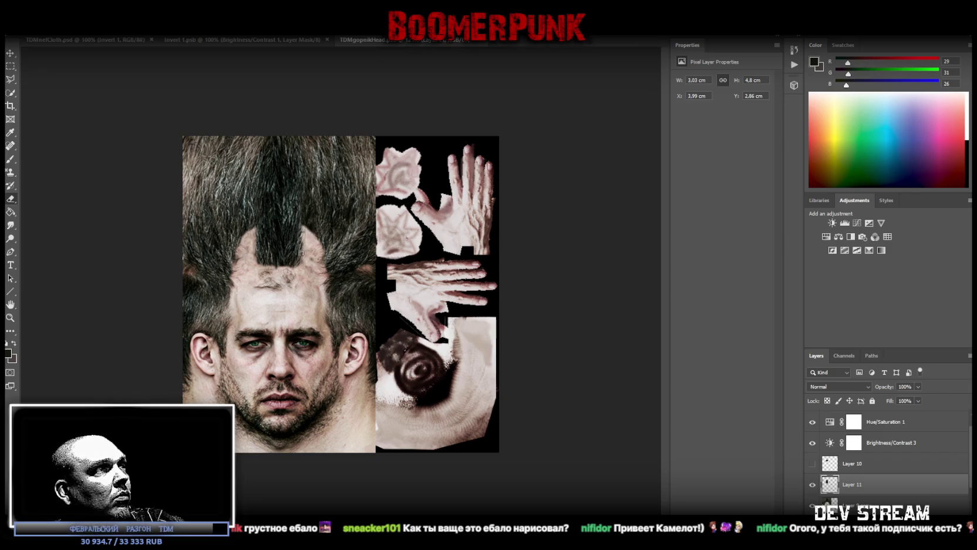
{"action": "mouse_move", "coordinate": [299, 260]}
{"action": "left_mouse_down"}
{"action": "mouse_move", "coordinate": [303, 234]}
{"action": "mouse_move", "coordinate": [293, 264]}
{"action": "mouse_move", "coordinate": [261, 262]}
{"action": "mouse_move", "coordinate": [256, 248]}
{"action": "mouse_move", "coordinate": [269, 270]}
{"action": "left_mouse_up"}
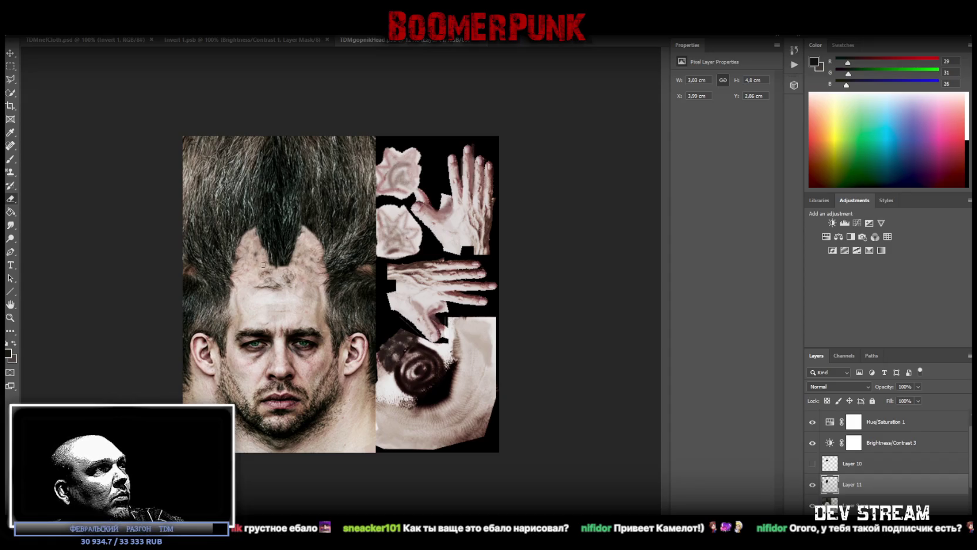
{"action": "left_click", "coordinate": [11, 30]}
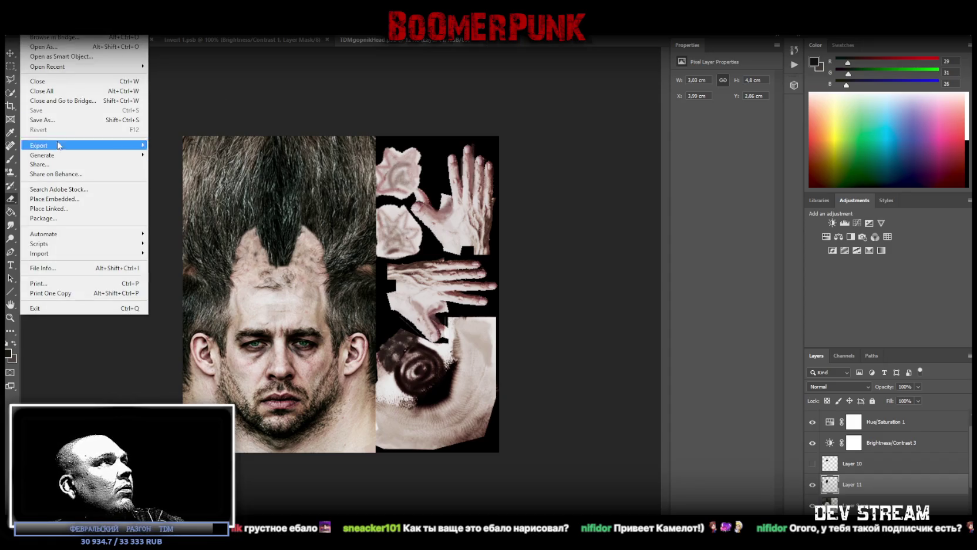
Step: Save As with PNG format, overwriting the existing TDMgopnikHead.png
{"action": "left_click", "coordinate": [36, 120]}
{"action": "left_click", "coordinate": [286, 332]}
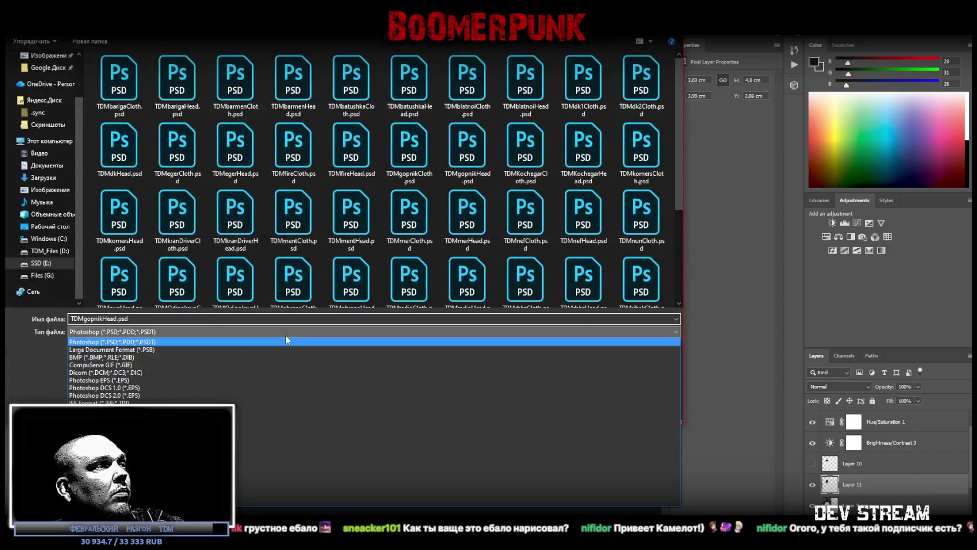
{"action": "left_click", "coordinate": [285, 463]}
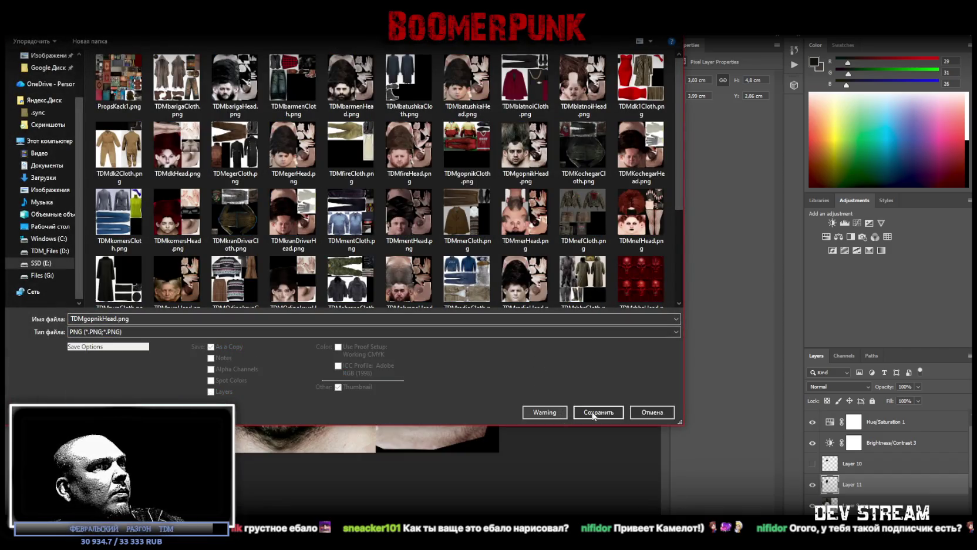
{"action": "left_click", "coordinate": [593, 413]}
{"action": "left_click", "coordinate": [514, 280]}
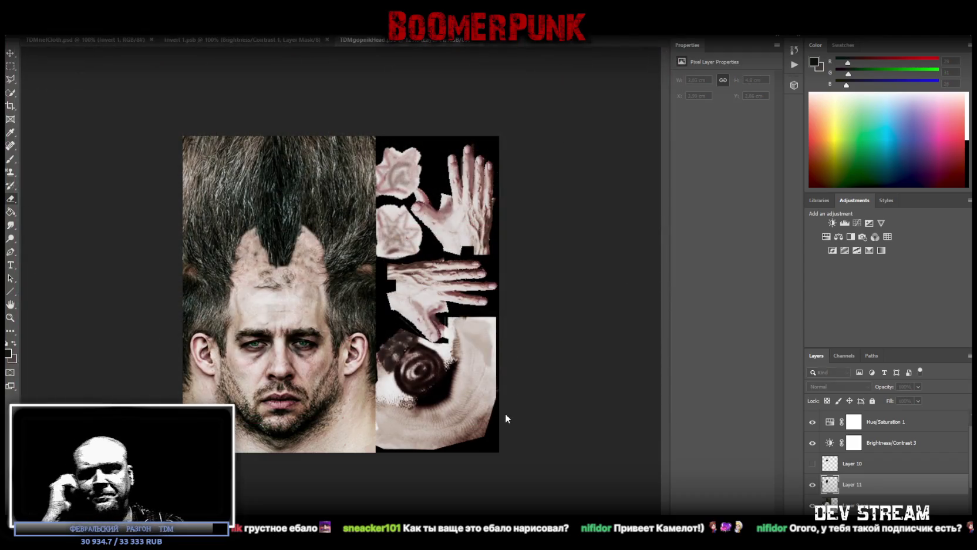
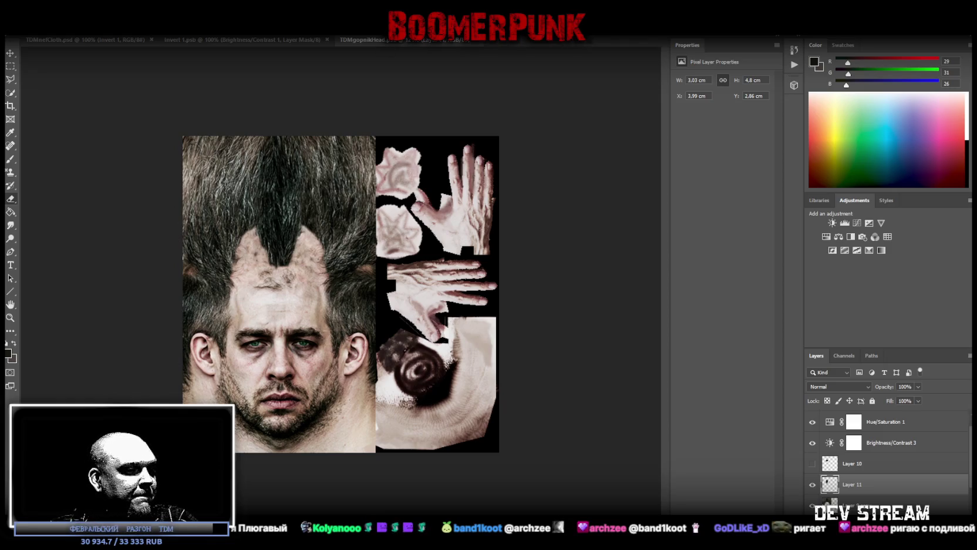
Step: Return from Photoshop to Blockbench and orbit to view the head's photo face
{"action": "key", "text": "alt+Tab"}
{"action": "mouse_move", "coordinate": [402, 175]}
{"action": "left_mouse_down"}
{"action": "mouse_move", "coordinate": [436, 196]}
{"action": "mouse_move", "coordinate": [418, 195]}
{"action": "left_mouse_up"}
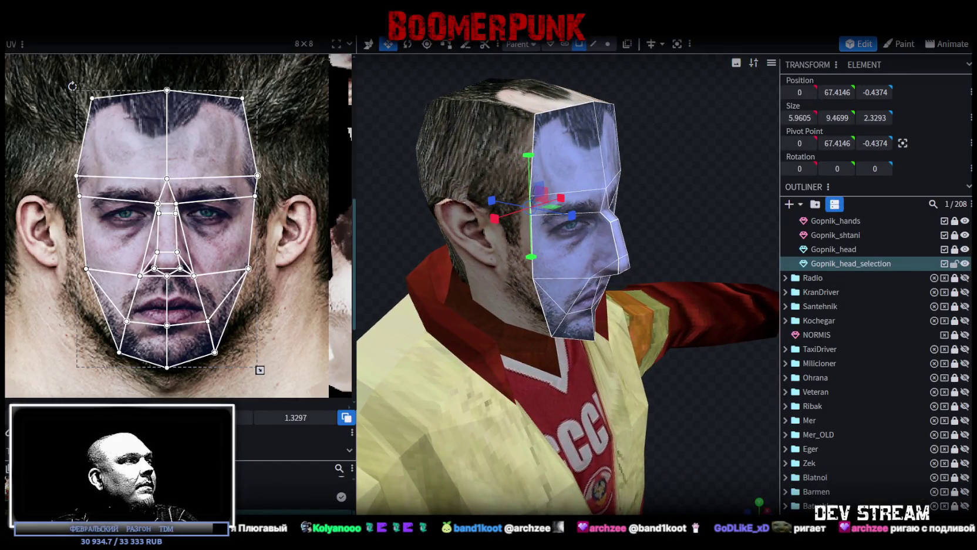
Step: Bring up the face texture's options and orbit to a front-on view of the head
{"action": "right_click", "coordinate": [69, 181]}
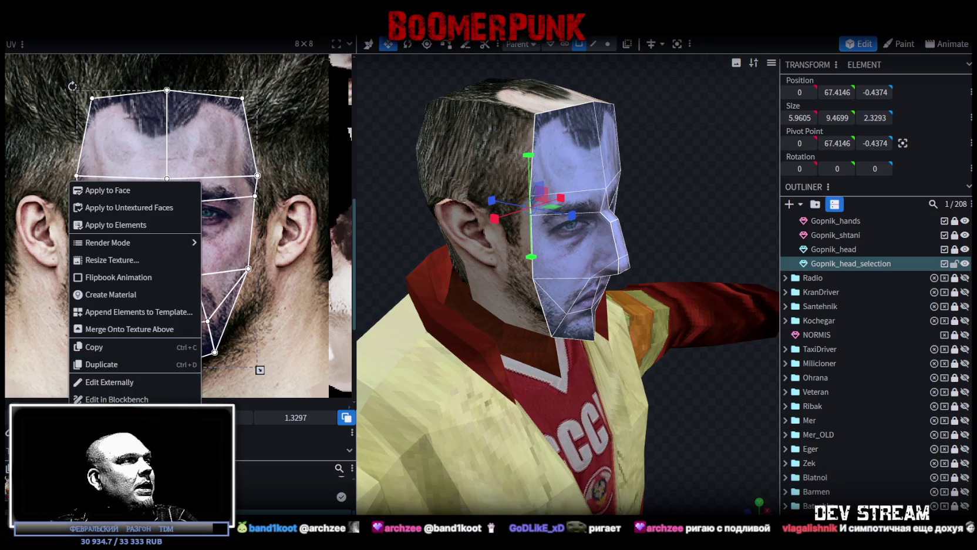
{"action": "scroll", "coordinate": [176, 235], "scroll_direction": "down", "scroll_amount": 2}
{"action": "left_click_drag", "start_coordinate": [622, 252], "coordinate": [594, 224]}
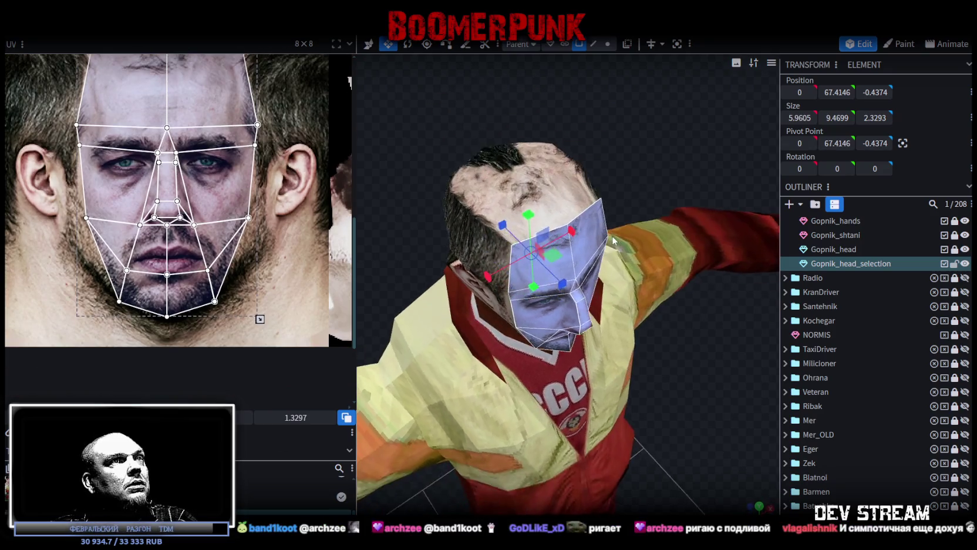
{"action": "scroll", "coordinate": [158, 112], "scroll_direction": "down", "scroll_amount": 2}
{"action": "scroll", "coordinate": [185, 210], "scroll_direction": "up", "scroll_amount": 3}
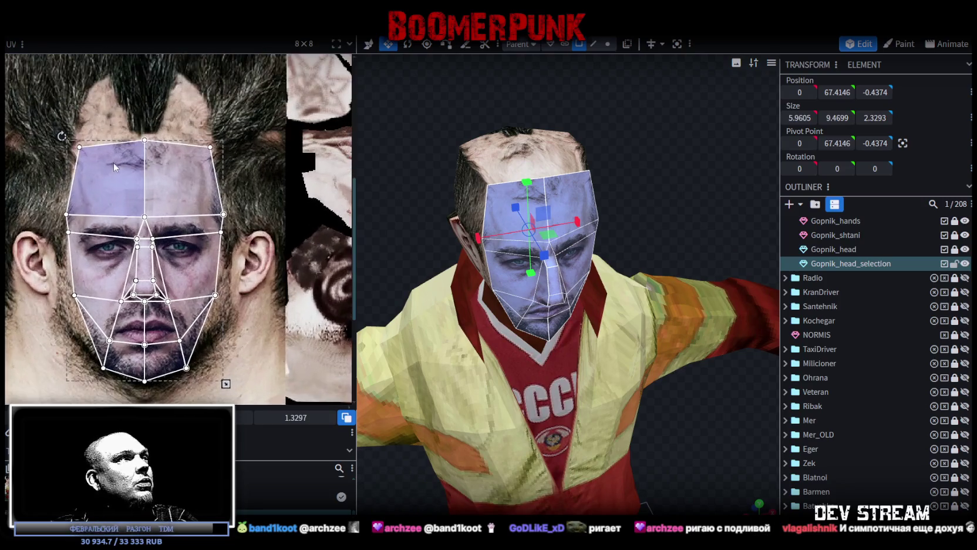
{"action": "left_click_drag", "start_coordinate": [435, 143], "coordinate": [479, 178]}
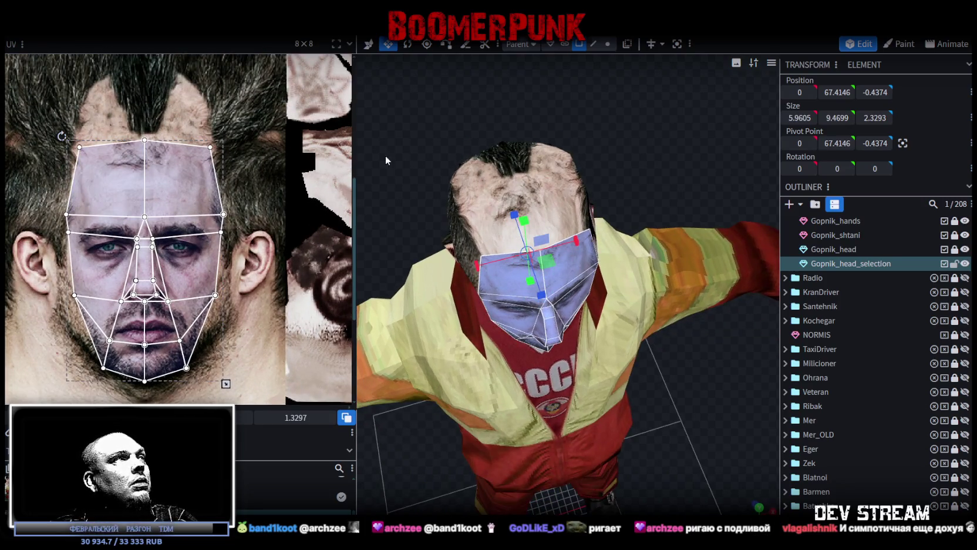
{"action": "left_click_drag", "start_coordinate": [599, 278], "coordinate": [590, 223]}
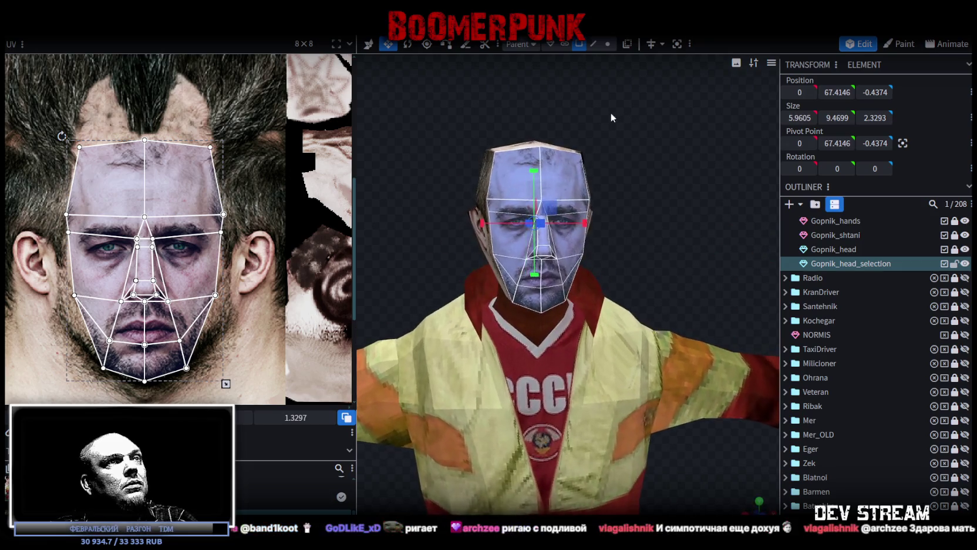
{"action": "middle_click_drag", "start_coordinate": [77, 241], "coordinate": [103, 230]}
Step: Box-select the face UVs and shift them up over the photo
{"action": "left_click_drag", "start_coordinate": [83, 128], "coordinate": [226, 348]}
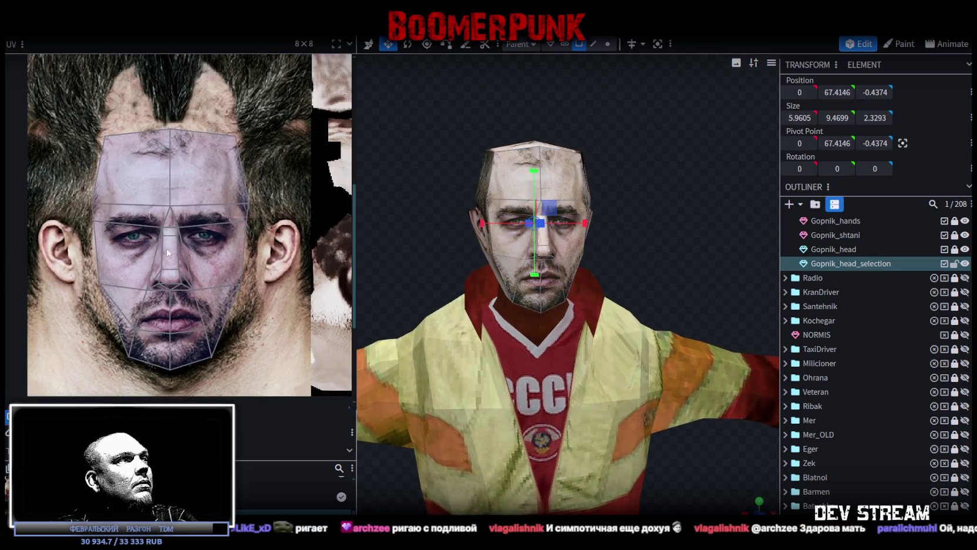
{"action": "left_click_drag", "start_coordinate": [211, 263], "coordinate": [212, 263]}
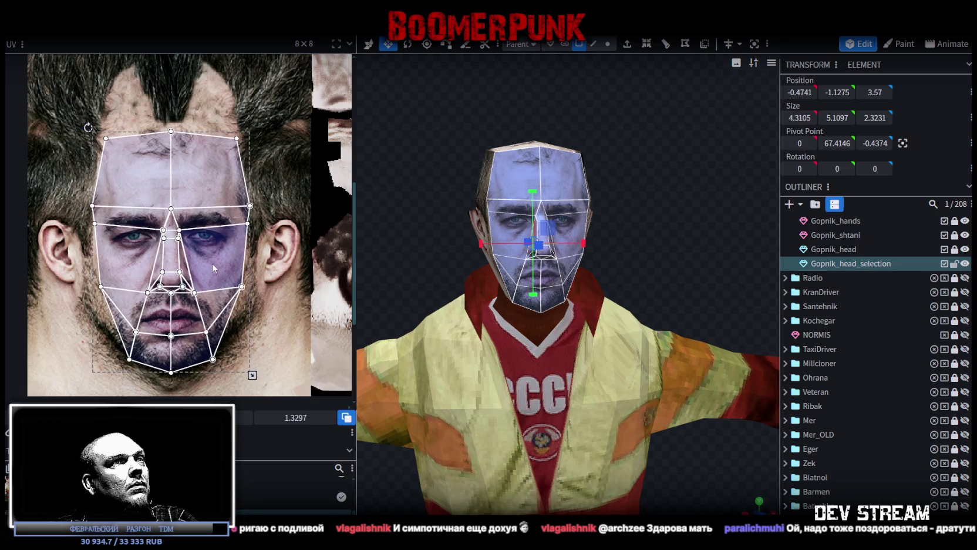
{"action": "mouse_move", "coordinate": [422, 215]}
{"action": "left_mouse_down"}
{"action": "mouse_move", "coordinate": [534, 201]}
{"action": "mouse_move", "coordinate": [501, 217]}
{"action": "left_mouse_up"}
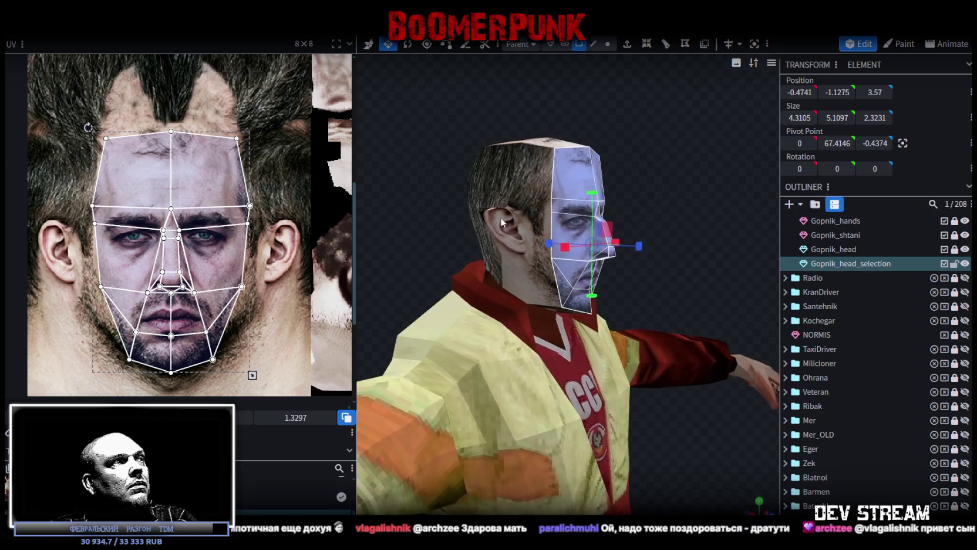
{"action": "scroll", "coordinate": [238, 265], "scroll_direction": "up", "scroll_amount": 4}
{"action": "left_click_drag", "start_coordinate": [238, 266], "coordinate": [238, 251]}
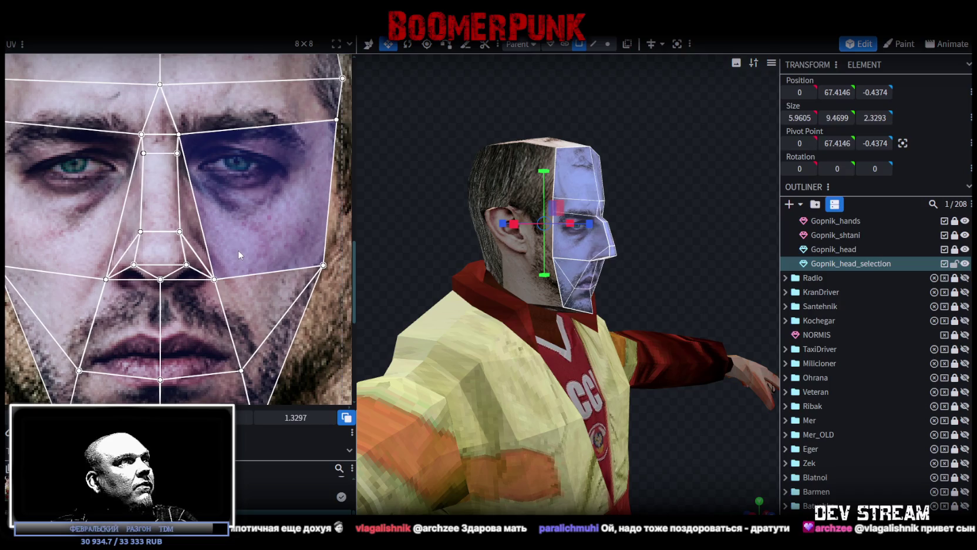
Step: Select all the face UVs and stretch them downward on the photo
{"action": "left_click_drag", "start_coordinate": [516, 199], "coordinate": [464, 202]}
{"action": "left_click", "coordinate": [151, 206]}
{"action": "key", "text": "ctrl+a"}
{"action": "scroll", "coordinate": [151, 200], "scroll_direction": "down", "scroll_amount": 3}
{"action": "scroll", "coordinate": [189, 217], "scroll_direction": "down", "scroll_amount": 2}
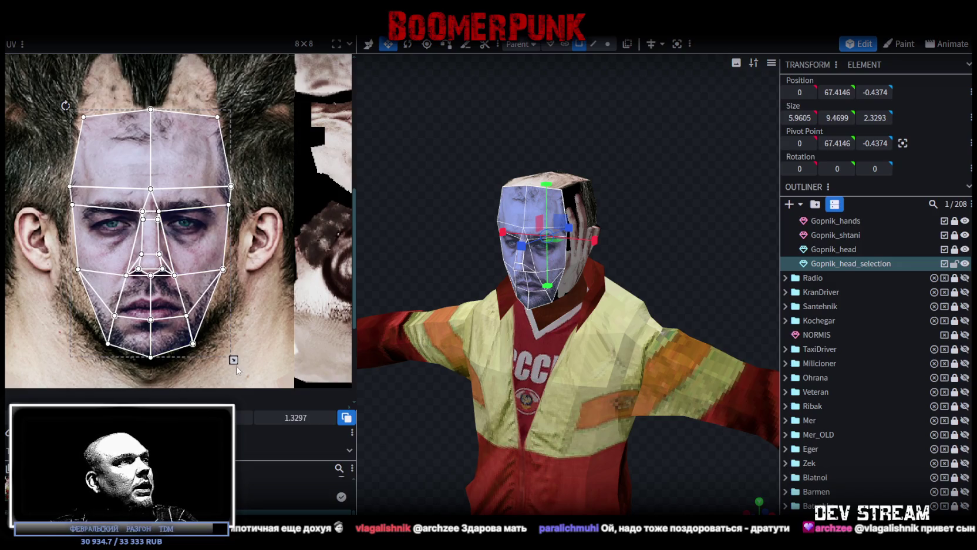
{"action": "left_click_drag", "start_coordinate": [233, 360], "coordinate": [233, 364]}
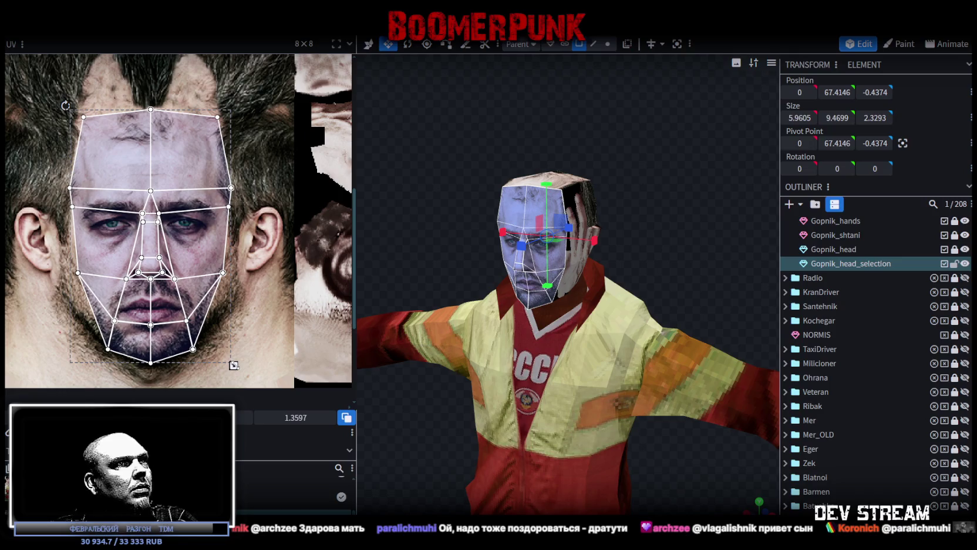
Step: Switch to edge mode and select the head's top edge from the other side
{"action": "mouse_move", "coordinate": [368, 331]}
{"action": "left_mouse_down"}
{"action": "mouse_move", "coordinate": [455, 227]}
{"action": "mouse_move", "coordinate": [556, 243]}
{"action": "mouse_move", "coordinate": [530, 190]}
{"action": "mouse_move", "coordinate": [461, 186]}
{"action": "mouse_move", "coordinate": [466, 197]}
{"action": "mouse_move", "coordinate": [491, 216]}
{"action": "mouse_move", "coordinate": [475, 189]}
{"action": "mouse_move", "coordinate": [481, 159]}
{"action": "left_mouse_up"}
{"action": "scroll", "coordinate": [481, 160], "scroll_direction": "up", "scroll_amount": 2}
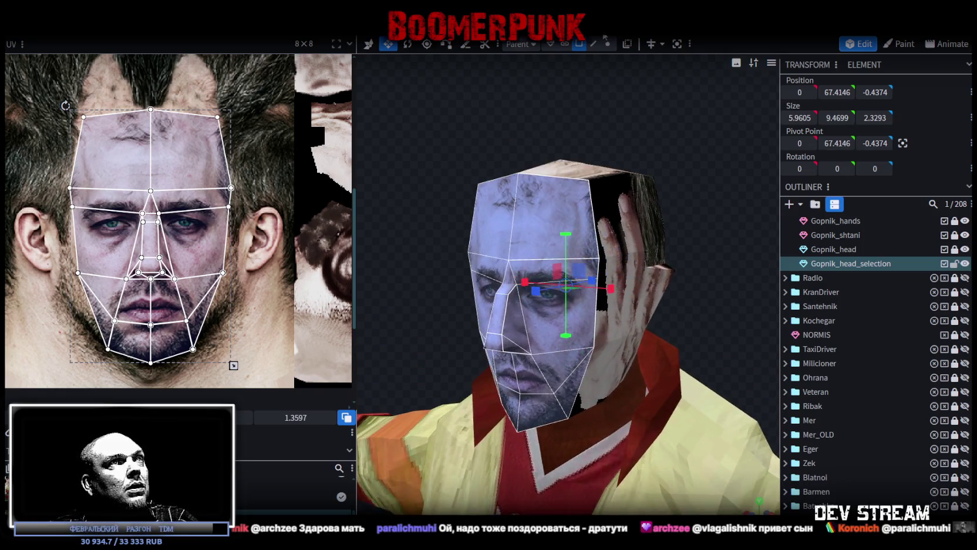
{"action": "left_click", "coordinate": [593, 47]}
{"action": "left_click", "coordinate": [549, 179]}
{"action": "mouse_move", "coordinate": [494, 182]}
{"action": "left_mouse_down"}
{"action": "mouse_move", "coordinate": [422, 146]}
{"action": "mouse_move", "coordinate": [513, 153]}
{"action": "left_mouse_up"}
{"action": "key", "text": "x"}
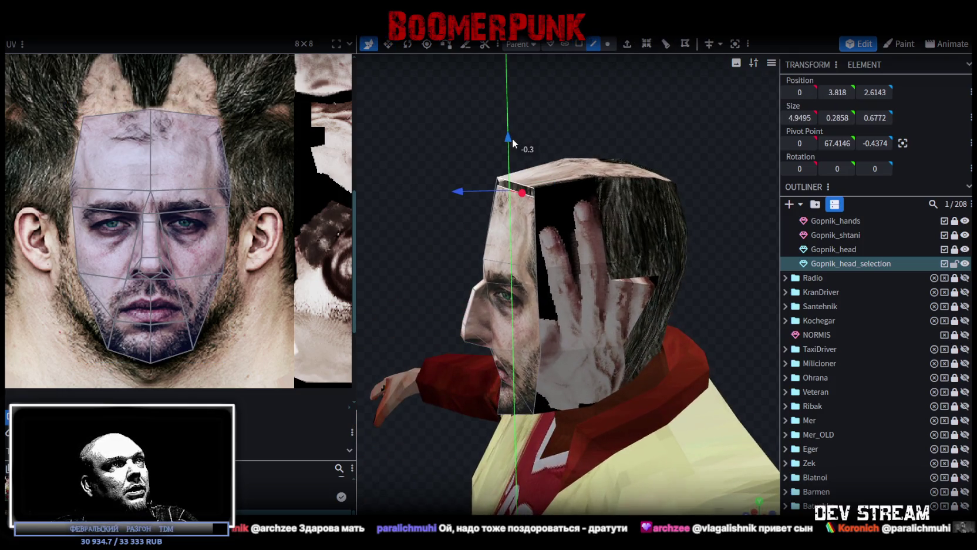
{"action": "left_click_drag", "start_coordinate": [452, 128], "coordinate": [673, 207]}
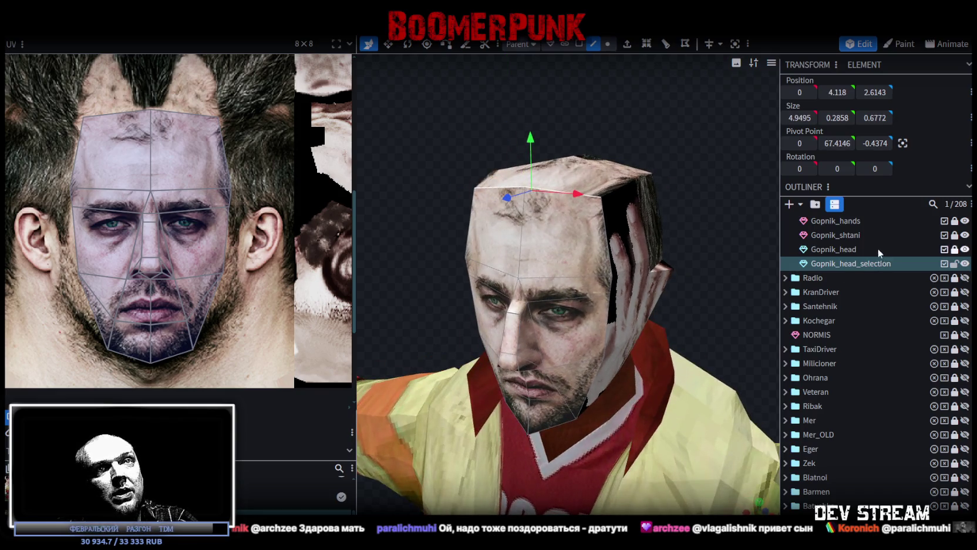
Step: Merge the face piece into Gopnik_head and weld the 12 overlapping vertices
{"action": "left_click", "coordinate": [823, 250], "text": "ctrl"}
{"action": "right_click", "coordinate": [838, 263]}
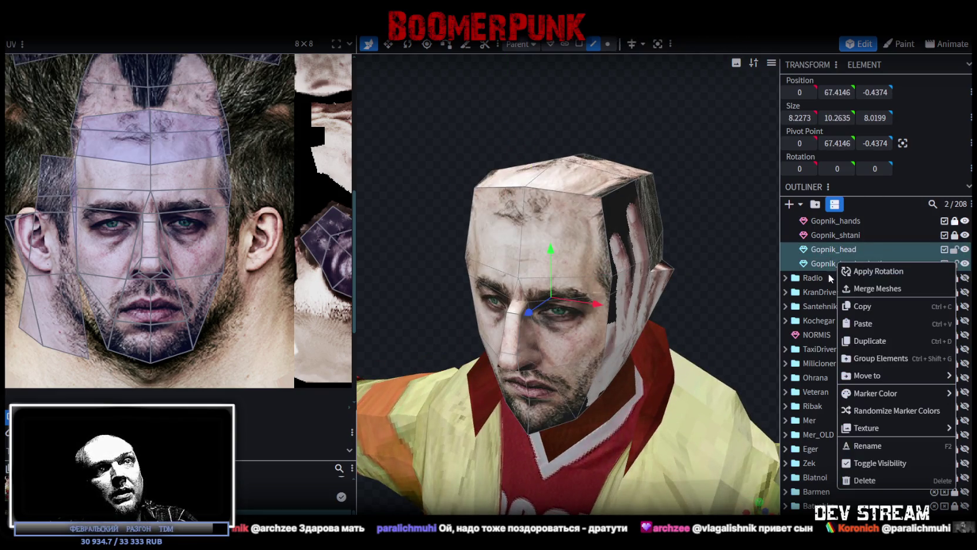
{"action": "left_click", "coordinate": [873, 289]}
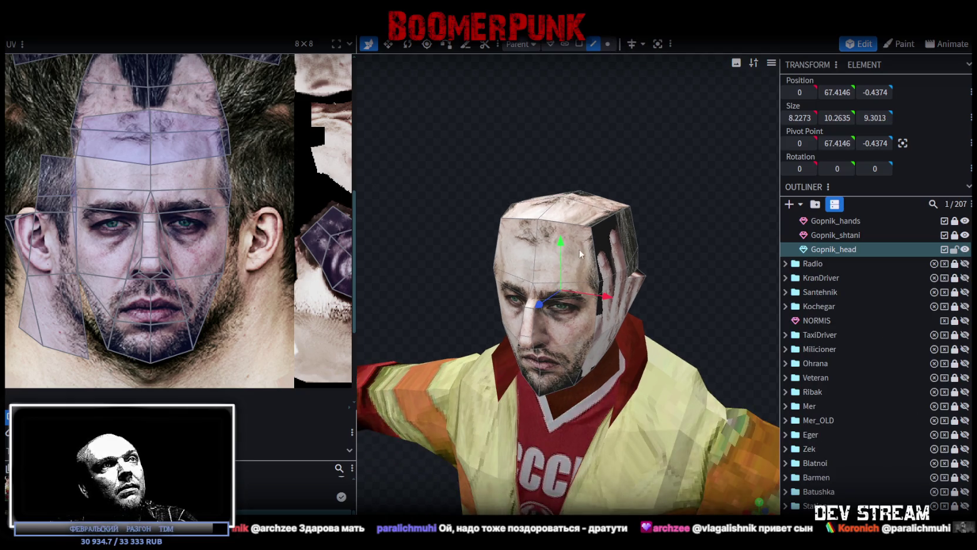
{"action": "key", "text": "5"}
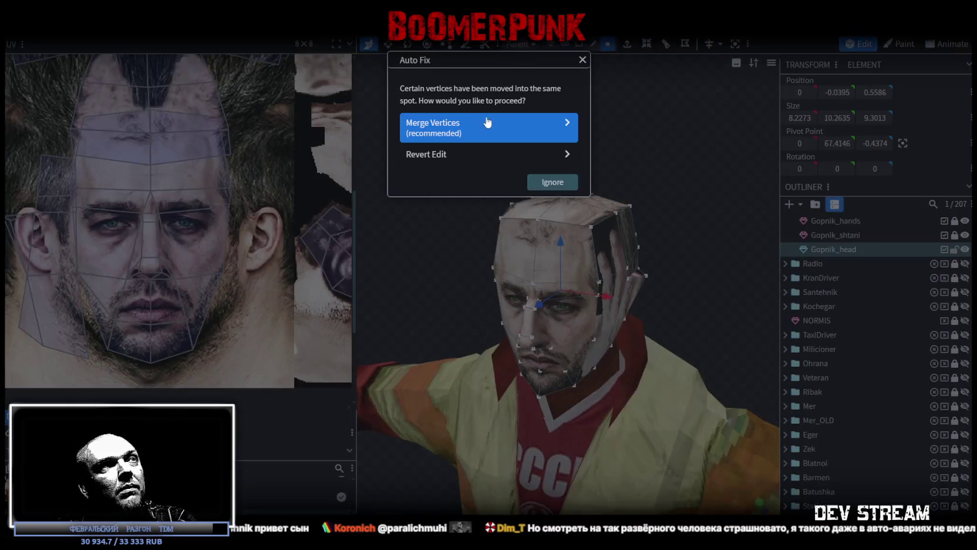
{"action": "left_click", "coordinate": [487, 122]}
{"action": "scroll", "coordinate": [623, 133], "scroll_direction": "up", "scroll_amount": 3}
Step: Select the head's top-left edge and lower it slightly
{"action": "key", "text": "4"}
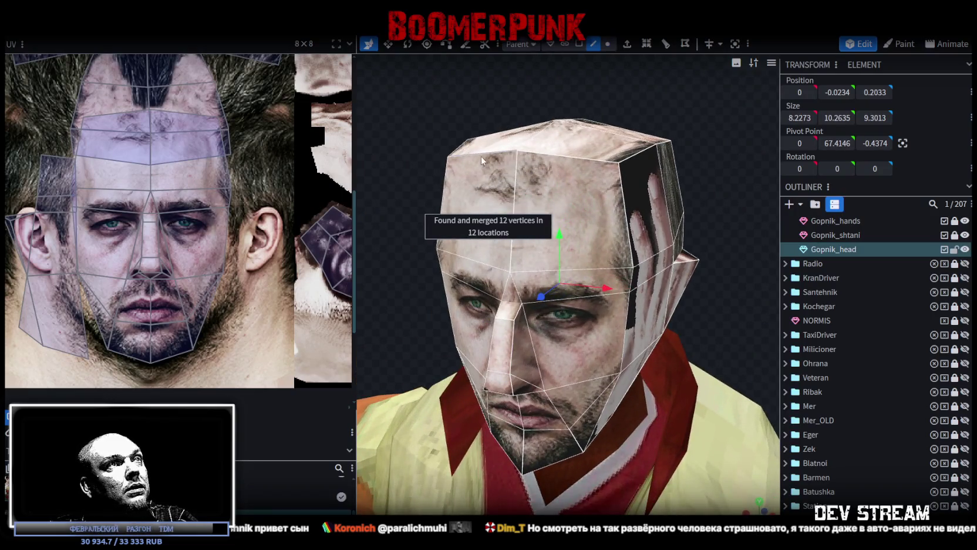
{"action": "left_click", "coordinate": [481, 156]}
{"action": "left_click_drag", "start_coordinate": [603, 159], "coordinate": [646, 126]}
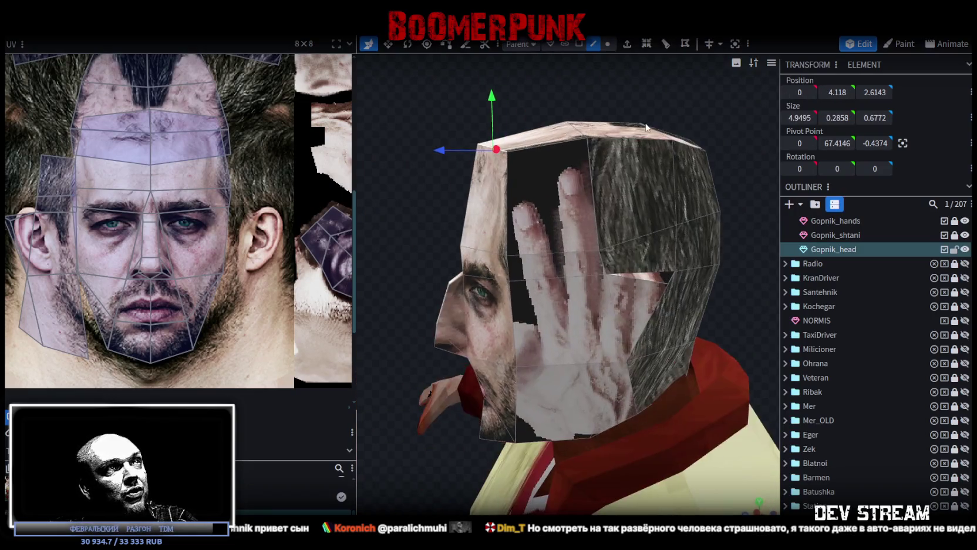
{"action": "mouse_move", "coordinate": [495, 111]}
{"action": "left_mouse_down"}
{"action": "mouse_move", "coordinate": [465, 155]}
{"action": "mouse_move", "coordinate": [439, 158]}
{"action": "mouse_move", "coordinate": [704, 114]}
{"action": "mouse_move", "coordinate": [573, 113]}
{"action": "left_mouse_up"}
Step: Select the crown faces of the head, ready to move them
{"action": "mouse_move", "coordinate": [701, 161]}
{"action": "left_mouse_down"}
{"action": "mouse_move", "coordinate": [474, 174]}
{"action": "mouse_move", "coordinate": [409, 165]}
{"action": "mouse_move", "coordinate": [671, 191]}
{"action": "mouse_move", "coordinate": [660, 177]}
{"action": "mouse_move", "coordinate": [456, 172]}
{"action": "left_mouse_up"}
{"action": "left_click", "coordinate": [658, 166]}
{"action": "left_click", "coordinate": [456, 172]}
{"action": "key", "text": "v"}
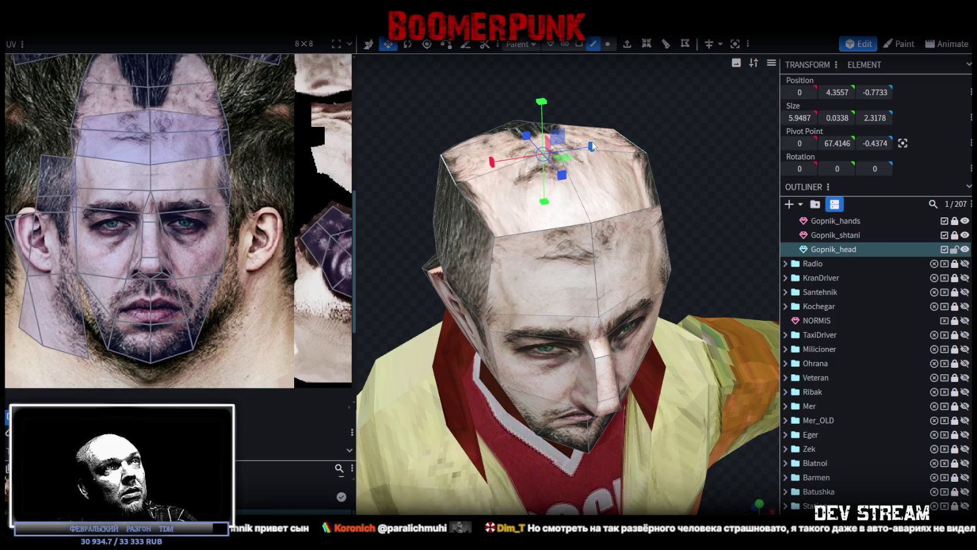
{"action": "left_click", "coordinate": [487, 225], "text": "shift"}
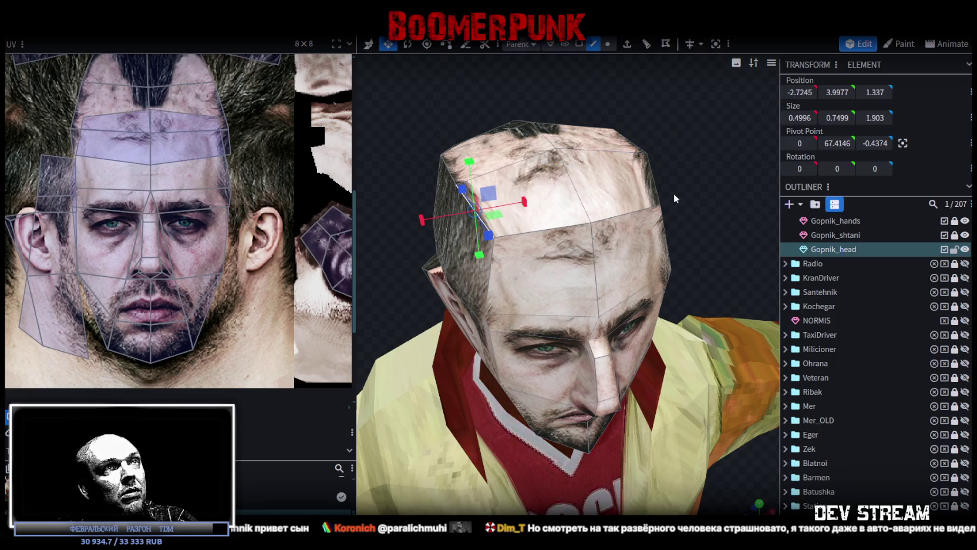
{"action": "left_click", "coordinate": [627, 143], "text": "shift"}
{"action": "left_click", "coordinate": [511, 171]}
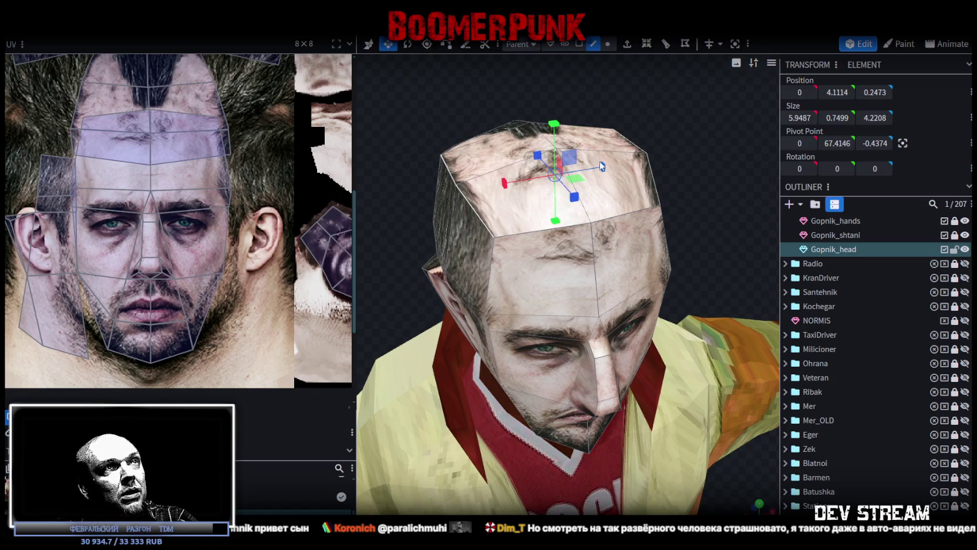
{"action": "mouse_move", "coordinate": [602, 166]}
{"action": "left_mouse_down"}
{"action": "mouse_move", "coordinate": [693, 163]}
{"action": "mouse_move", "coordinate": [527, 202]}
{"action": "mouse_move", "coordinate": [373, 199]}
{"action": "mouse_move", "coordinate": [254, 271]}
{"action": "left_mouse_up"}
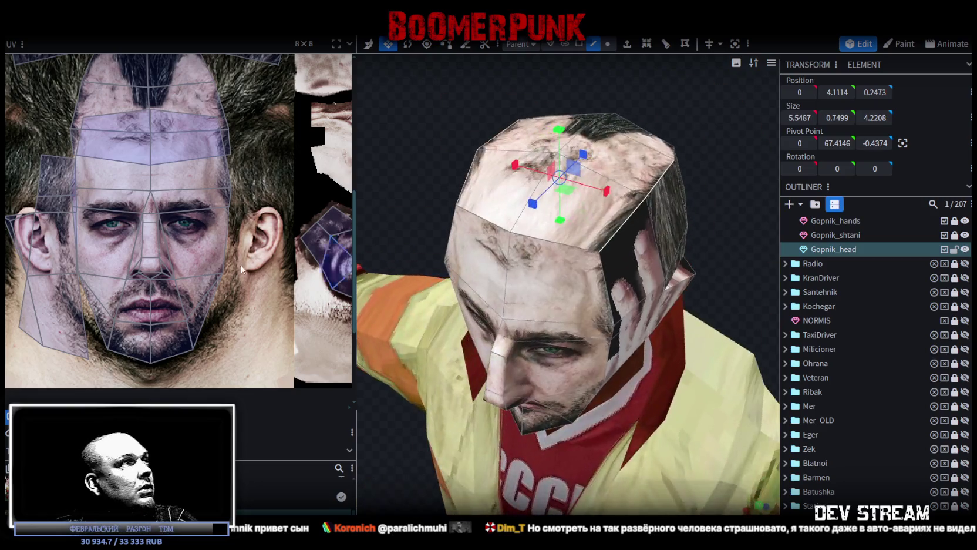
Step: Select the hair and forehead UV faces in face mode
{"action": "scroll", "coordinate": [439, 283], "scroll_direction": "down", "scroll_amount": 2}
{"action": "scroll", "coordinate": [302, 197], "scroll_direction": "up", "scroll_amount": 2}
{"action": "scroll", "coordinate": [311, 246], "scroll_direction": "up", "scroll_amount": 2}
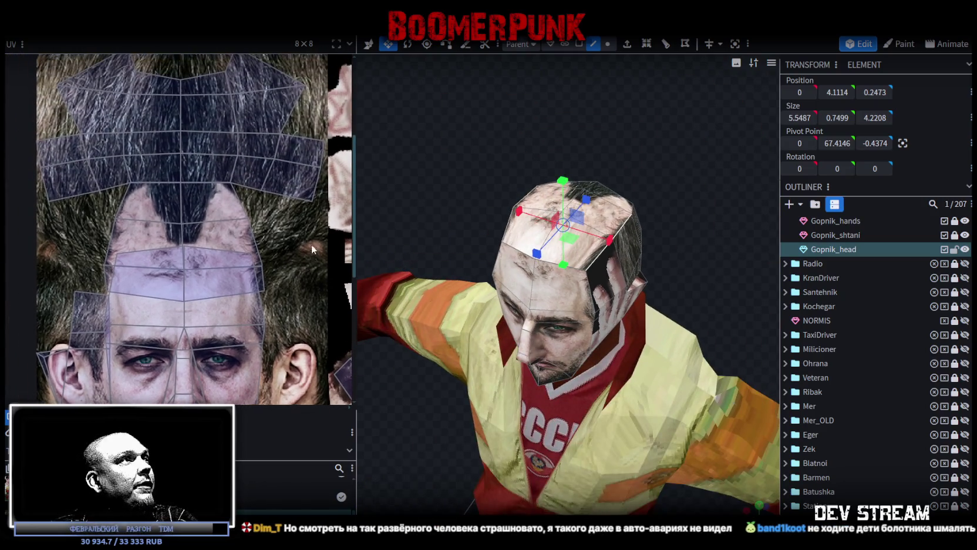
{"action": "scroll", "coordinate": [293, 218], "scroll_direction": "down", "scroll_amount": 2}
{"action": "left_click_drag", "start_coordinate": [110, 96], "coordinate": [302, 241]}
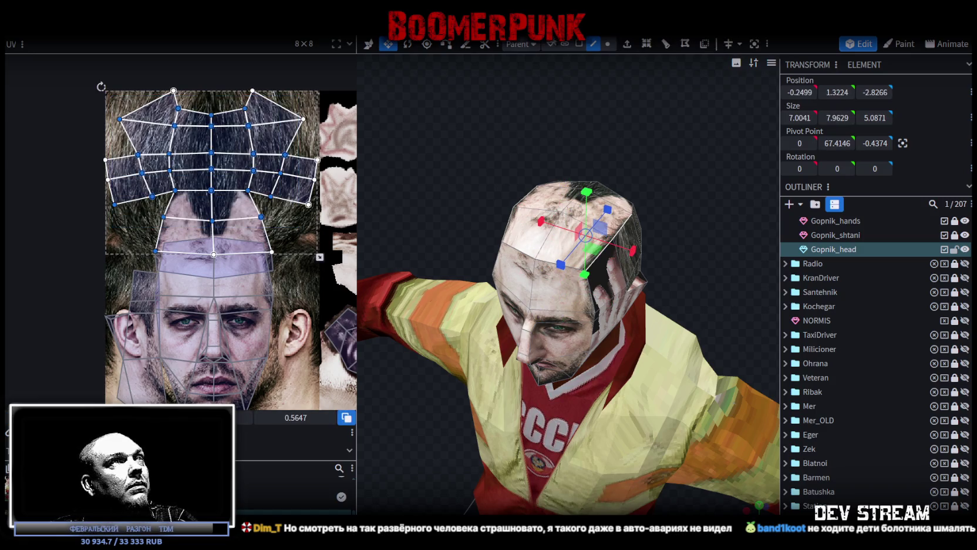
{"action": "left_click", "coordinate": [578, 44]}
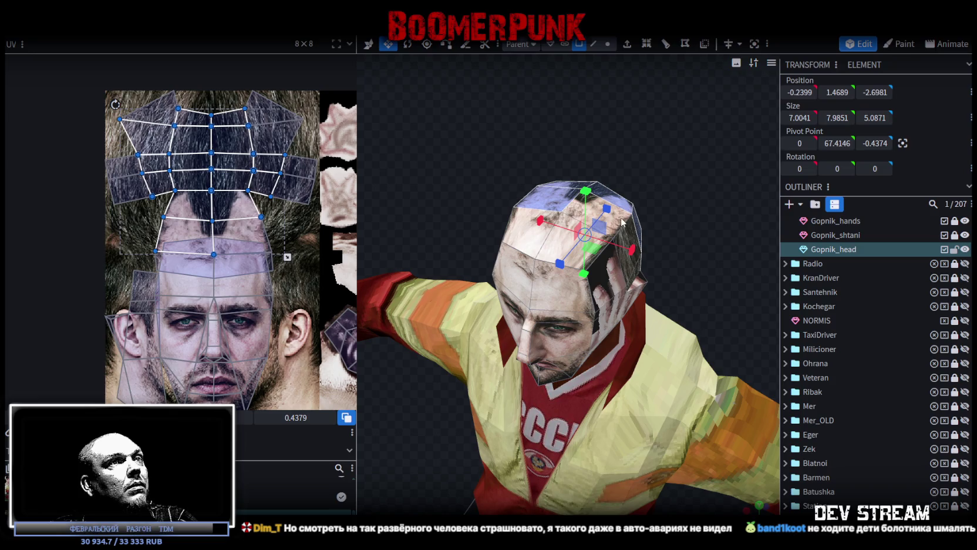
{"action": "left_click", "coordinate": [561, 256], "text": "shift"}
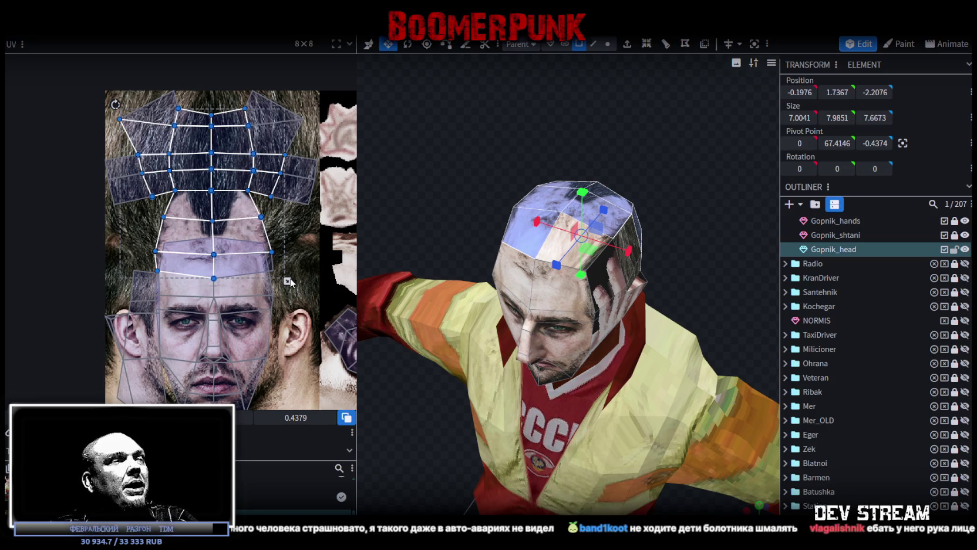
Step: Select the top-of-head UV faces and squash them vertically
{"action": "scroll", "coordinate": [279, 97], "scroll_direction": "up", "scroll_amount": 2}
{"action": "scroll", "coordinate": [279, 96], "scroll_direction": "down", "scroll_amount": 2}
{"action": "scroll", "coordinate": [280, 96], "scroll_direction": "down", "scroll_amount": 2}
{"action": "mouse_move", "coordinate": [288, 79]}
{"action": "left_mouse_down"}
{"action": "mouse_move", "coordinate": [120, 164]}
{"action": "mouse_move", "coordinate": [120, 194]}
{"action": "left_mouse_up"}
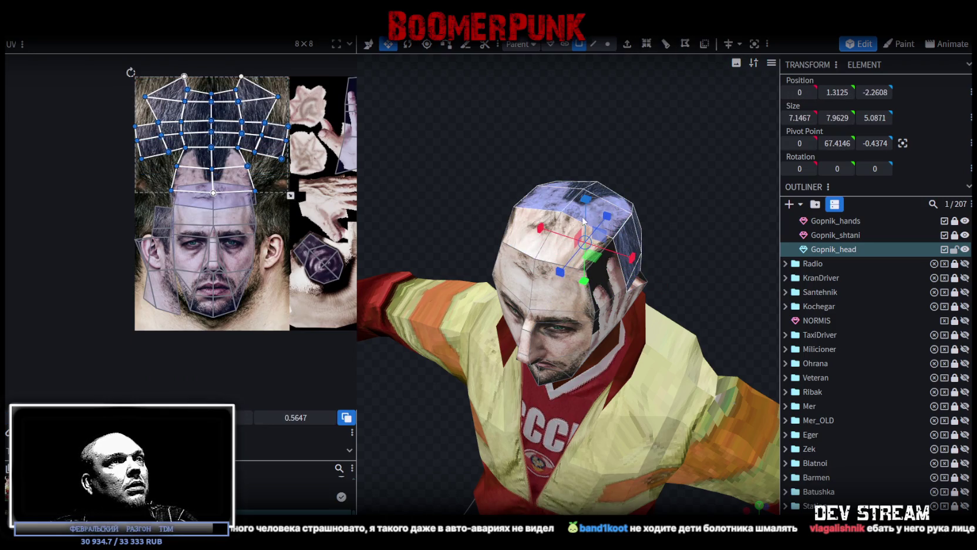
{"action": "scroll", "coordinate": [288, 225], "scroll_direction": "up", "scroll_amount": 3}
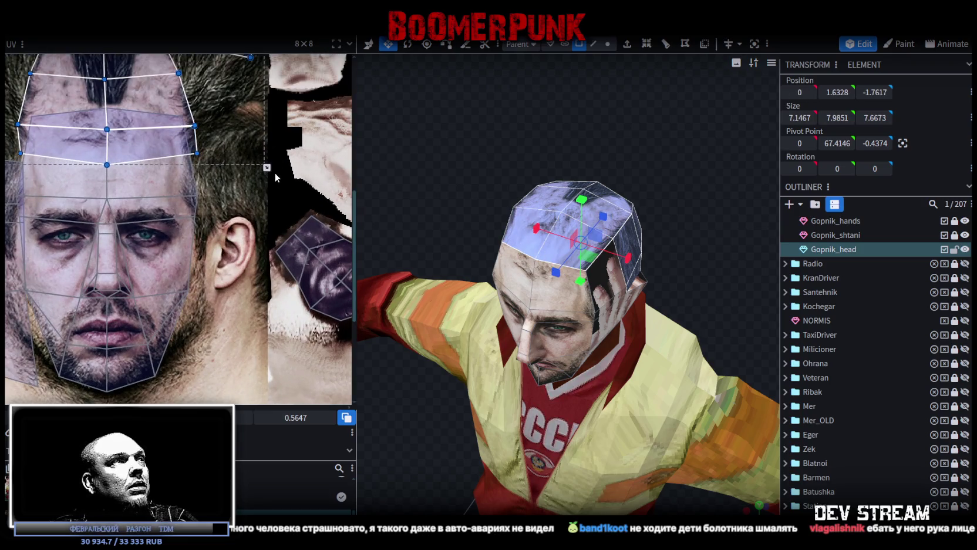
{"action": "left_click_drag", "start_coordinate": [266, 168], "coordinate": [266, 118]}
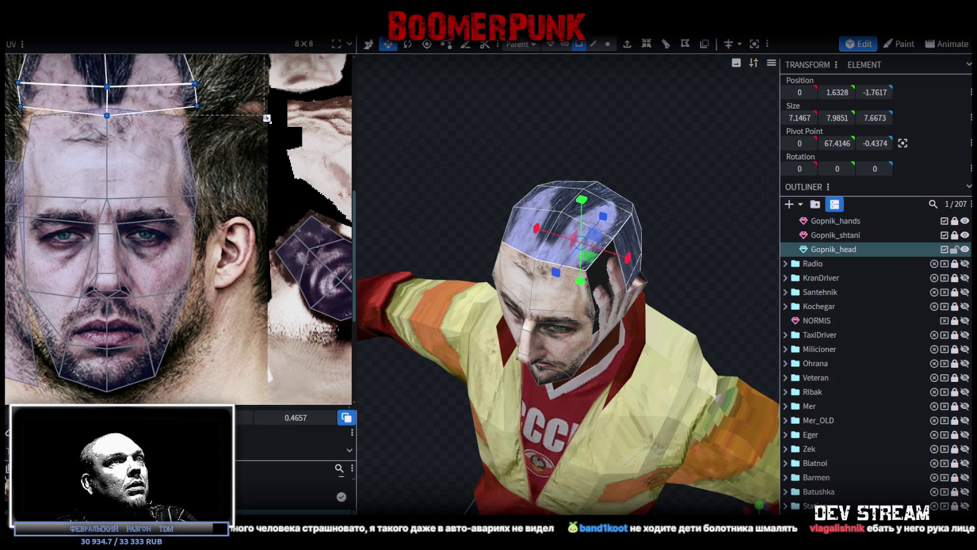
Step: Select both forehead faces, then the whole hair UV island
{"action": "mouse_move", "coordinate": [483, 131]}
{"action": "left_mouse_down"}
{"action": "mouse_move", "coordinate": [506, 142]}
{"action": "mouse_move", "coordinate": [595, 111]}
{"action": "mouse_move", "coordinate": [592, 122]}
{"action": "mouse_move", "coordinate": [533, 131]}
{"action": "left_mouse_up"}
{"action": "scroll", "coordinate": [262, 208], "scroll_direction": "up", "scroll_amount": 2, "text": "ctrl"}
{"action": "scroll", "coordinate": [236, 187], "scroll_direction": "down", "scroll_amount": 2, "text": "ctrl"}
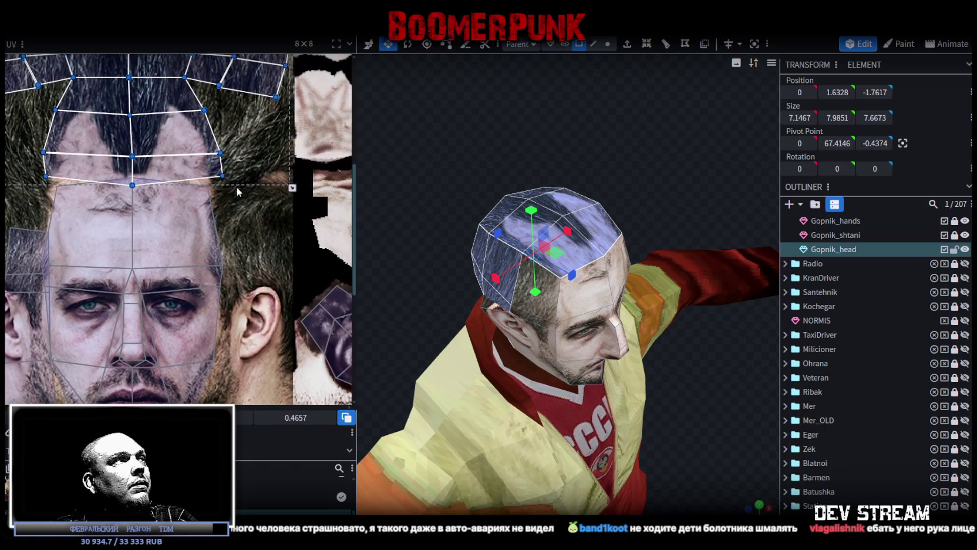
{"action": "left_click", "coordinate": [80, 202]}
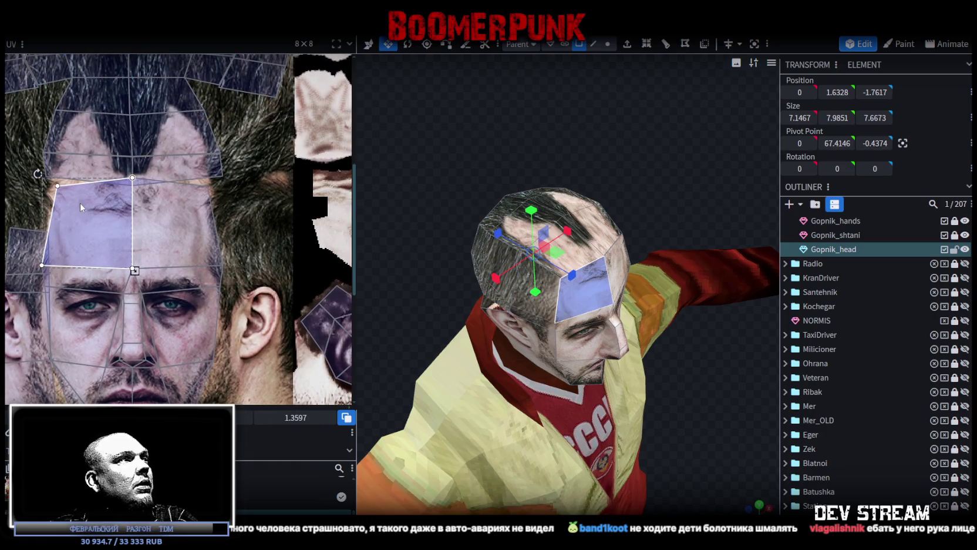
{"action": "left_click_drag", "start_coordinate": [650, 193], "coordinate": [599, 253]}
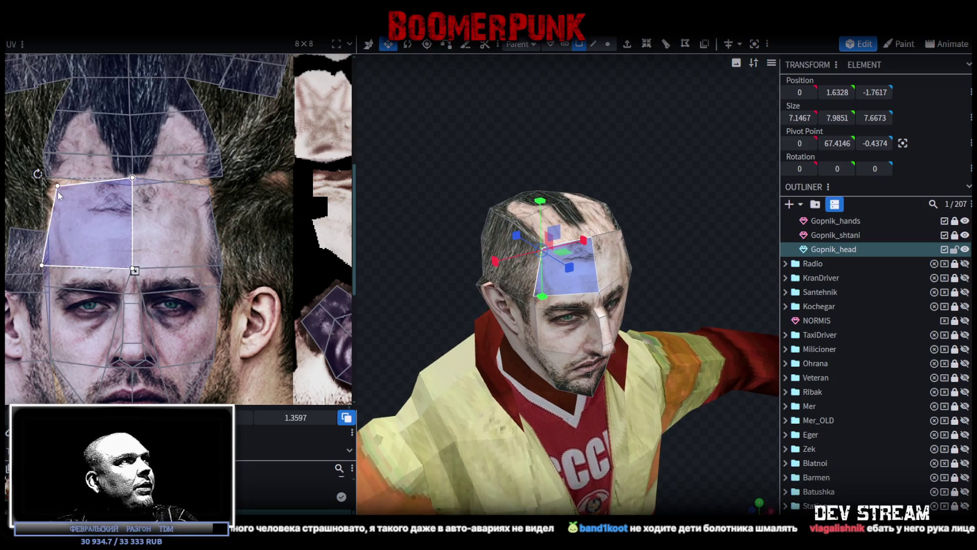
{"action": "left_click", "coordinate": [611, 263], "text": "shift"}
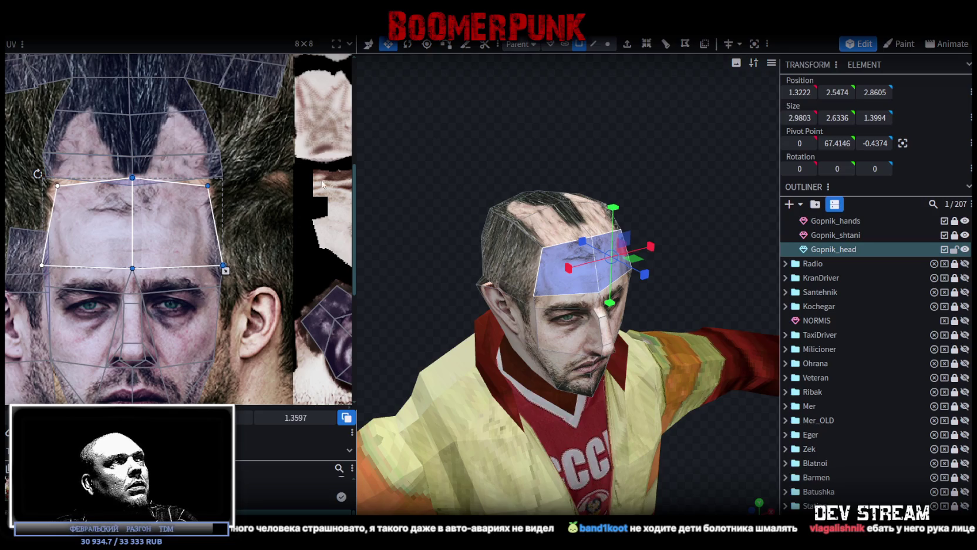
{"action": "scroll", "coordinate": [238, 174], "scroll_direction": "down", "scroll_amount": 3}
{"action": "double_click", "coordinate": [201, 217]}
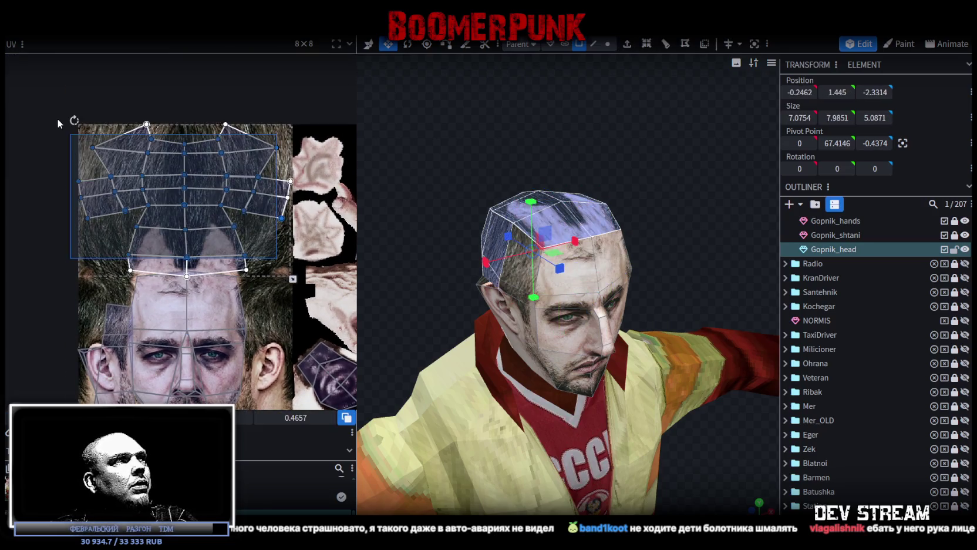
Step: Shrink the hair island vertically and flatten the forehead UVs from the top
{"action": "left_click_drag", "start_coordinate": [293, 278], "coordinate": [295, 264]}
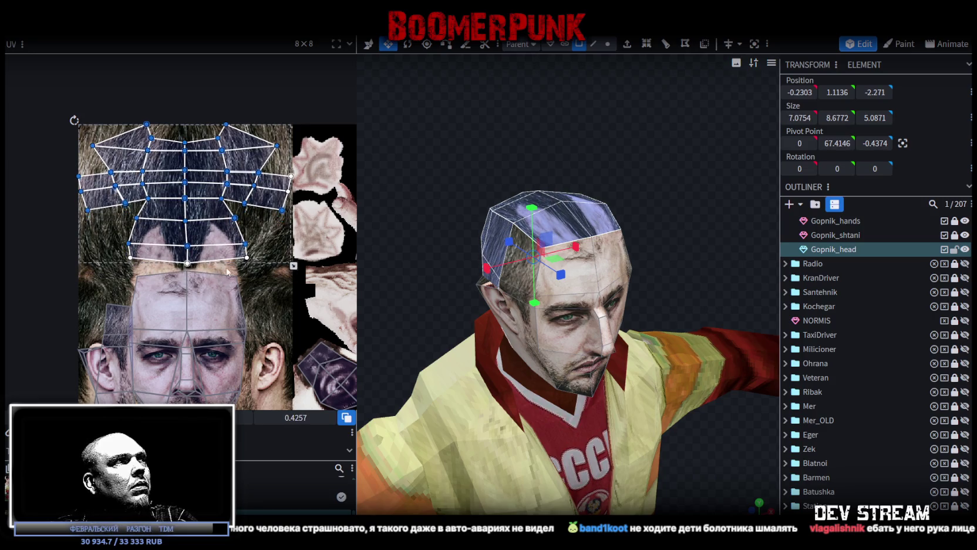
{"action": "left_click", "coordinate": [128, 273]}
{"action": "scroll", "coordinate": [172, 262], "scroll_direction": "up", "scroll_amount": 3}
{"action": "left_click_drag", "start_coordinate": [174, 251], "coordinate": [173, 284]}
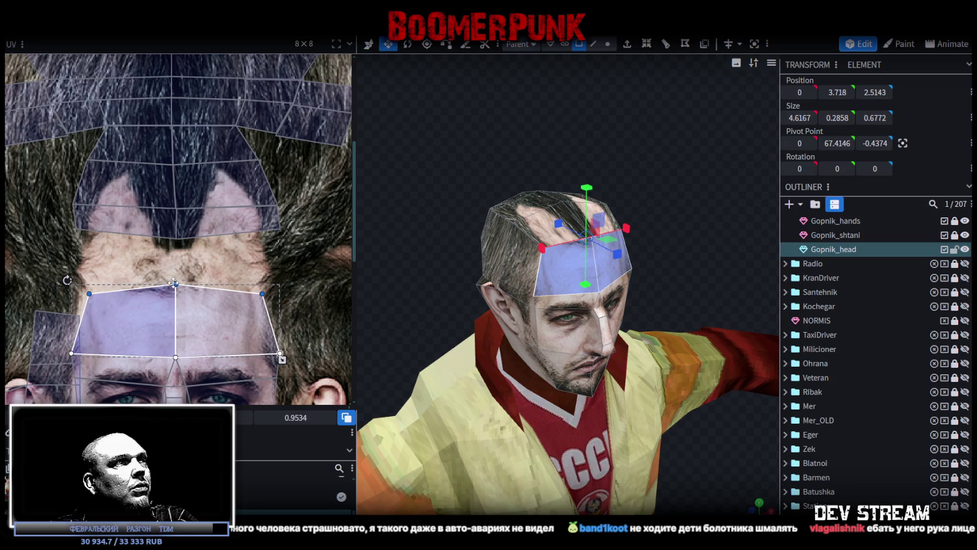
Step: Stretch the scalp UV island downward and raise its lower strip's middle edge
{"action": "scroll", "coordinate": [175, 253], "scroll_direction": "down", "scroll_amount": 3}
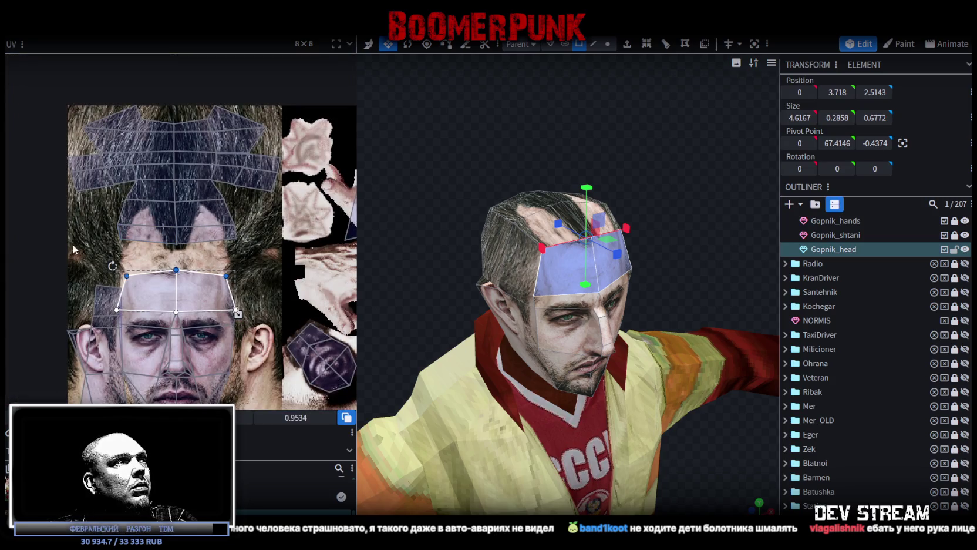
{"action": "left_click_drag", "start_coordinate": [73, 251], "coordinate": [295, 92]}
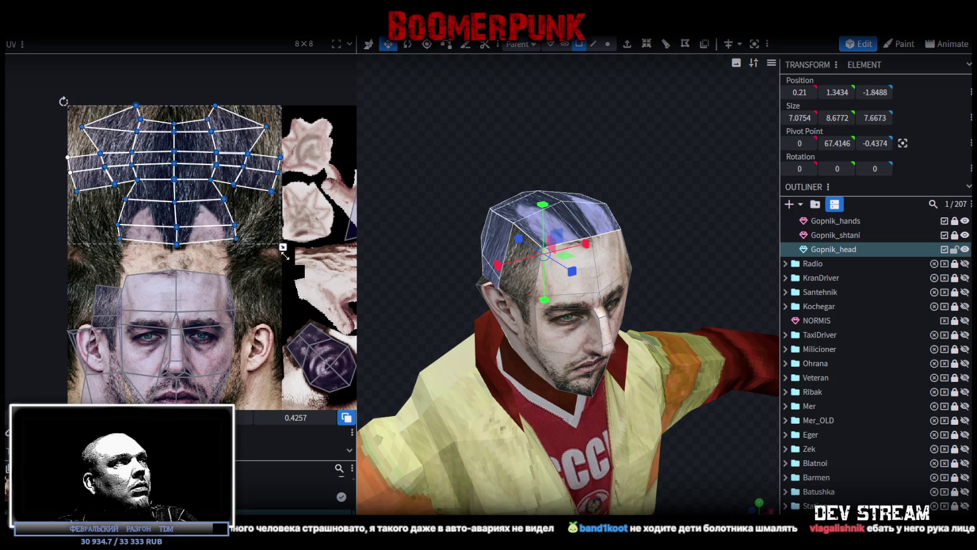
{"action": "left_click_drag", "start_coordinate": [285, 256], "coordinate": [285, 272]}
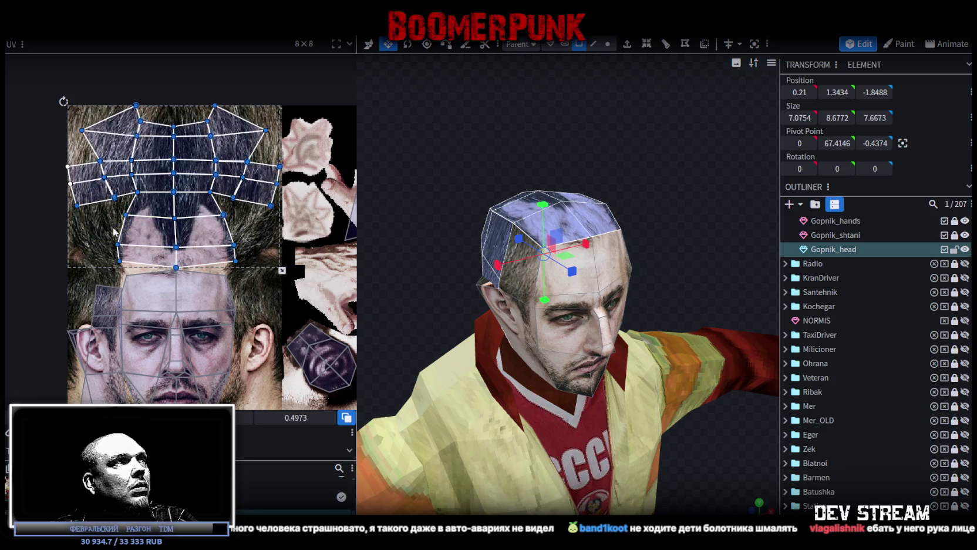
{"action": "left_click_drag", "start_coordinate": [111, 208], "coordinate": [247, 271]}
{"action": "left_click_drag", "start_coordinate": [177, 248], "coordinate": [179, 244]}
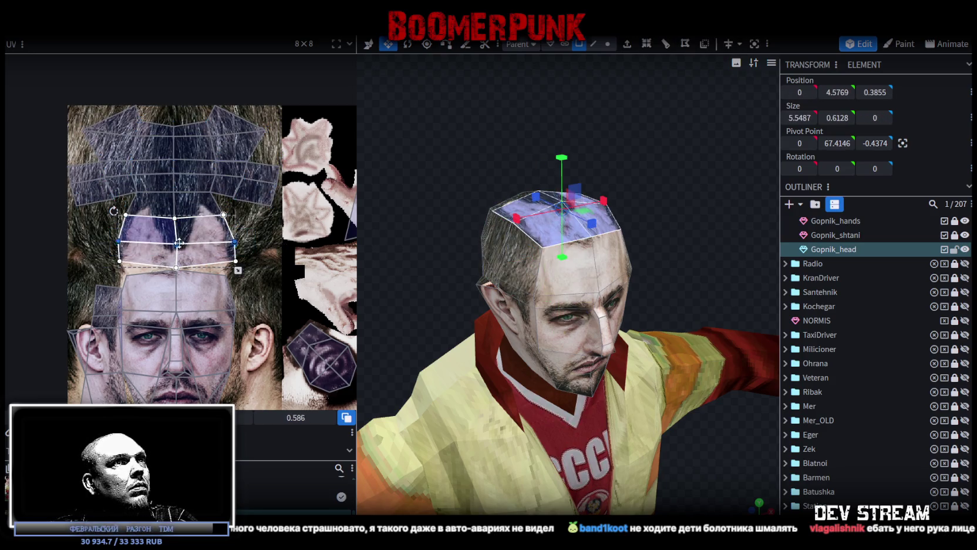
Step: Inspect the scalp from above and select the temple face above the ear
{"action": "mouse_move", "coordinate": [453, 147]}
{"action": "left_mouse_down"}
{"action": "mouse_move", "coordinate": [377, 225]}
{"action": "mouse_move", "coordinate": [659, 74]}
{"action": "mouse_move", "coordinate": [675, 97]}
{"action": "mouse_move", "coordinate": [474, 163]}
{"action": "mouse_move", "coordinate": [608, 137]}
{"action": "mouse_move", "coordinate": [428, 288]}
{"action": "mouse_move", "coordinate": [494, 274]}
{"action": "left_mouse_up"}
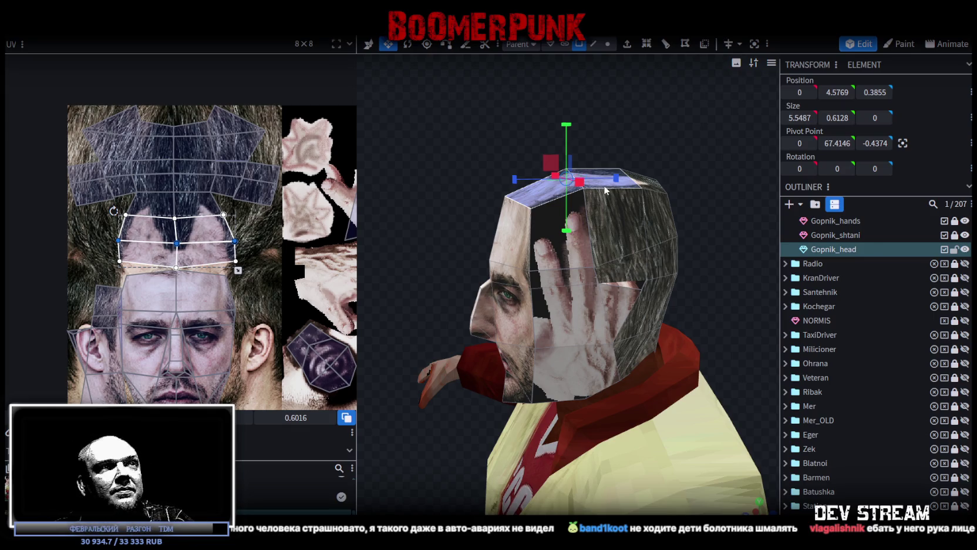
{"action": "mouse_move", "coordinate": [439, 209]}
{"action": "left_mouse_down"}
{"action": "mouse_move", "coordinate": [622, 187]}
{"action": "mouse_move", "coordinate": [564, 229]}
{"action": "left_mouse_up"}
{"action": "left_click", "coordinate": [520, 235]}
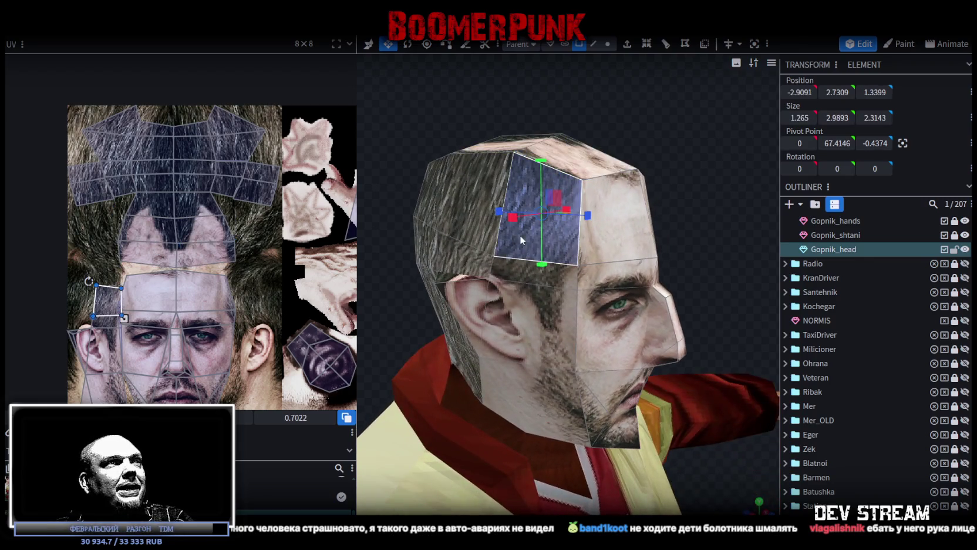
{"action": "scroll", "coordinate": [168, 195], "scroll_direction": "down", "scroll_amount": 2}
{"action": "scroll", "coordinate": [169, 195], "scroll_direction": "up", "scroll_amount": 2}
{"action": "scroll", "coordinate": [80, 219], "scroll_direction": "up", "scroll_amount": 2}
{"action": "scroll", "coordinate": [158, 196], "scroll_direction": "up", "scroll_amount": 2}
Step: Pull the upper side face's UV top edge upward
{"action": "left_click", "coordinate": [166, 186]}
{"action": "left_click", "coordinate": [168, 187]}
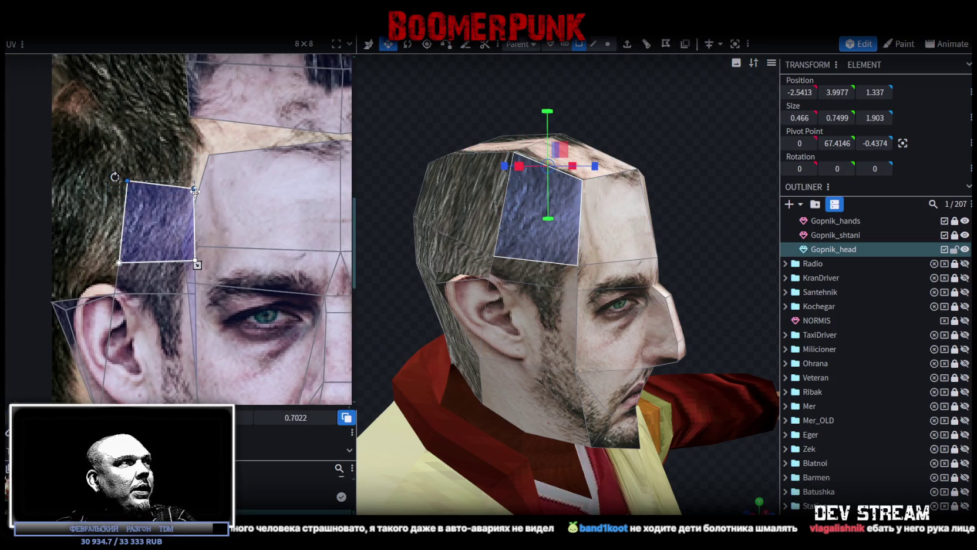
{"action": "left_click_drag", "start_coordinate": [194, 188], "coordinate": [194, 134]}
{"action": "scroll", "coordinate": [219, 200], "scroll_direction": "down", "scroll_amount": 2}
{"action": "scroll", "coordinate": [223, 194], "scroll_direction": "down", "scroll_amount": 2}
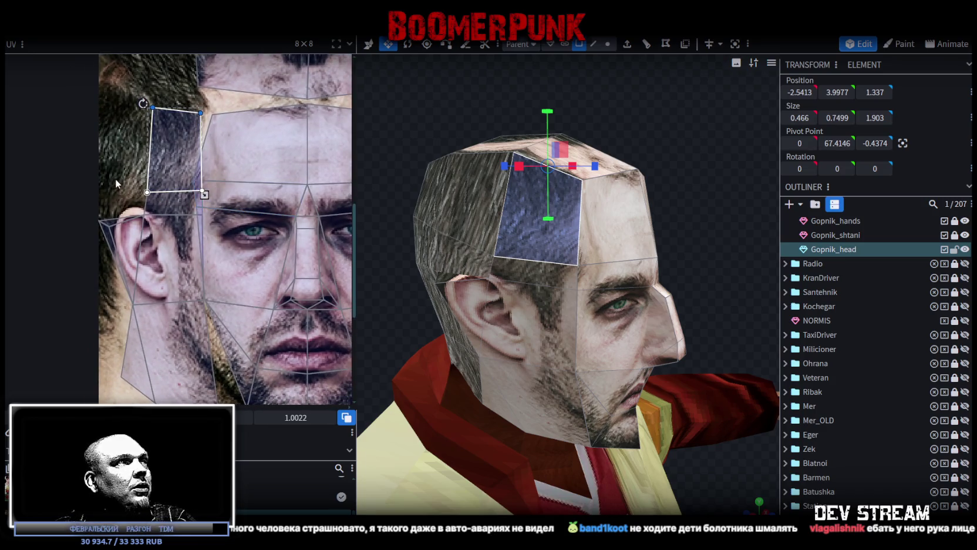
Step: Shift the side-of-head and lower jaw UVs up slightly and narrow them
{"action": "left_click_drag", "start_coordinate": [509, 235], "coordinate": [512, 249]}
{"action": "left_click", "coordinate": [614, 245]}
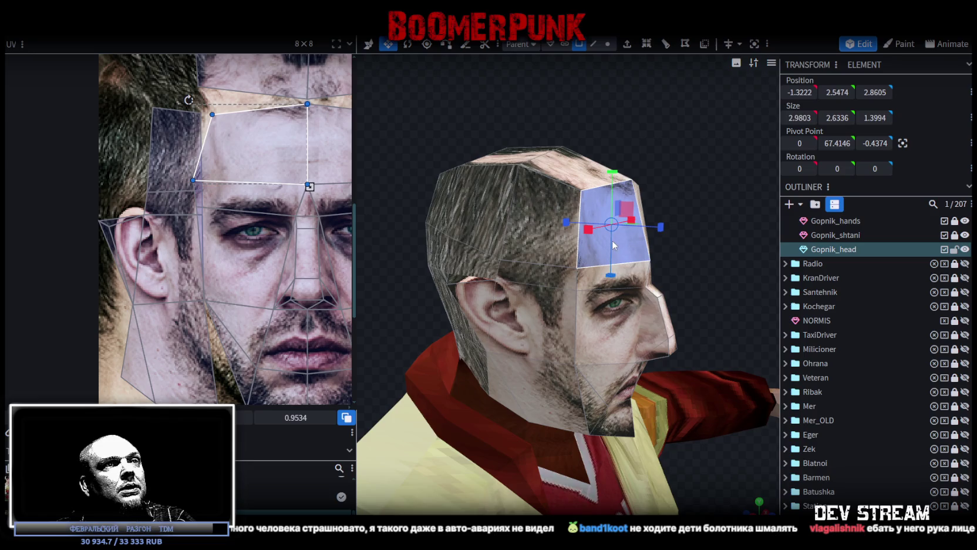
{"action": "scroll", "coordinate": [223, 229], "scroll_direction": "down", "scroll_amount": 3}
{"action": "scroll", "coordinate": [223, 229], "scroll_direction": "down", "scroll_amount": 2}
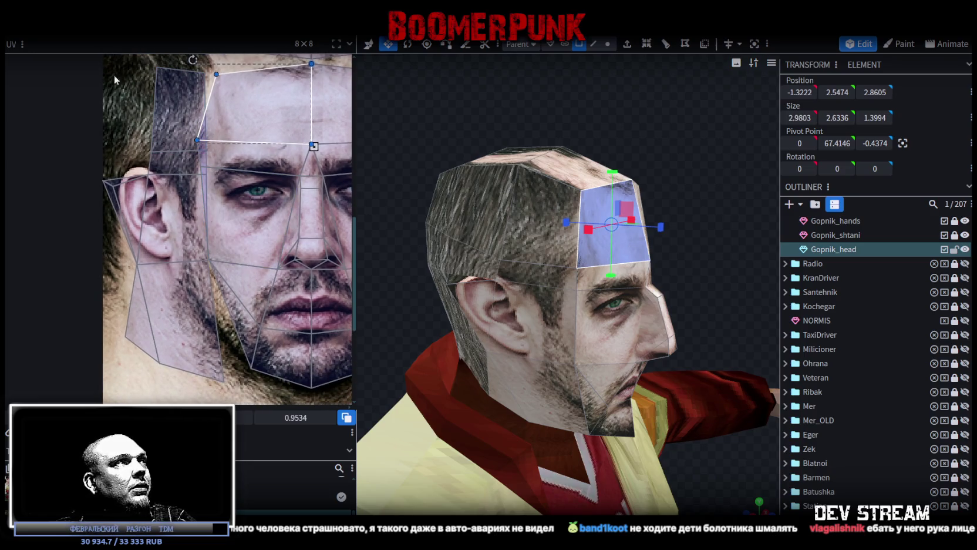
{"action": "left_click", "coordinate": [119, 78]}
{"action": "left_click", "coordinate": [186, 312], "text": "shift"}
{"action": "left_click_drag", "start_coordinate": [186, 312], "coordinate": [183, 295]}
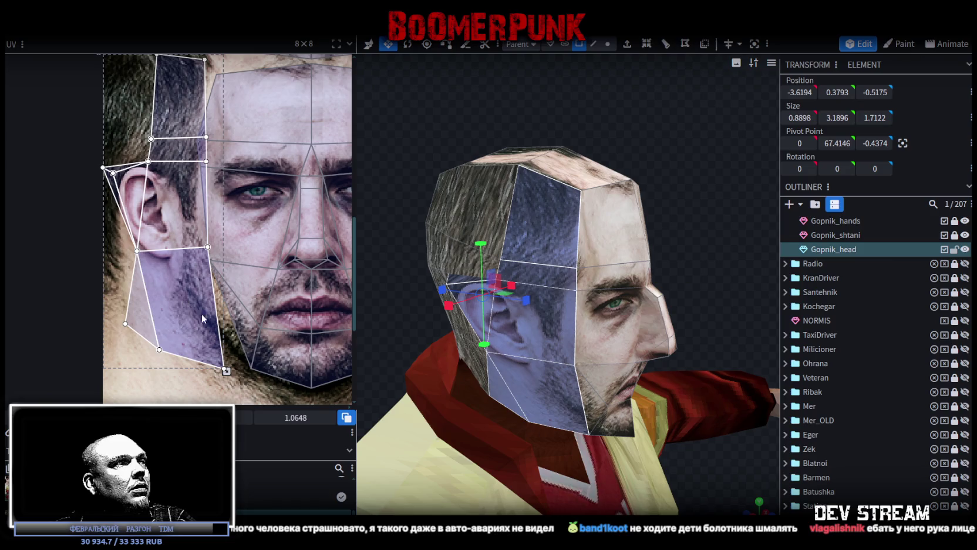
{"action": "left_click_drag", "start_coordinate": [226, 370], "coordinate": [205, 370]}
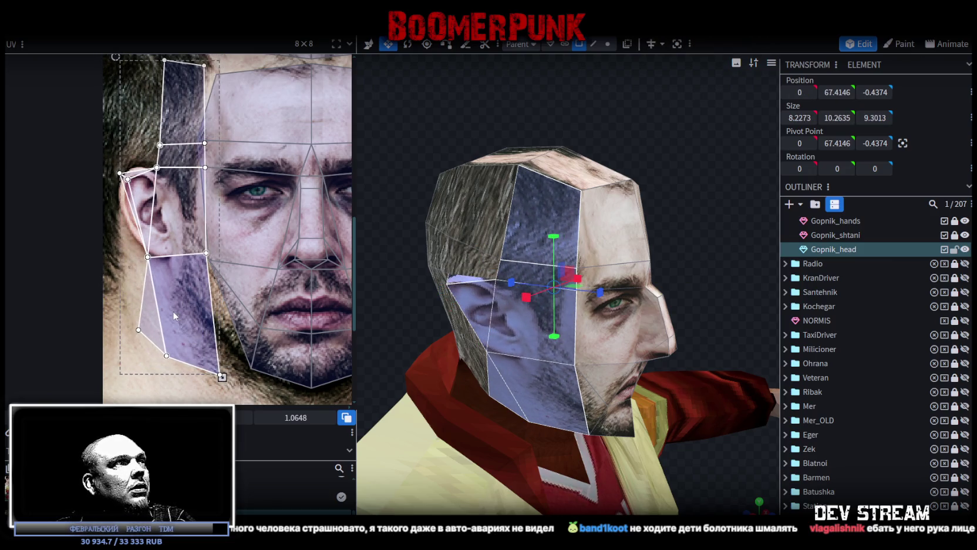
{"action": "left_click_drag", "start_coordinate": [222, 377], "coordinate": [212, 377]}
Step: Widen the UV of the face below the ear
{"action": "scroll", "coordinate": [194, 306], "scroll_direction": "up", "scroll_amount": 2}
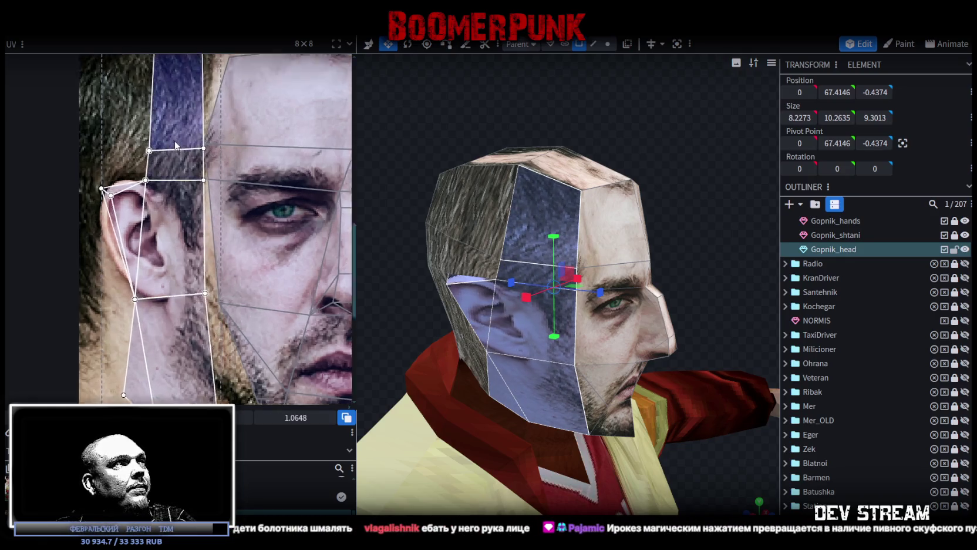
{"action": "scroll", "coordinate": [182, 287], "scroll_direction": "up", "scroll_amount": 2}
{"action": "scroll", "coordinate": [177, 278], "scroll_direction": "up", "scroll_amount": 2}
{"action": "mouse_move", "coordinate": [165, 150]}
{"action": "left_mouse_down"}
{"action": "mouse_move", "coordinate": [190, 126]}
{"action": "mouse_move", "coordinate": [217, 154]}
{"action": "left_mouse_up"}
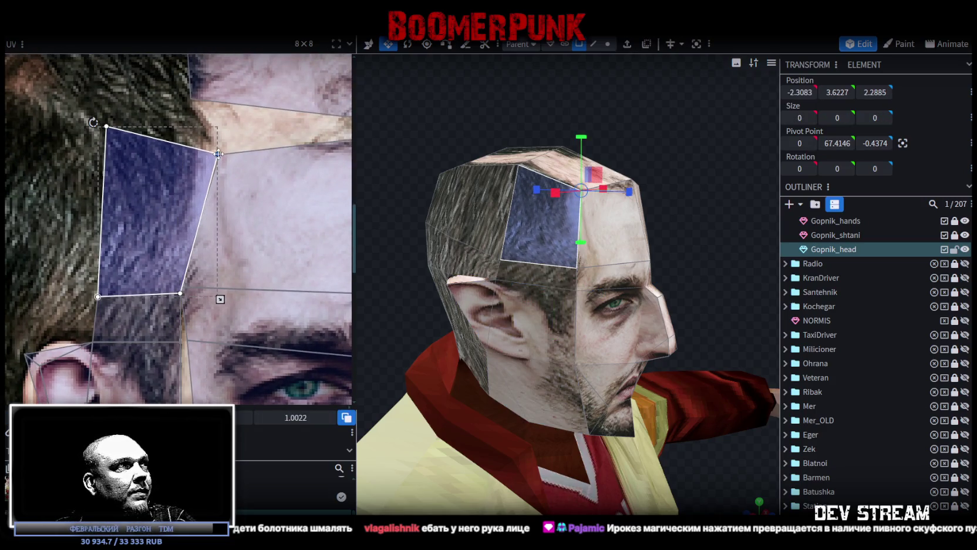
{"action": "middle_click_drag", "start_coordinate": [231, 315], "coordinate": [246, 119]}
{"action": "left_click", "coordinate": [200, 157]}
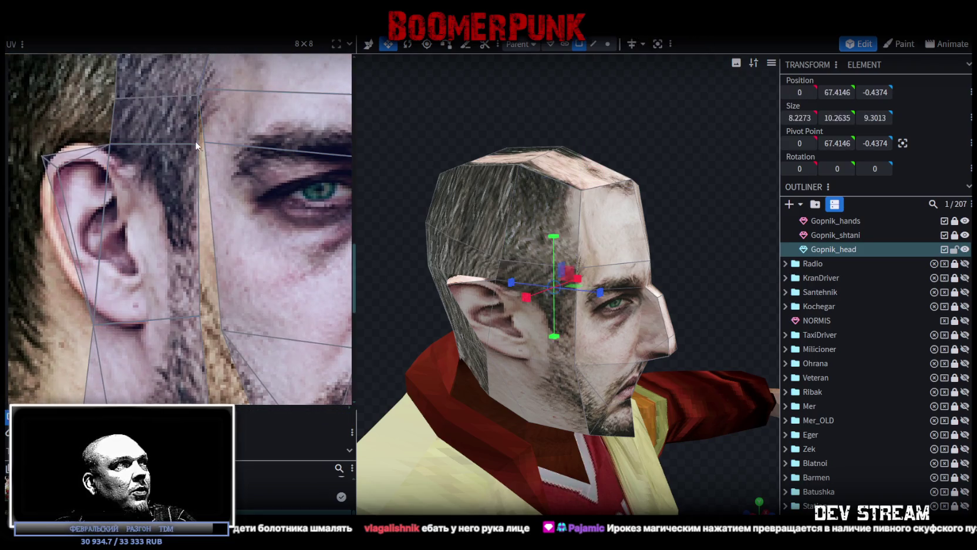
{"action": "middle_click_drag", "start_coordinate": [222, 260], "coordinate": [206, 165]}
{"action": "left_click", "coordinate": [178, 230]}
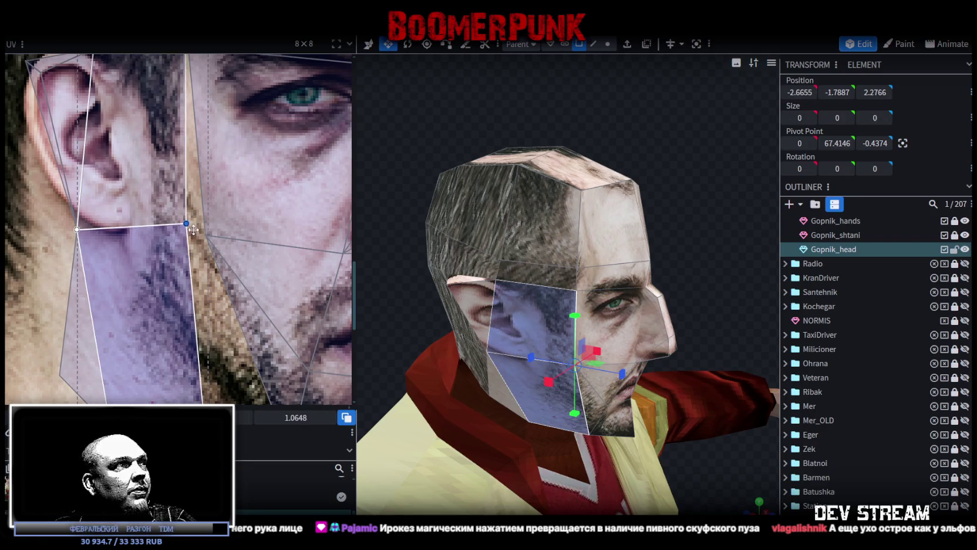
{"action": "left_click_drag", "start_coordinate": [183, 221], "coordinate": [202, 234]}
Step: Move the ear face's upper-left UV corner outward
{"action": "middle_click_drag", "start_coordinate": [202, 234], "coordinate": [169, 124]}
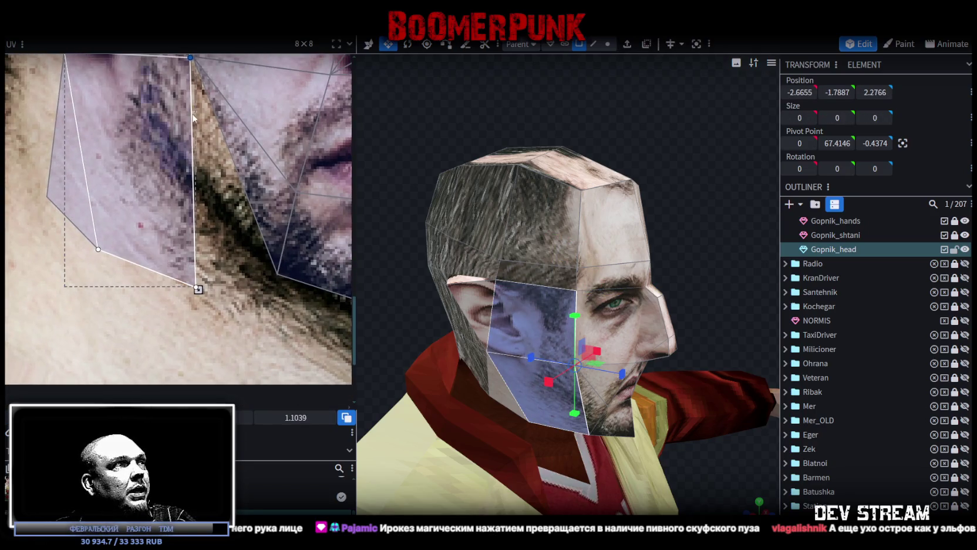
{"action": "scroll", "coordinate": [169, 122], "scroll_direction": "down", "scroll_amount": 2}
{"action": "scroll", "coordinate": [226, 300], "scroll_direction": "up", "scroll_amount": 3}
{"action": "middle_click_drag", "start_coordinate": [159, 221], "coordinate": [157, 183]}
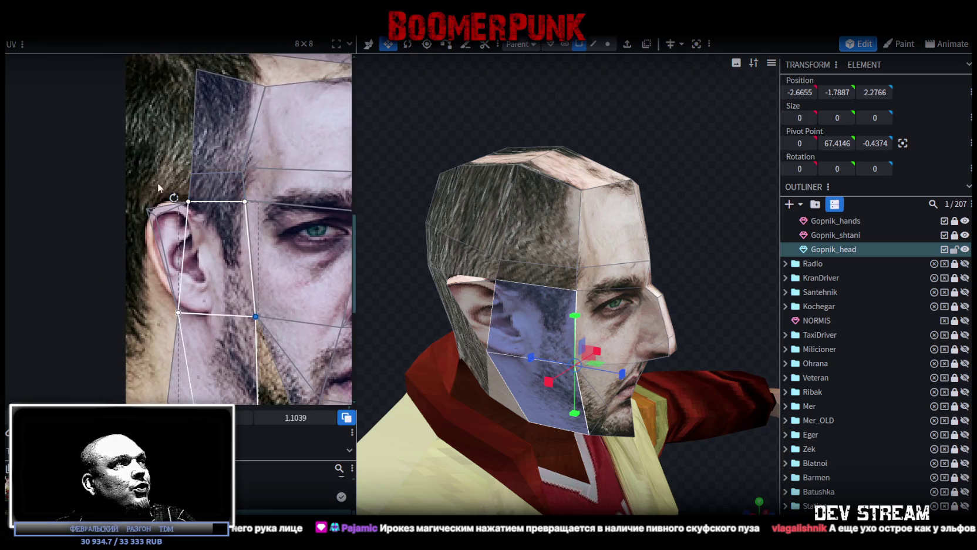
{"action": "left_click", "coordinate": [168, 233]}
{"action": "left_click_drag", "start_coordinate": [154, 215], "coordinate": [143, 208]}
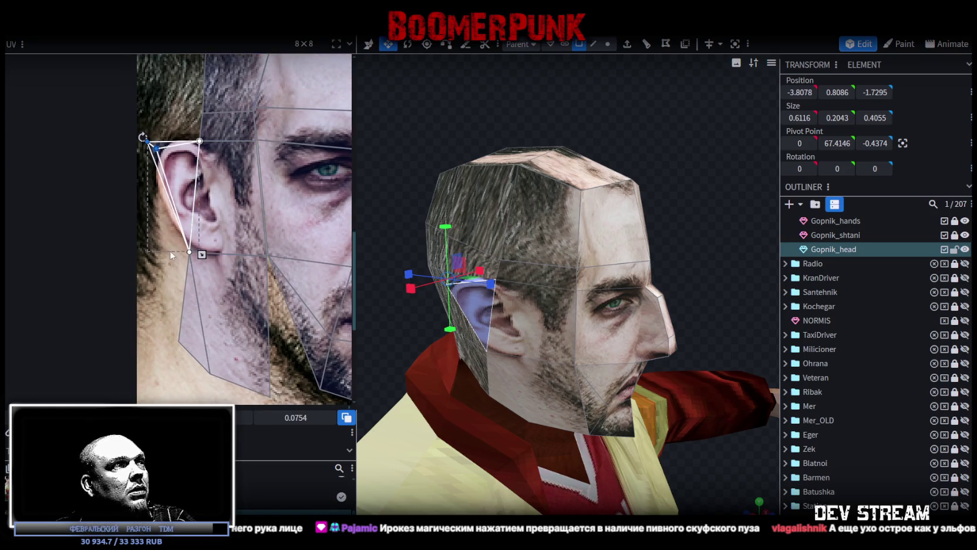
Step: Stretch the lower jaw face's bottom UV corner to the right
{"action": "left_click", "coordinate": [196, 258]}
{"action": "left_click", "coordinate": [209, 255]}
{"action": "left_click", "coordinate": [219, 260], "text": "shift"}
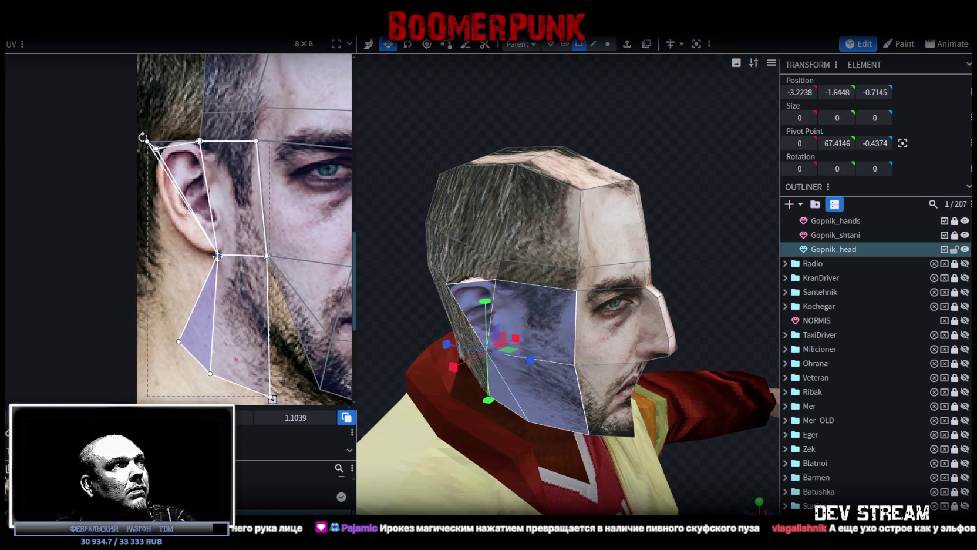
{"action": "scroll", "coordinate": [248, 271], "scroll_direction": "down", "scroll_amount": 2}
{"action": "scroll", "coordinate": [250, 331], "scroll_direction": "down", "scroll_amount": 2}
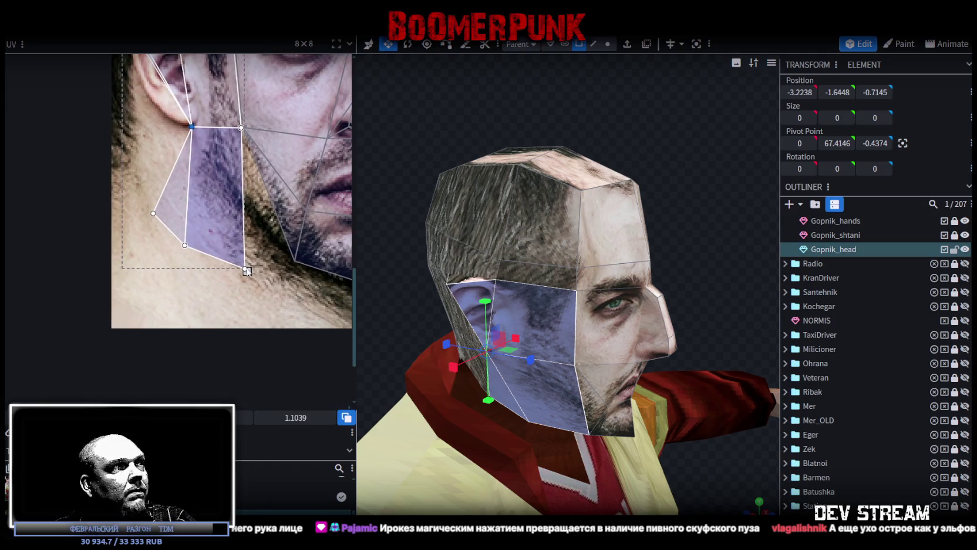
{"action": "left_click", "coordinate": [247, 271]}
{"action": "scroll", "coordinate": [246, 270], "scroll_direction": "up", "scroll_amount": 2, "text": "ctrl"}
{"action": "left_click_drag", "start_coordinate": [245, 268], "coordinate": [309, 258]}
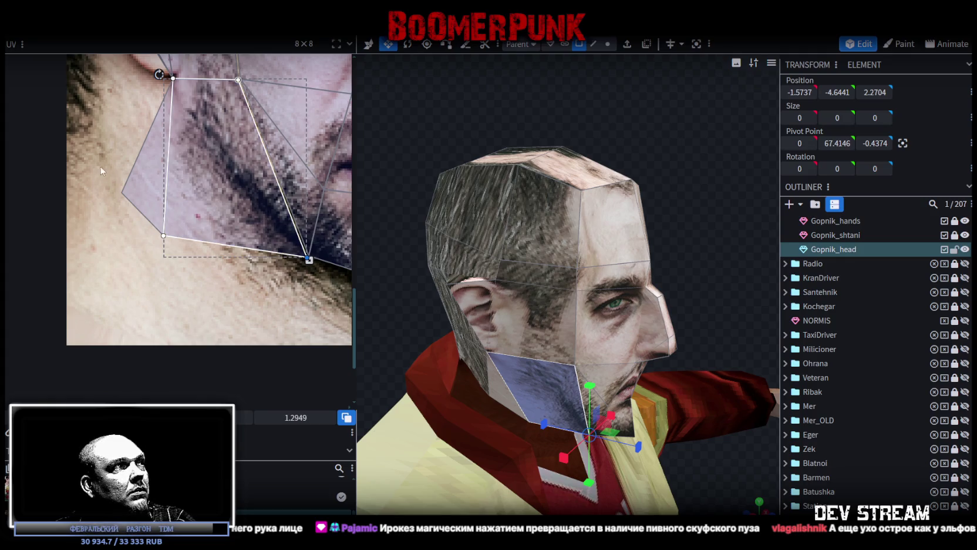
Step: Pull the jaw-side triangle's UV corner out over the neck skin
{"action": "left_click", "coordinate": [153, 206]}
{"action": "middle_click_drag", "start_coordinate": [169, 205], "coordinate": [226, 225]}
{"action": "mouse_move", "coordinate": [177, 212]}
{"action": "left_mouse_down"}
{"action": "mouse_move", "coordinate": [148, 210]}
{"action": "mouse_move", "coordinate": [126, 168]}
{"action": "mouse_move", "coordinate": [135, 218]}
{"action": "left_mouse_up"}
{"action": "scroll", "coordinate": [435, 301], "scroll_direction": "down", "scroll_amount": 2}
{"action": "mouse_move", "coordinate": [435, 302]}
{"action": "left_mouse_down"}
{"action": "mouse_move", "coordinate": [533, 267]}
{"action": "mouse_move", "coordinate": [590, 215]}
{"action": "left_mouse_up"}
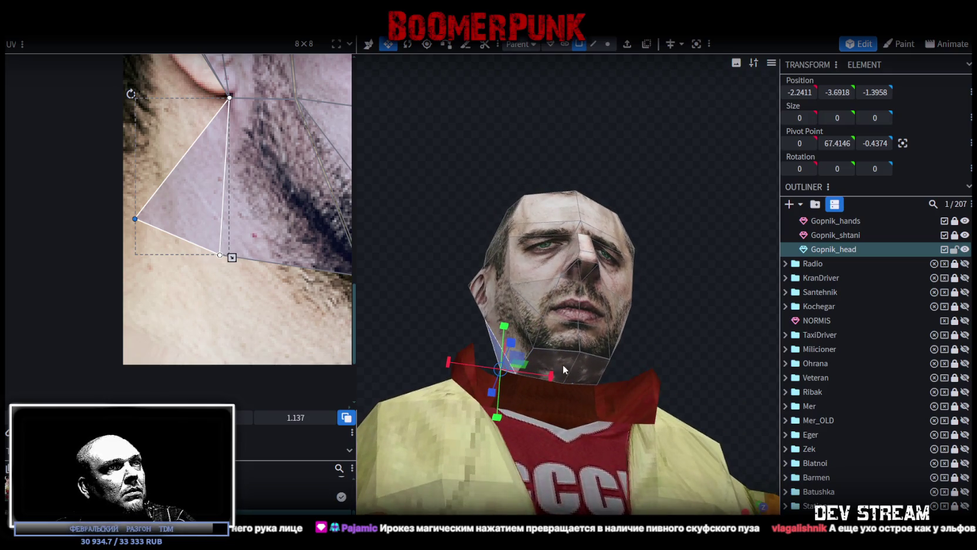
Step: Move the under-chin faces' UVs off the octagon onto the skin below the jaw and squash them into a thin strip
{"action": "left_click", "coordinate": [565, 364]}
{"action": "scroll", "coordinate": [265, 188], "scroll_direction": "down", "scroll_amount": 3}
{"action": "scroll", "coordinate": [223, 193], "scroll_direction": "down", "scroll_amount": 2}
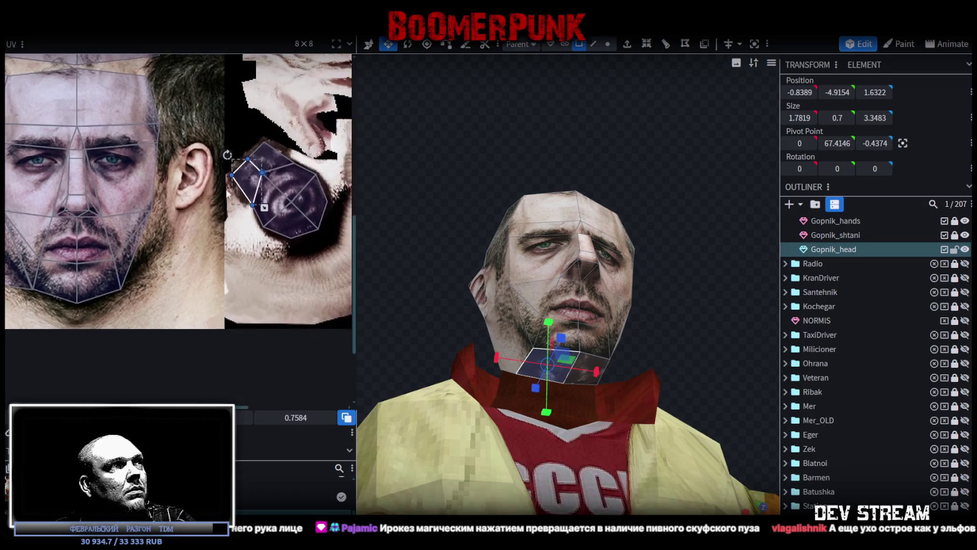
{"action": "left_click_drag", "start_coordinate": [241, 141], "coordinate": [144, 269]}
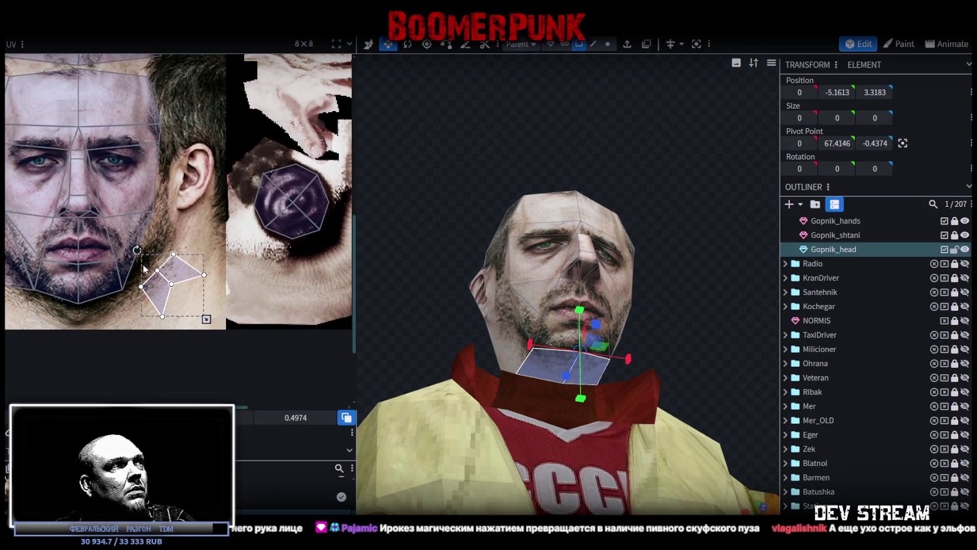
{"action": "key", "text": "u"}
{"action": "middle_click_drag", "start_coordinate": [166, 237], "coordinate": [246, 236]}
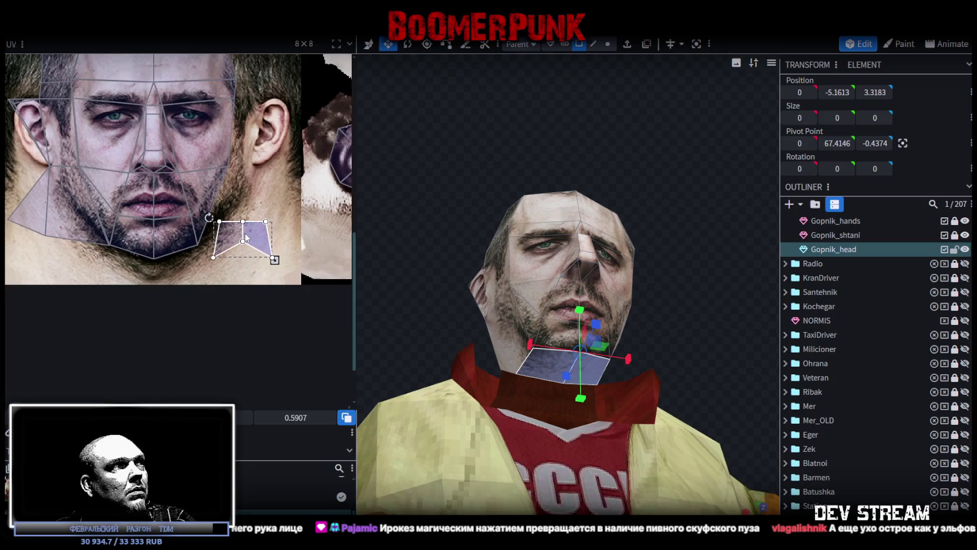
{"action": "mouse_move", "coordinate": [275, 259]}
{"action": "left_mouse_down"}
{"action": "mouse_move", "coordinate": [293, 228]}
{"action": "mouse_move", "coordinate": [174, 271]}
{"action": "left_mouse_up"}
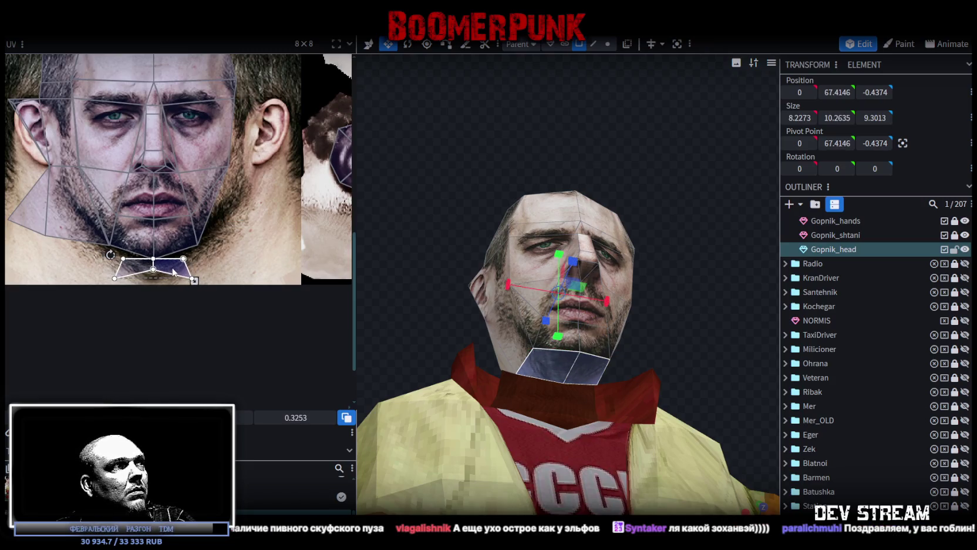
Step: Widen the chin strip's UVs along the jawline and raise the left chin face's corner to the jaw
{"action": "scroll", "coordinate": [153, 261], "scroll_direction": "up", "scroll_amount": 3}
{"action": "left_click_drag", "start_coordinate": [151, 257], "coordinate": [96, 265]}
{"action": "left_click_drag", "start_coordinate": [207, 291], "coordinate": [267, 301]}
{"action": "left_click_drag", "start_coordinate": [163, 278], "coordinate": [165, 297]}
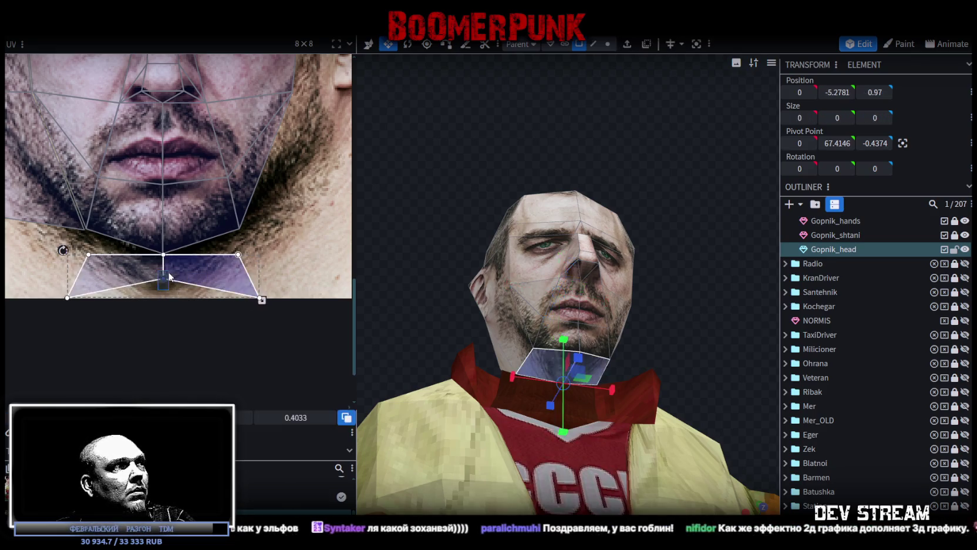
{"action": "left_click", "coordinate": [239, 253]}
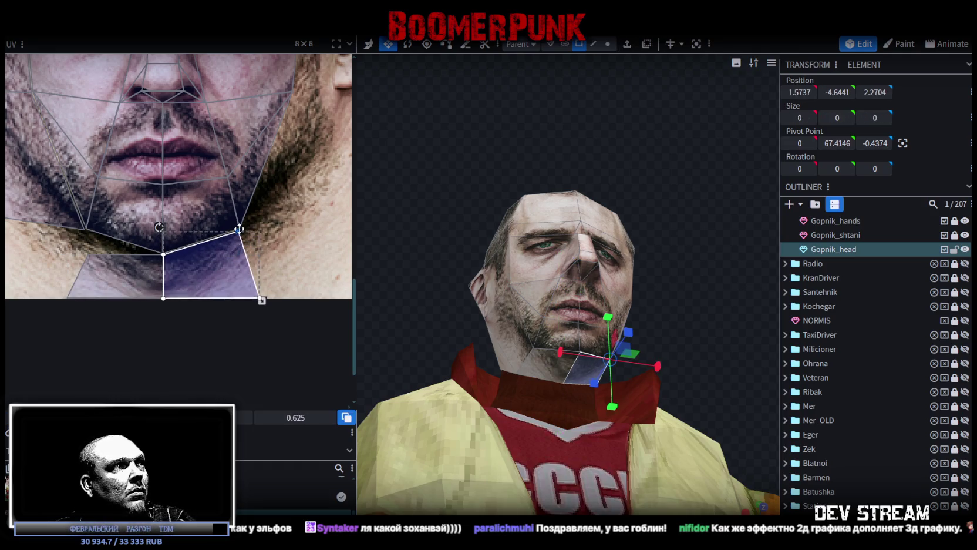
{"action": "left_click", "coordinate": [98, 259]}
{"action": "left_click", "coordinate": [98, 259]}
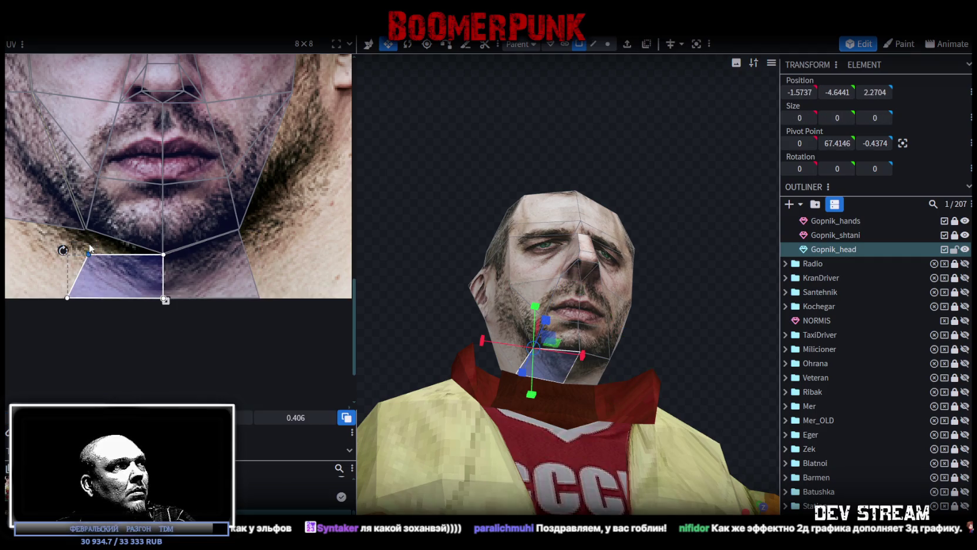
{"action": "left_click_drag", "start_coordinate": [88, 254], "coordinate": [86, 231]}
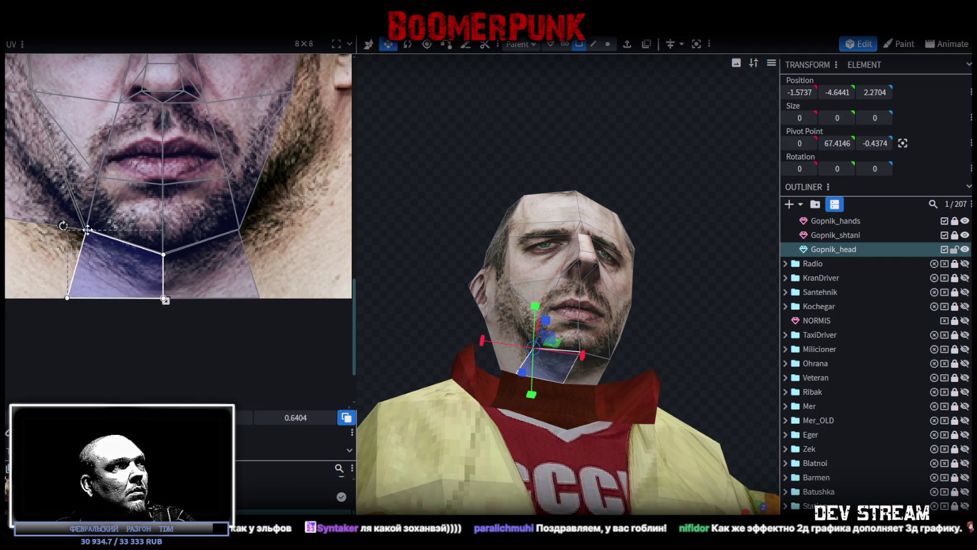
Step: Bring the hand images into the UV view and select the face mapped to a hand image
{"action": "mouse_move", "coordinate": [389, 230]}
{"action": "left_mouse_down"}
{"action": "mouse_move", "coordinate": [363, 159]}
{"action": "mouse_move", "coordinate": [264, 166]}
{"action": "left_mouse_up"}
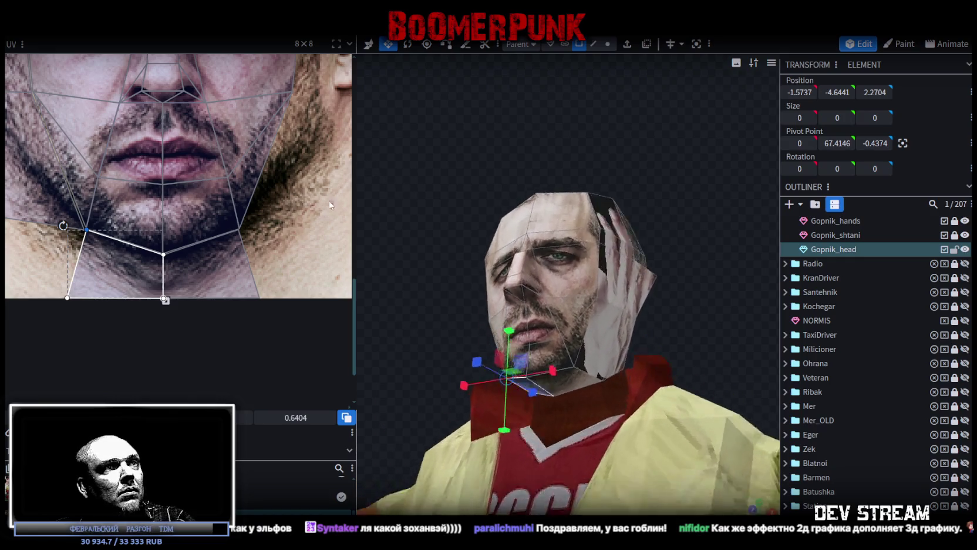
{"action": "scroll", "coordinate": [191, 169], "scroll_direction": "down", "scroll_amount": 2}
{"action": "scroll", "coordinate": [194, 174], "scroll_direction": "down", "scroll_amount": 2}
{"action": "scroll", "coordinate": [218, 200], "scroll_direction": "down", "scroll_amount": 2}
{"action": "middle_click_drag", "start_coordinate": [218, 200], "coordinate": [198, 231]}
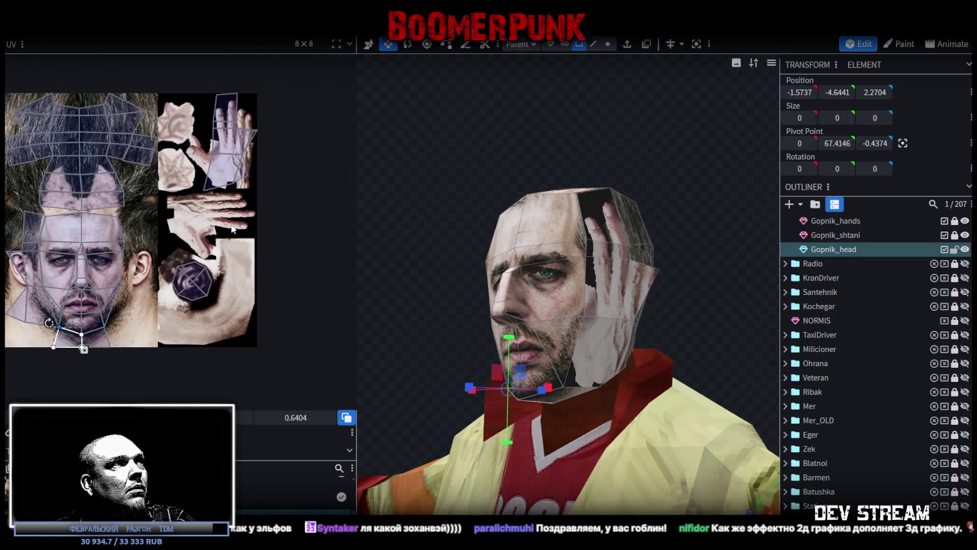
{"action": "left_click", "coordinate": [235, 146]}
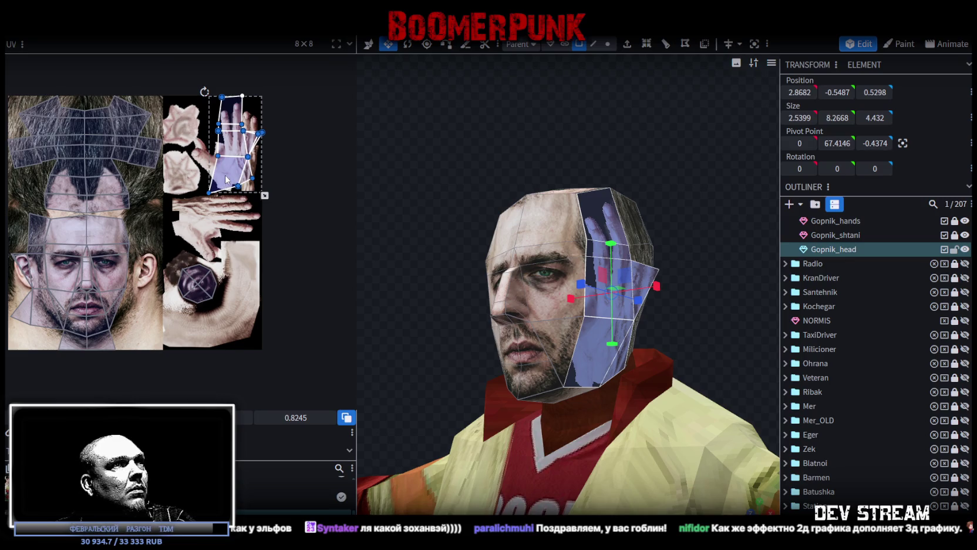
Step: Check the side face near the ear and a top-of-head face while cycling solid, textured and flat shading
{"action": "mouse_move", "coordinate": [663, 185]}
{"action": "left_mouse_down"}
{"action": "mouse_move", "coordinate": [553, 217]}
{"action": "mouse_move", "coordinate": [644, 196]}
{"action": "mouse_move", "coordinate": [460, 152]}
{"action": "mouse_move", "coordinate": [557, 167]}
{"action": "left_mouse_up"}
{"action": "left_click", "coordinate": [582, 246]}
{"action": "key", "text": "z"}
{"action": "left_click", "coordinate": [538, 263]}
{"action": "key", "text": "z"}
{"action": "key", "text": "z"}
{"action": "key", "text": "z"}
{"action": "key", "text": "z"}
{"action": "key", "text": "z"}
{"action": "key", "text": "z"}
{"action": "key", "text": "z"}
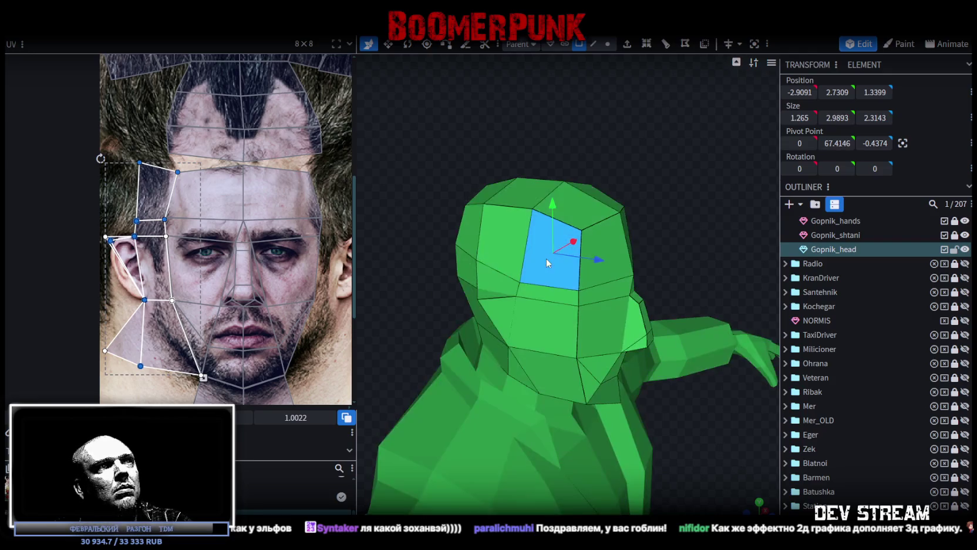
{"action": "key", "text": "z"}
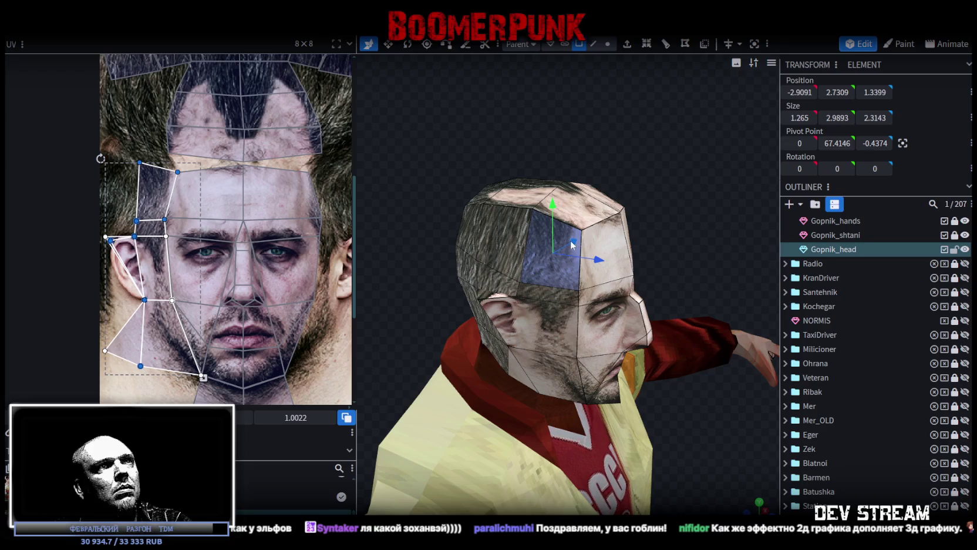
Step: Dismiss the concave-quad Auto Fix prompt, select the cheek face and enable Face selection mode
{"action": "left_click_drag", "start_coordinate": [572, 242], "coordinate": [502, 285]}
{"action": "left_click", "coordinate": [553, 194]}
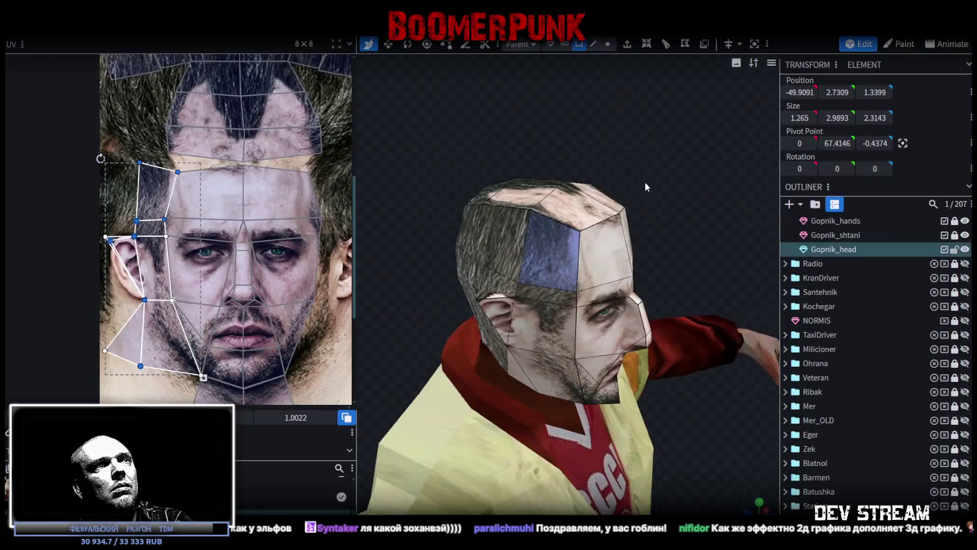
{"action": "left_click_drag", "start_coordinate": [645, 182], "coordinate": [541, 260]}
{"action": "left_click", "coordinate": [530, 314]}
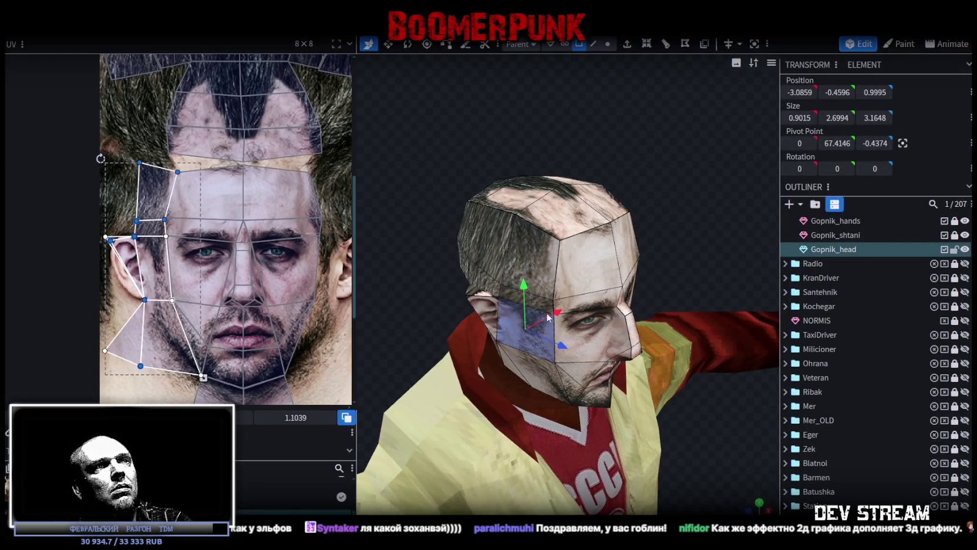
{"action": "left_click_drag", "start_coordinate": [557, 314], "coordinate": [519, 338]}
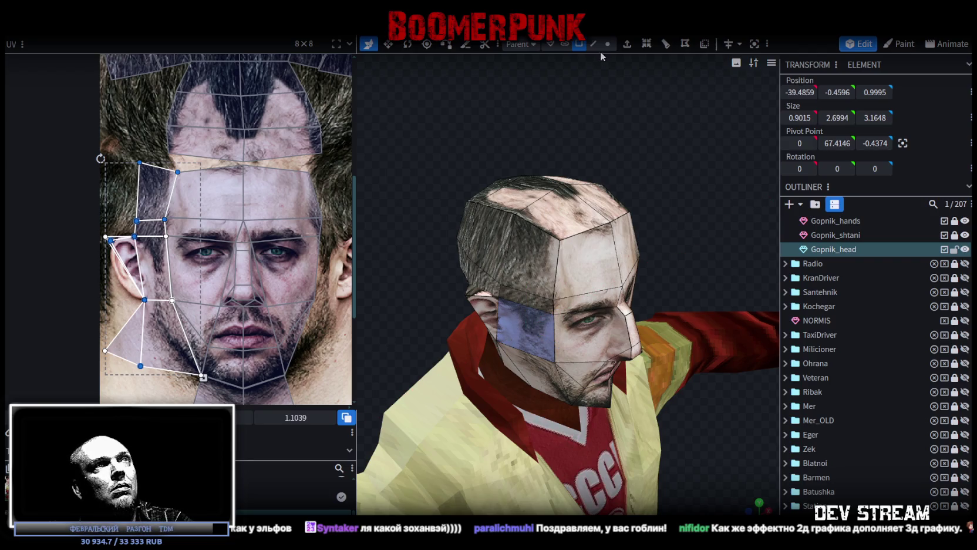
{"action": "left_click", "coordinate": [578, 46]}
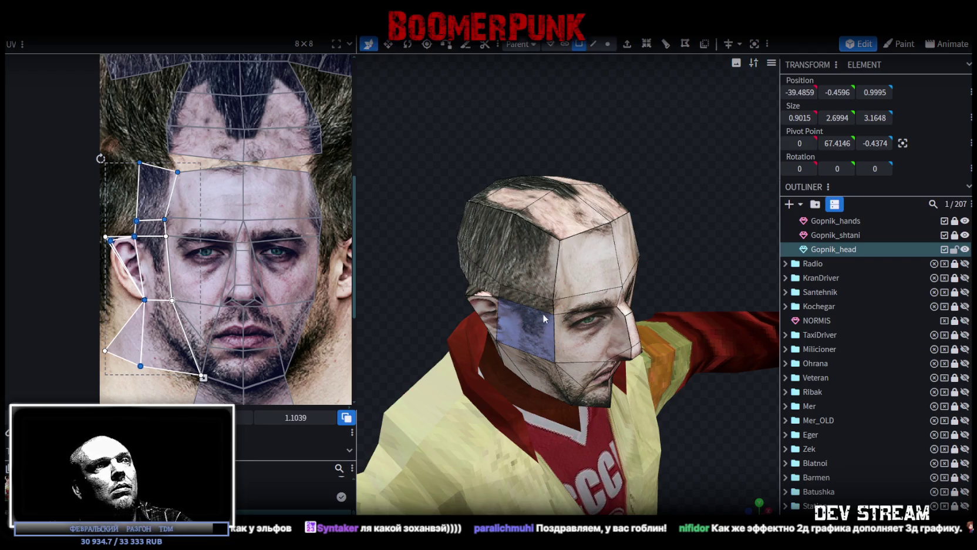
Step: Pull back and orbit to review the textured character with head and jacket in view
{"action": "left_click_drag", "start_coordinate": [553, 309], "coordinate": [453, 294]}
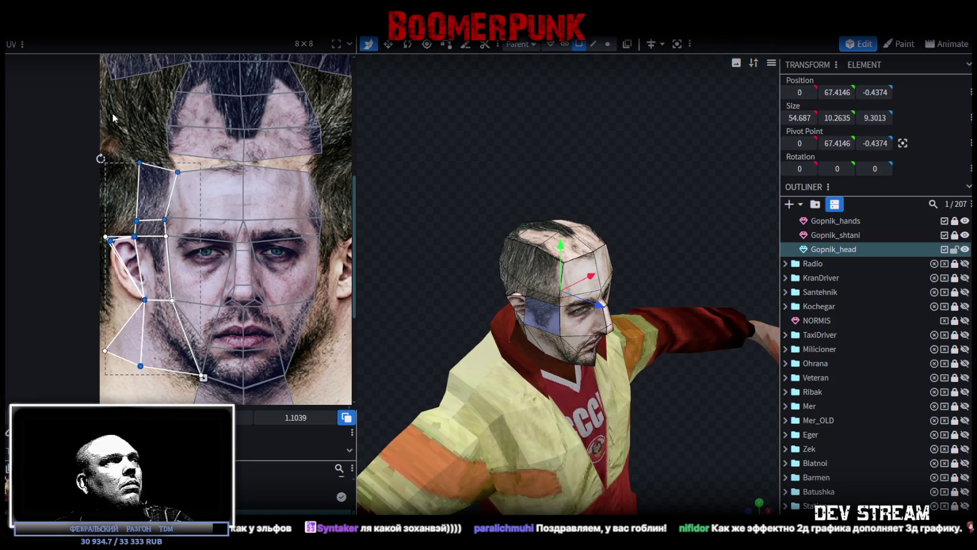
{"action": "scroll", "coordinate": [190, 236], "scroll_direction": "down", "scroll_amount": 2}
{"action": "scroll", "coordinate": [189, 236], "scroll_direction": "down", "scroll_amount": 1}
{"action": "scroll", "coordinate": [232, 204], "scroll_direction": "up", "scroll_amount": 5}
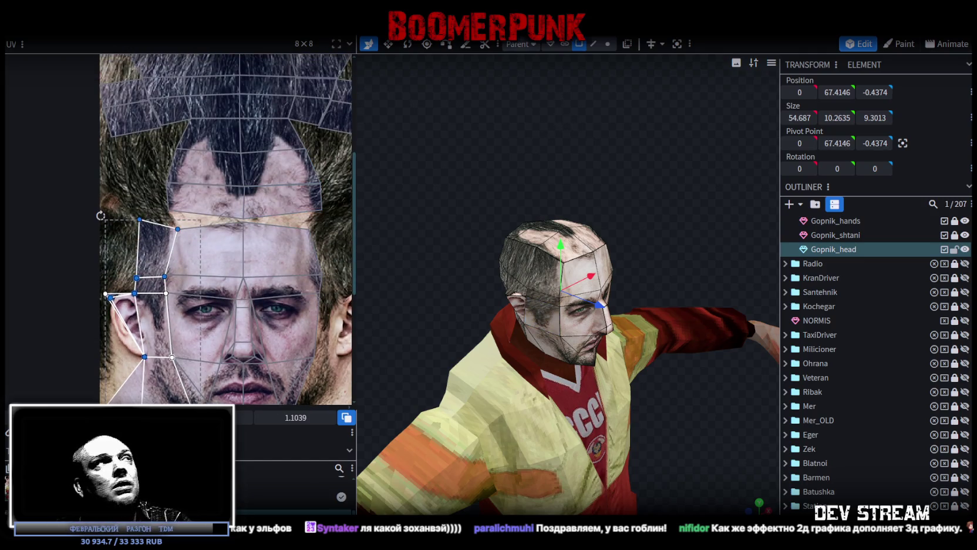
{"action": "left_click_drag", "start_coordinate": [493, 143], "coordinate": [498, 134]}
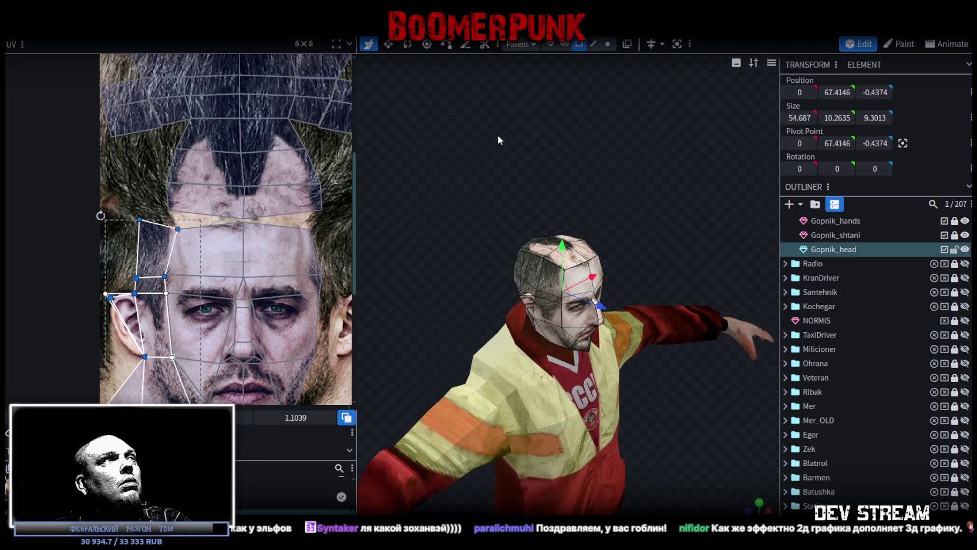
Step: Attempt to close the model twice, dismissing the save prompt both times
{"action": "key", "text": "ctrl+w"}
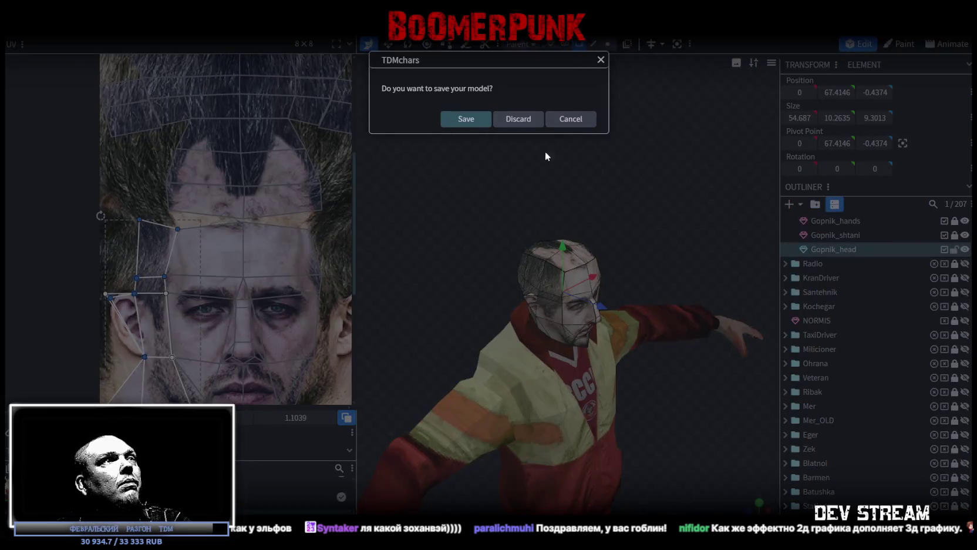
{"action": "left_click", "coordinate": [466, 119]}
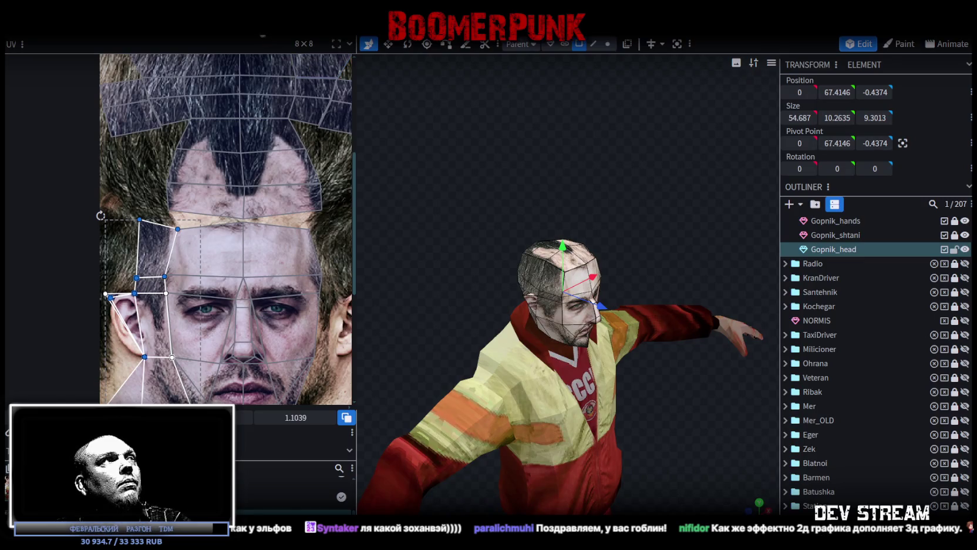
{"action": "key", "text": "ctrl+w"}
{"action": "left_click", "coordinate": [467, 121]}
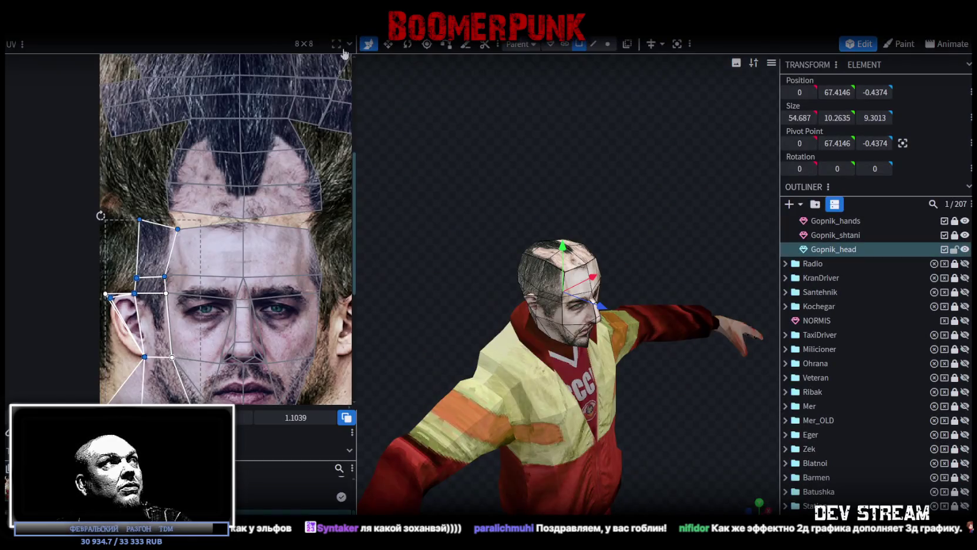
Step: Save all unsaved projects, then reselect Gopnik_head and focus the view on it
{"action": "key", "text": "alt+F4"}
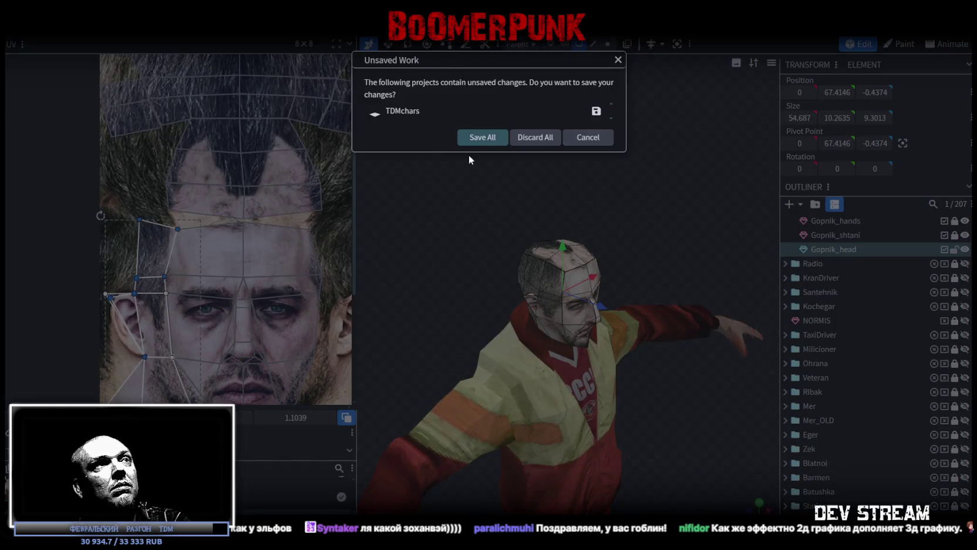
{"action": "left_click", "coordinate": [477, 137]}
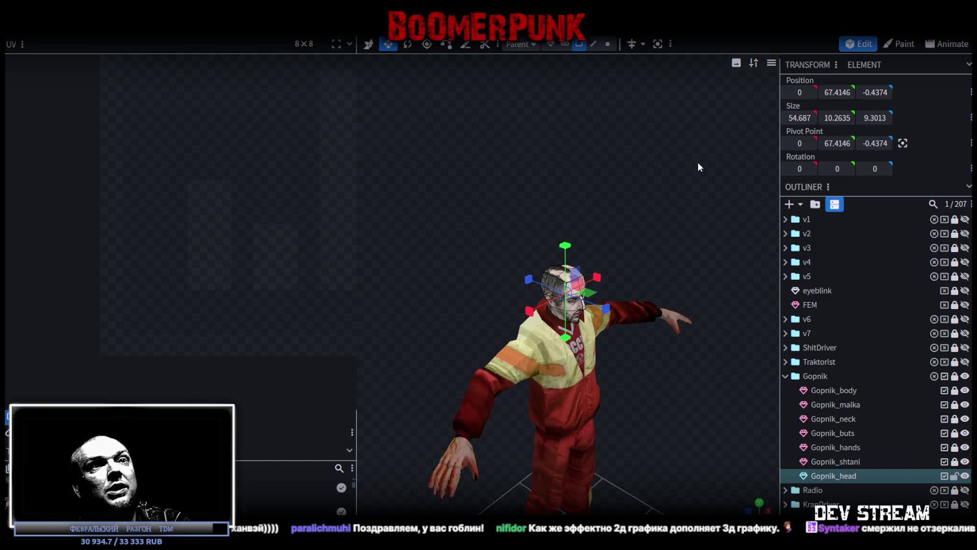
{"action": "left_click", "coordinate": [954, 476]}
{"action": "left_click", "coordinate": [955, 475]}
{"action": "double_click", "coordinate": [595, 303]}
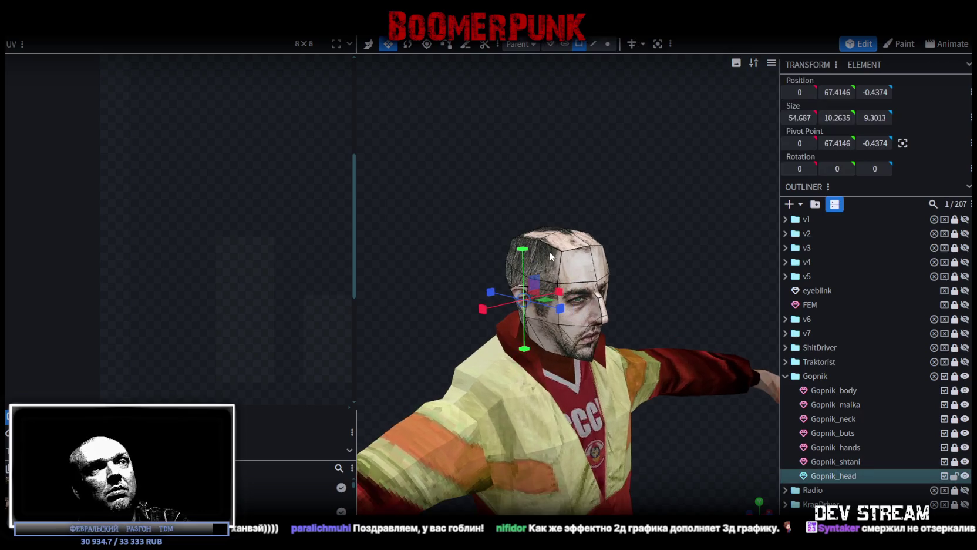
Step: Save all projects again as TDMchars2.bbmodel from the Unsaved Work prompt
{"action": "key", "text": "alt+F4"}
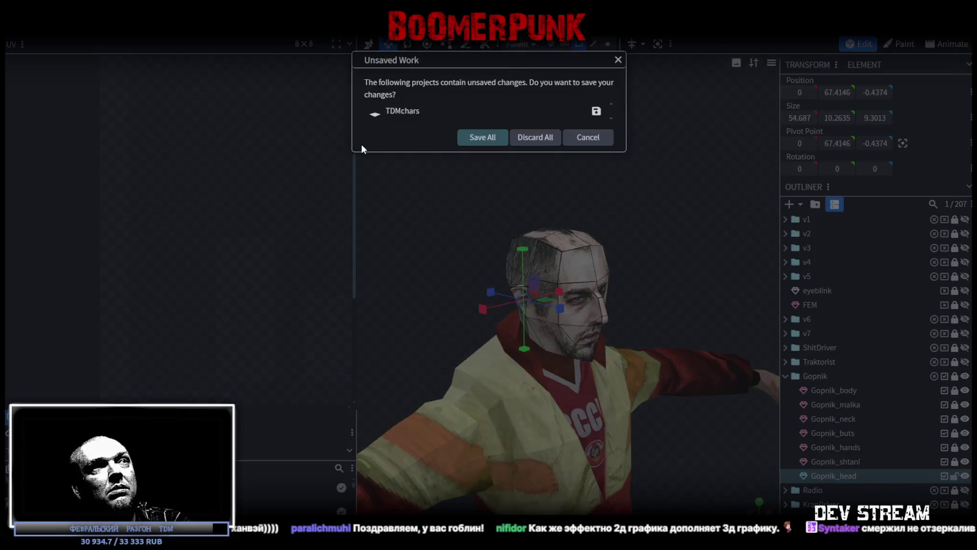
{"action": "left_click", "coordinate": [483, 137]}
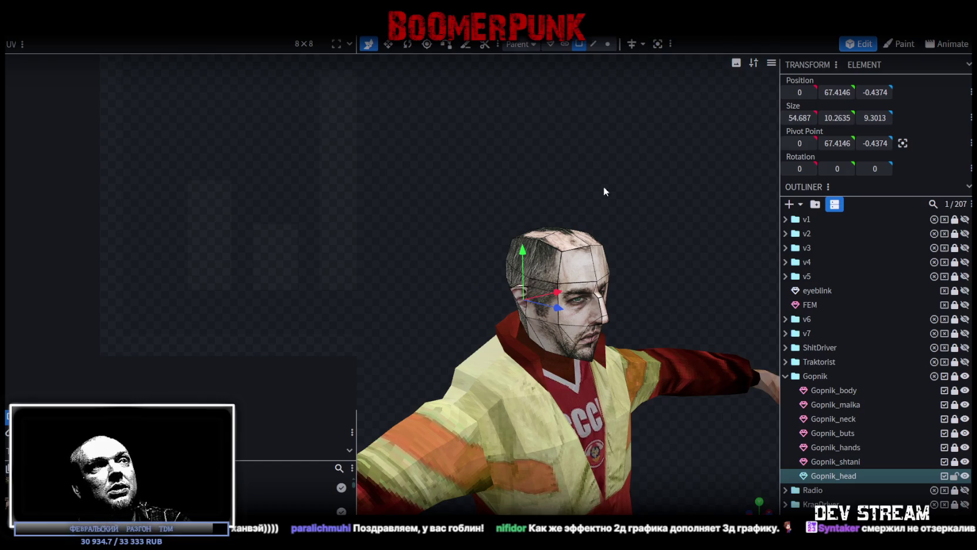
{"action": "left_click_drag", "start_coordinate": [603, 186], "coordinate": [657, 251]}
{"action": "left_click", "coordinate": [630, 168]}
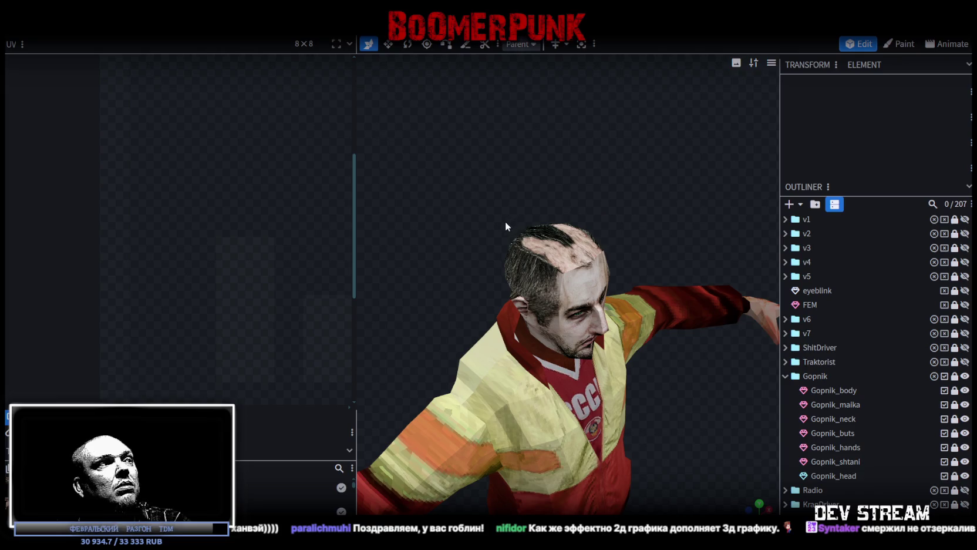
{"action": "key", "text": "alt+F4"}
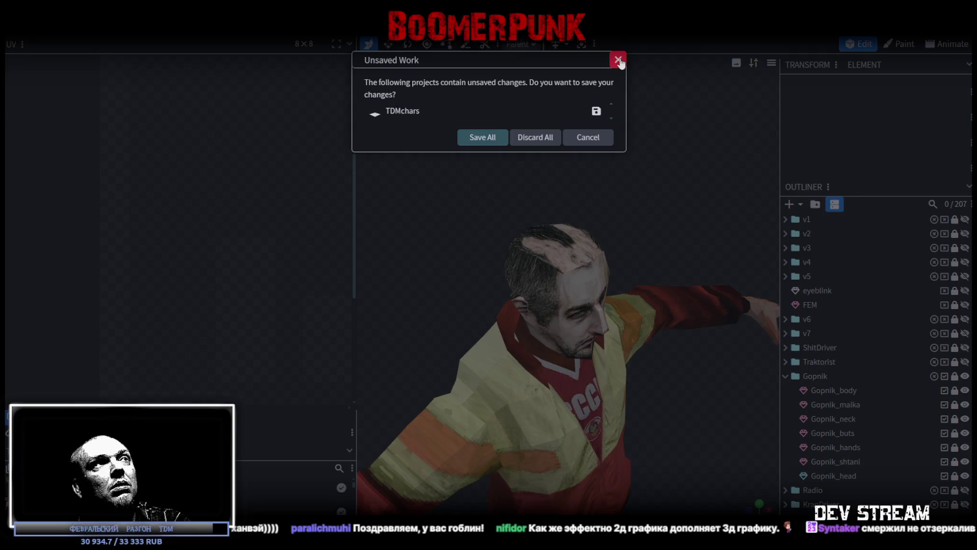
{"action": "left_click", "coordinate": [484, 141]}
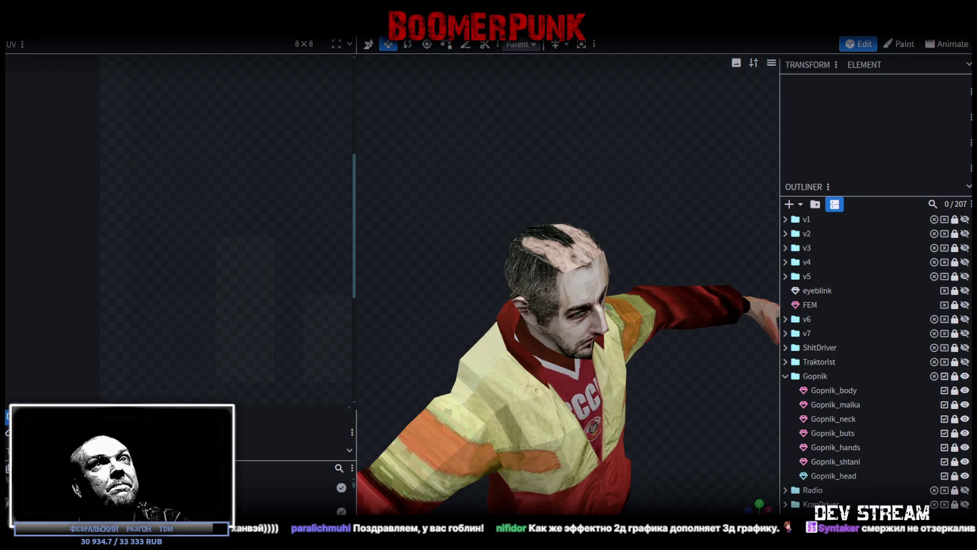
Step: Quit Blockbench with Discard All, then show the desktop and bring Photoshop back
{"action": "key", "text": "alt+F4"}
{"action": "left_click", "coordinate": [549, 139]}
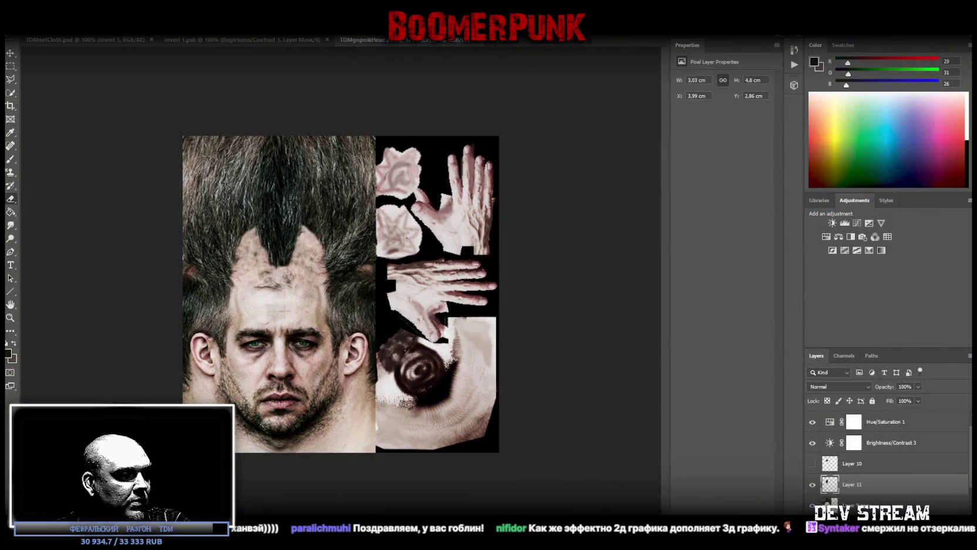
{"action": "key", "text": "super+d"}
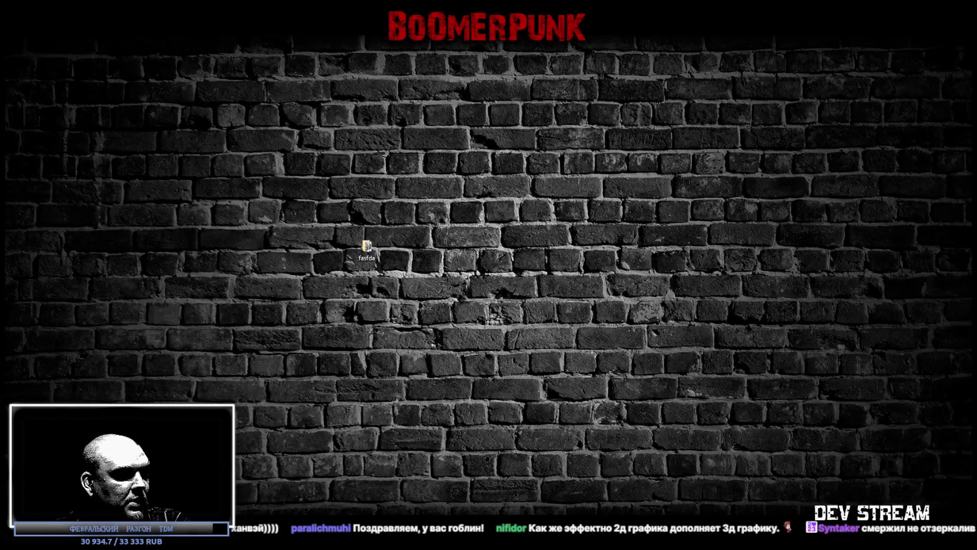
{"action": "key", "text": "super+d"}
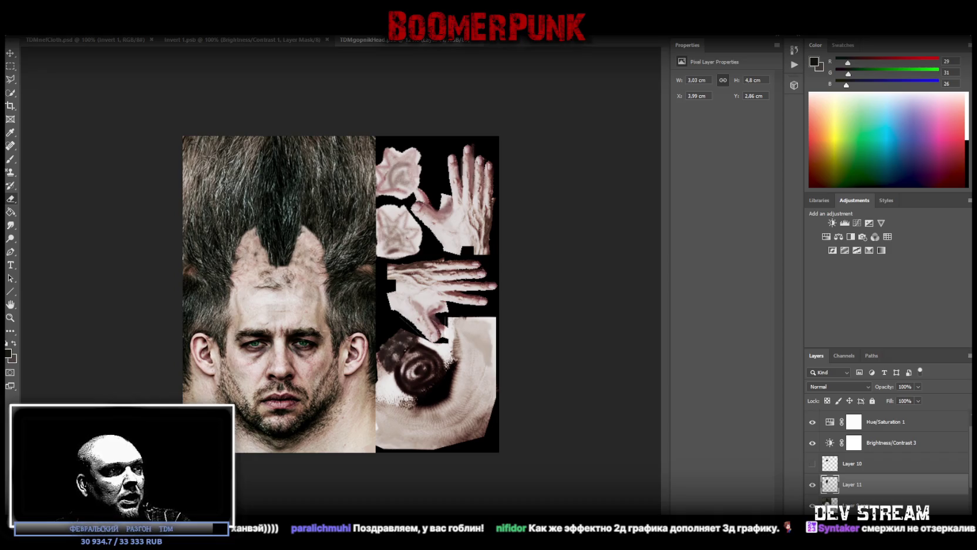
Step: Switch back to Blockbench showing the textured Gopnik model with Alt+Tab
{"action": "key", "text": "alt+Tab"}
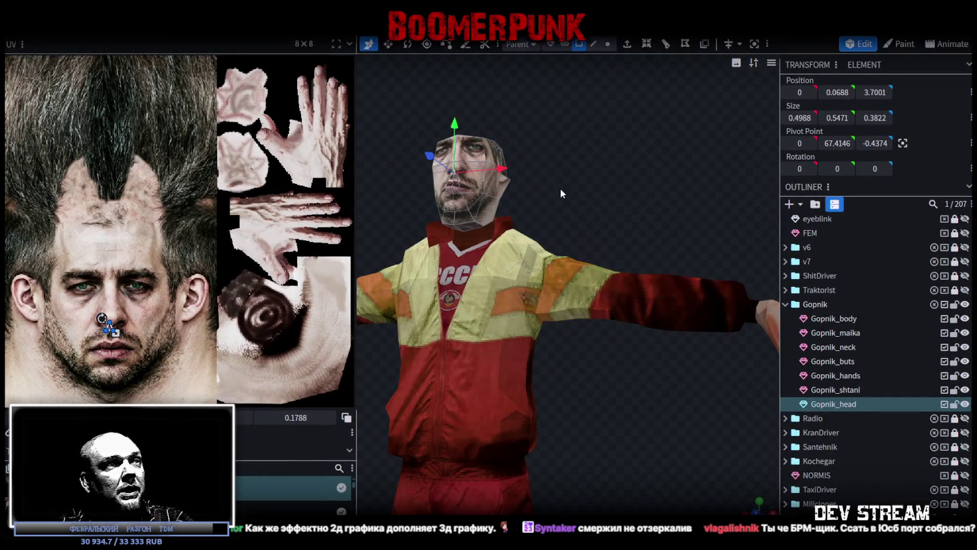
Step: Lock the other Gopnik parts so only Gopnik_head is editable, and select the head mesh
{"action": "left_click_drag", "start_coordinate": [560, 193], "coordinate": [663, 222]}
{"action": "scroll", "coordinate": [662, 222], "scroll_direction": "up", "scroll_amount": 3}
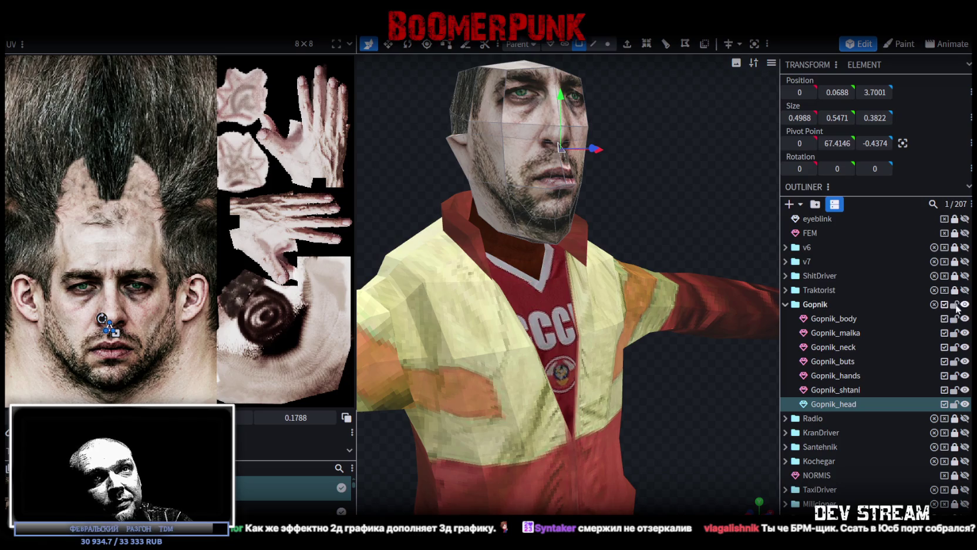
{"action": "left_click", "coordinate": [955, 304]}
{"action": "left_click", "coordinate": [955, 404]}
{"action": "left_click", "coordinate": [821, 404]}
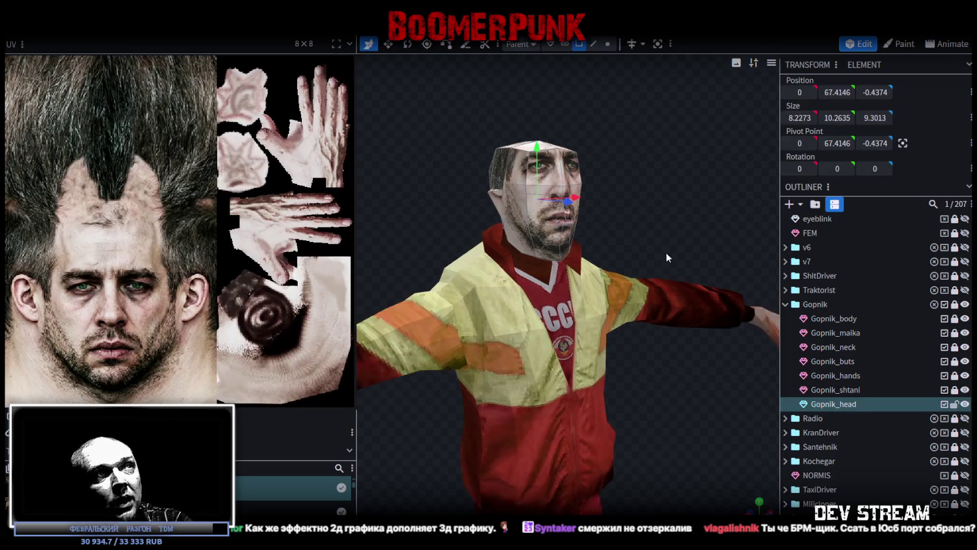
{"action": "scroll", "coordinate": [645, 255], "scroll_direction": "up", "scroll_amount": 2}
{"action": "scroll", "coordinate": [644, 254], "scroll_direction": "up", "scroll_amount": 3}
Step: Split two right-cheek faces off the head into a separate mesh with Split Mesh
{"action": "left_click", "coordinate": [528, 303]}
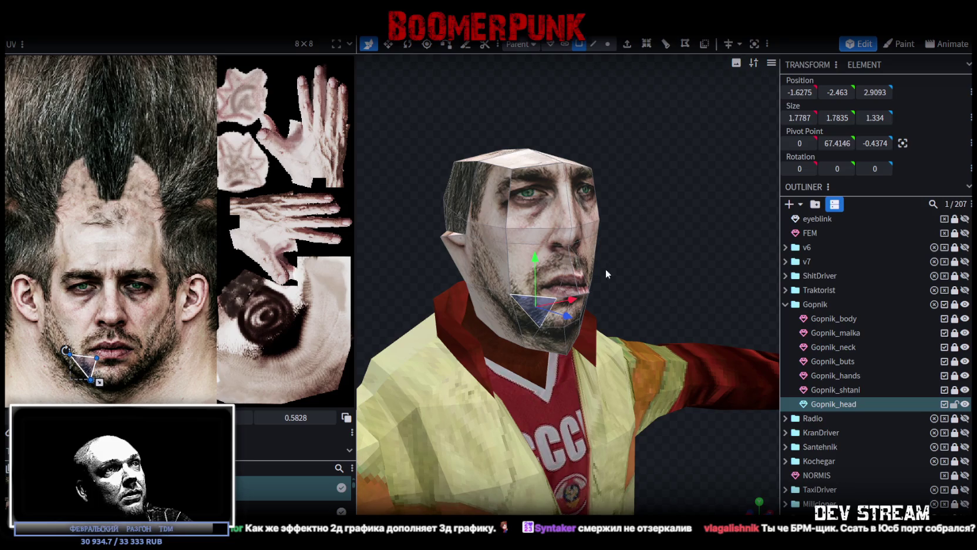
{"action": "scroll", "coordinate": [607, 273], "scroll_direction": "up", "scroll_amount": 2}
{"action": "scroll", "coordinate": [608, 264], "scroll_direction": "up", "scroll_amount": 2}
{"action": "left_click", "coordinate": [533, 217]}
{"action": "left_click", "coordinate": [548, 251], "text": "shift"}
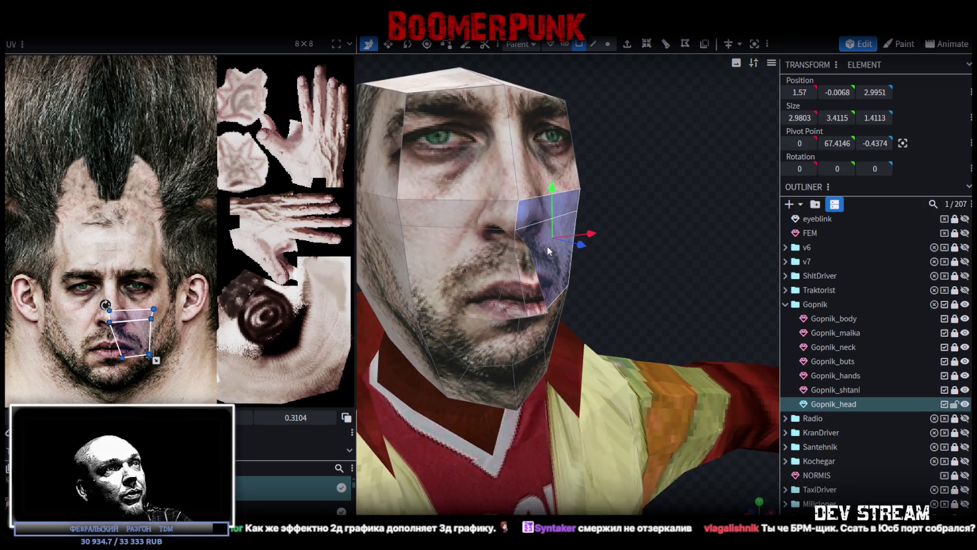
{"action": "right_click", "coordinate": [547, 251]}
{"action": "left_click", "coordinate": [593, 335]}
{"action": "scroll", "coordinate": [662, 249], "scroll_direction": "up", "scroll_amount": 2}
{"action": "scroll", "coordinate": [653, 264], "scroll_direction": "up", "scroll_amount": 2}
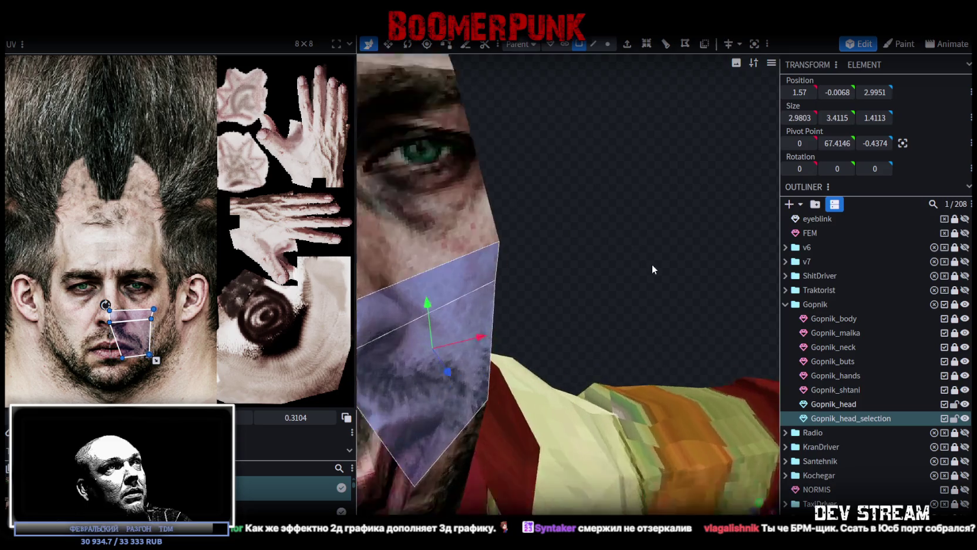
{"action": "scroll", "coordinate": [653, 264], "scroll_direction": "down", "scroll_amount": 3}
Step: In vertex mode, move the vertex beside the nose -0.4 along X
{"action": "left_click", "coordinate": [608, 44]}
{"action": "key", "text": "z"}
{"action": "key", "text": "z"}
{"action": "key", "text": "z"}
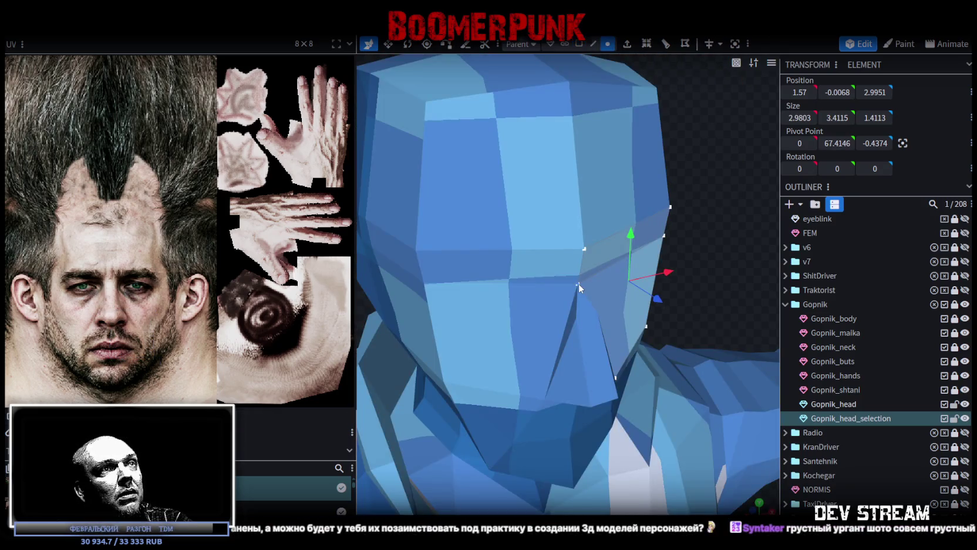
{"action": "left_click", "coordinate": [579, 284]}
{"action": "left_click_drag", "start_coordinate": [620, 276], "coordinate": [633, 265]}
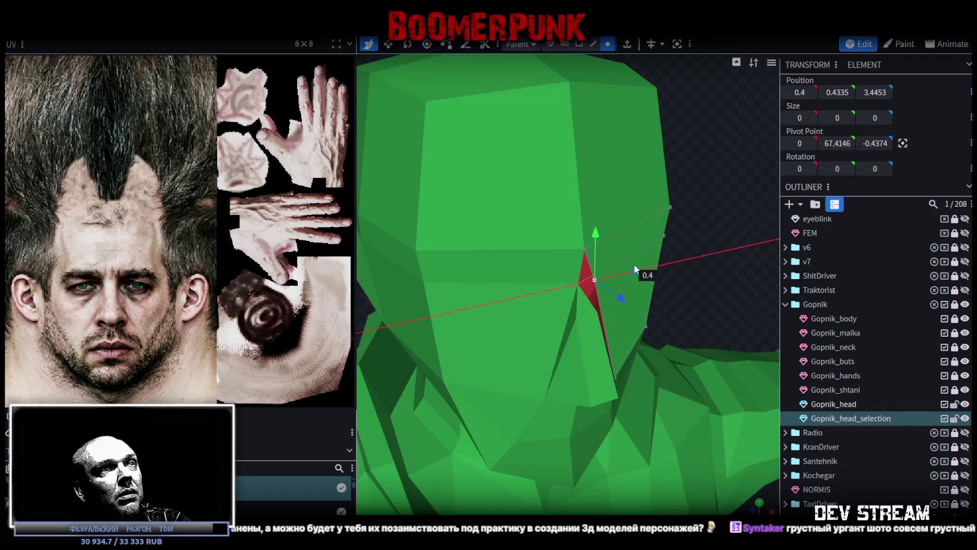
{"action": "key", "text": "ctrl+z"}
{"action": "left_click", "coordinate": [580, 285]}
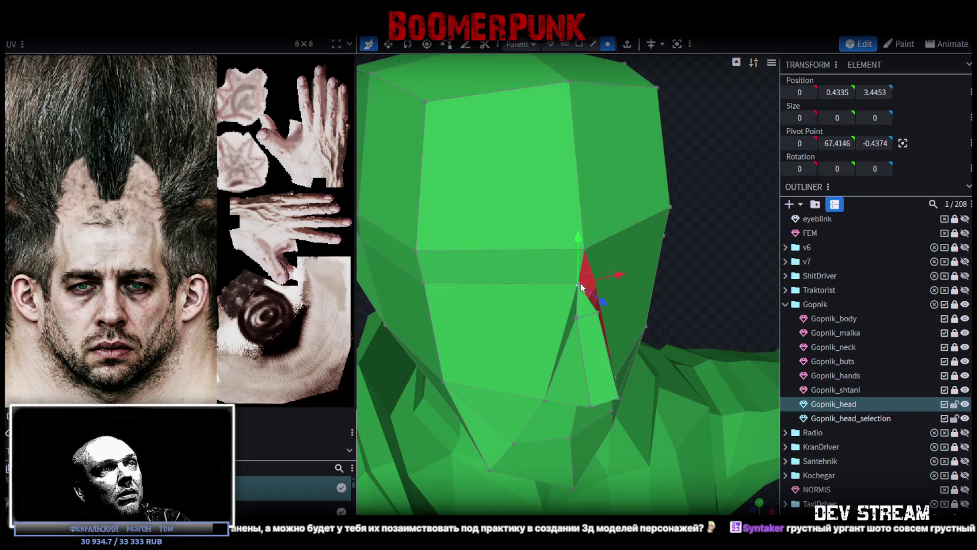
{"action": "left_click_drag", "start_coordinate": [618, 275], "coordinate": [610, 288]}
Step: Delete the face on the side of the nose in face mode, then open mesh actions for both head meshes
{"action": "left_click", "coordinate": [579, 44]}
{"action": "left_click", "coordinate": [570, 320]}
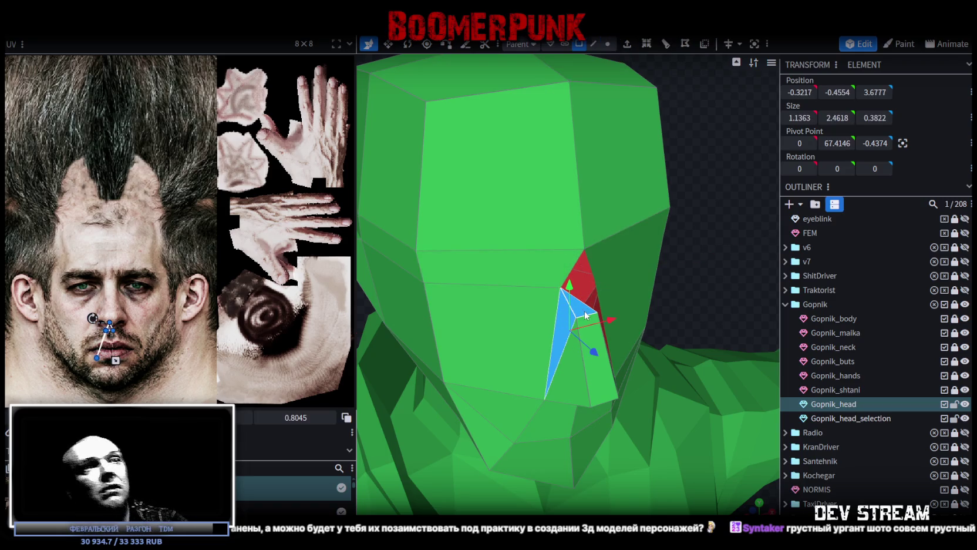
{"action": "key", "text": "Delete"}
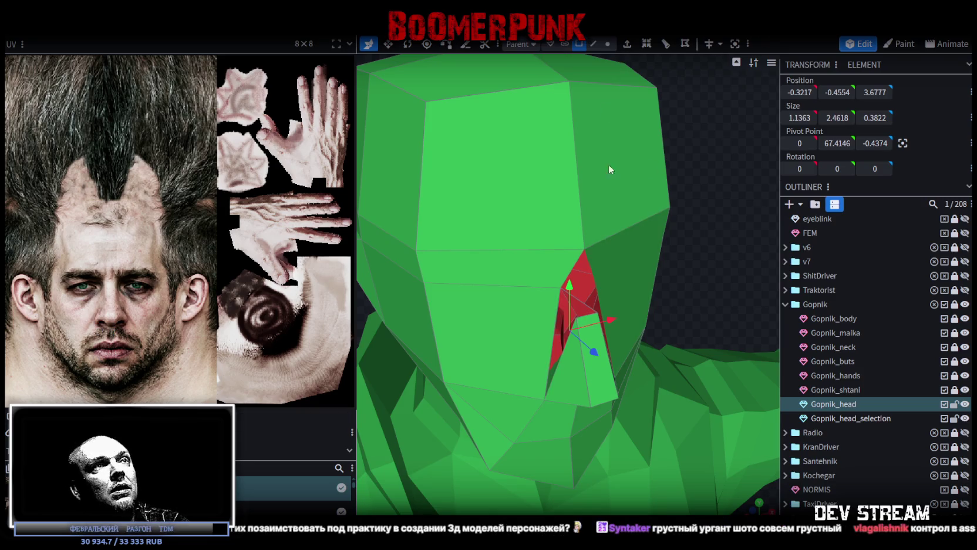
{"action": "right_click", "coordinate": [858, 421]}
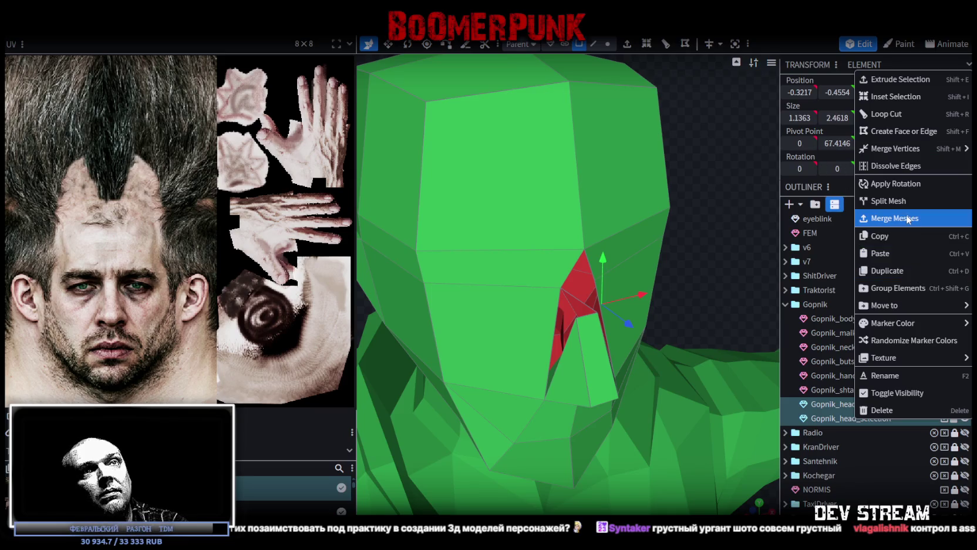
Step: Merge the split piece back into Gopnik_head and select the head's face area
{"action": "left_click", "coordinate": [904, 219]}
{"action": "mouse_move", "coordinate": [664, 268]}
{"action": "left_mouse_down"}
{"action": "mouse_move", "coordinate": [735, 263]}
{"action": "mouse_move", "coordinate": [642, 224]}
{"action": "mouse_move", "coordinate": [627, 197]}
{"action": "left_mouse_up"}
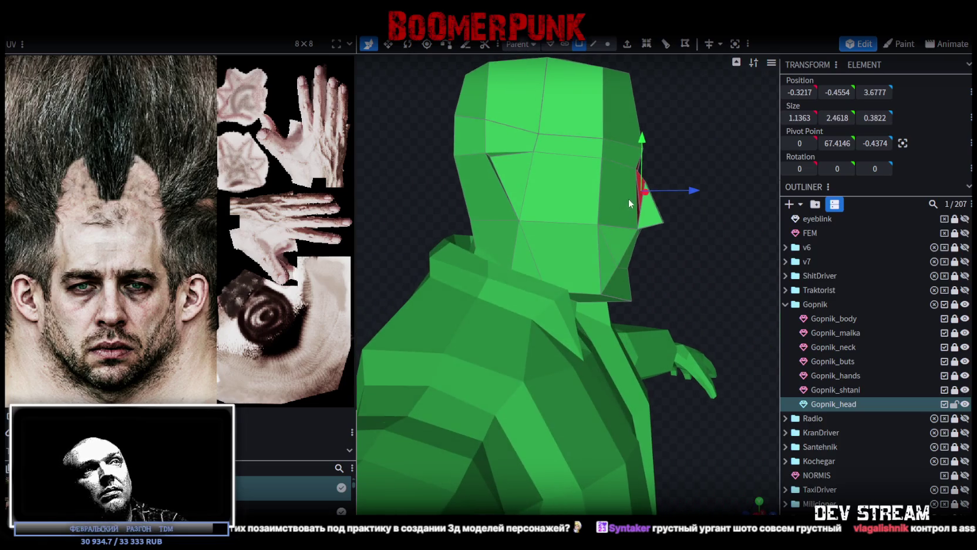
{"action": "double_click", "coordinate": [624, 193]}
{"action": "mouse_move", "coordinate": [613, 278]}
{"action": "left_mouse_down"}
{"action": "mouse_move", "coordinate": [614, 238]}
{"action": "mouse_move", "coordinate": [541, 208]}
{"action": "left_mouse_up"}
{"action": "left_click", "coordinate": [540, 208]}
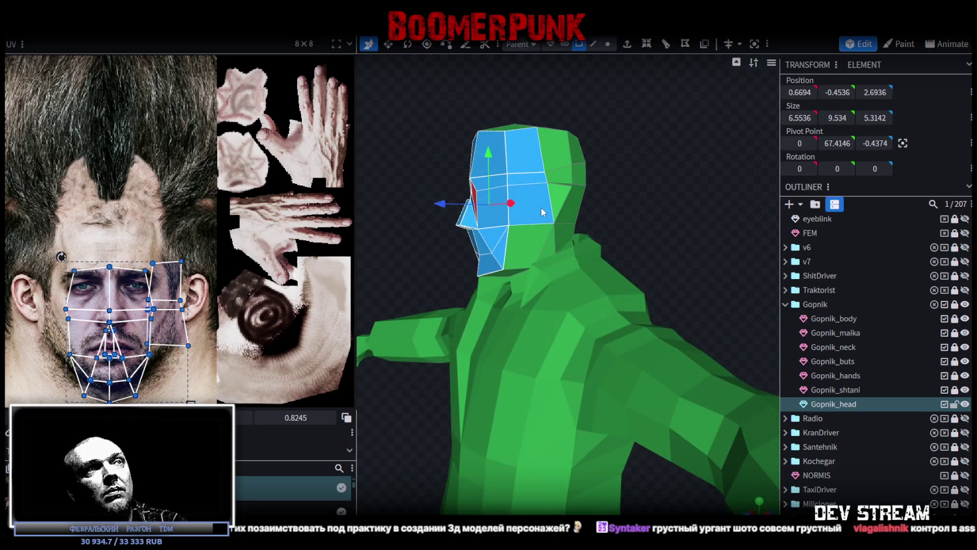
Step: Split the face area off as Gopnik_head_selection and hide the rest of Gopnik_head
{"action": "left_click_drag", "start_coordinate": [599, 140], "coordinate": [739, 173]}
{"action": "right_click", "coordinate": [540, 172]}
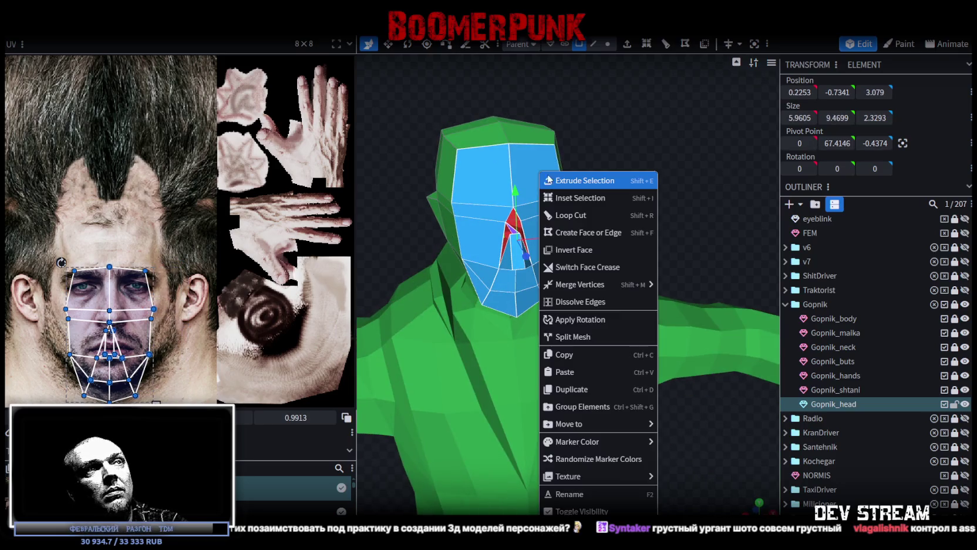
{"action": "left_click", "coordinate": [578, 336]}
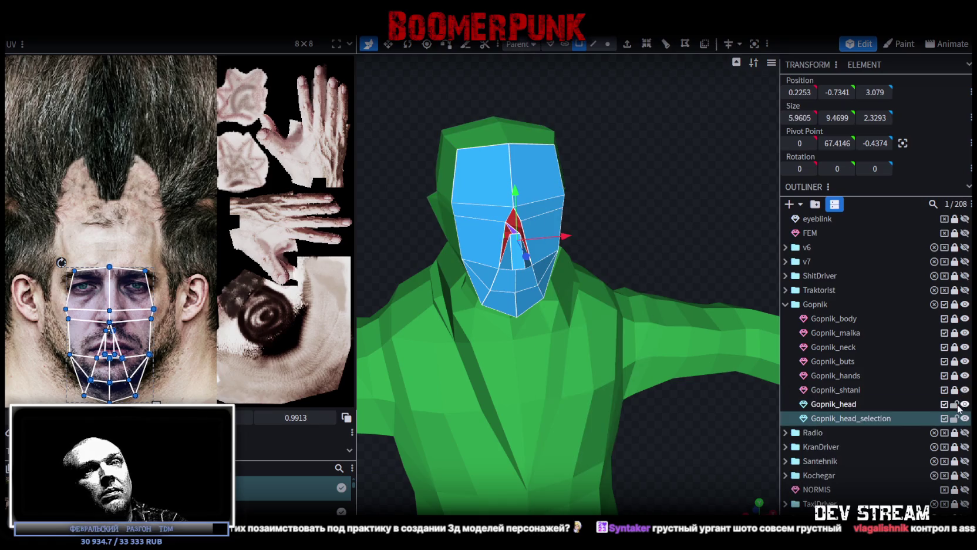
{"action": "left_click", "coordinate": [963, 404]}
Step: Select the single nose face and orbit around it to inspect
{"action": "left_click_drag", "start_coordinate": [693, 241], "coordinate": [652, 204]}
{"action": "scroll", "coordinate": [652, 204], "scroll_direction": "up", "scroll_amount": 5}
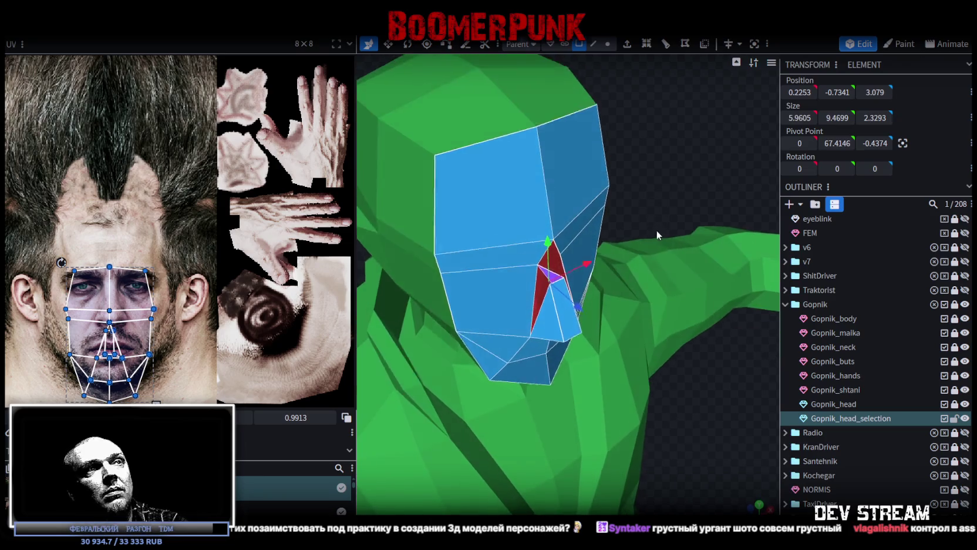
{"action": "left_click", "coordinate": [545, 284]}
{"action": "mouse_move", "coordinate": [702, 255]}
{"action": "left_mouse_down"}
{"action": "mouse_move", "coordinate": [604, 247]}
{"action": "mouse_move", "coordinate": [556, 229]}
{"action": "mouse_move", "coordinate": [654, 254]}
{"action": "mouse_move", "coordinate": [702, 253]}
{"action": "left_mouse_up"}
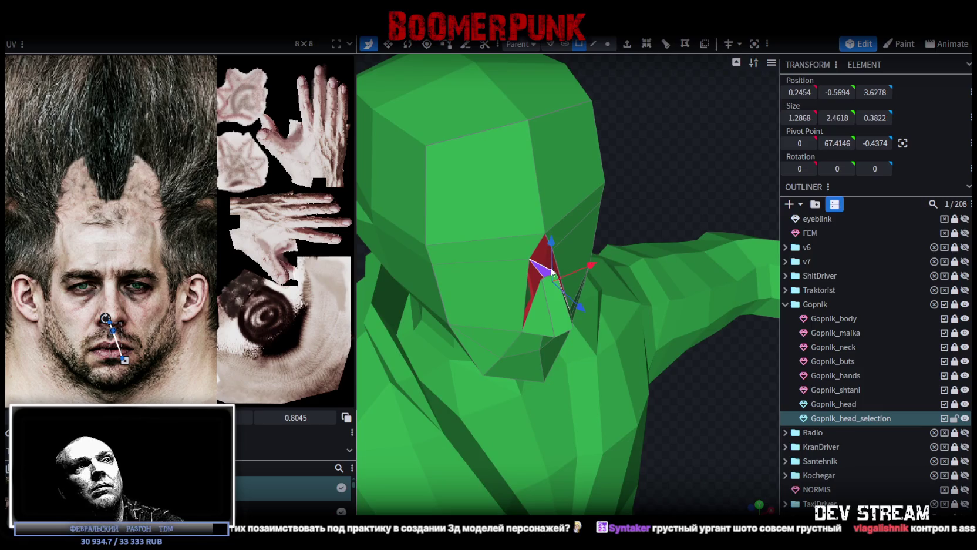
{"action": "mouse_move", "coordinate": [622, 252]}
{"action": "left_mouse_down"}
{"action": "mouse_move", "coordinate": [679, 190]}
{"action": "mouse_move", "coordinate": [645, 199]}
{"action": "left_mouse_up"}
Step: In edge mode, select edges at the top of the nose and another nose face
{"action": "key", "text": "3"}
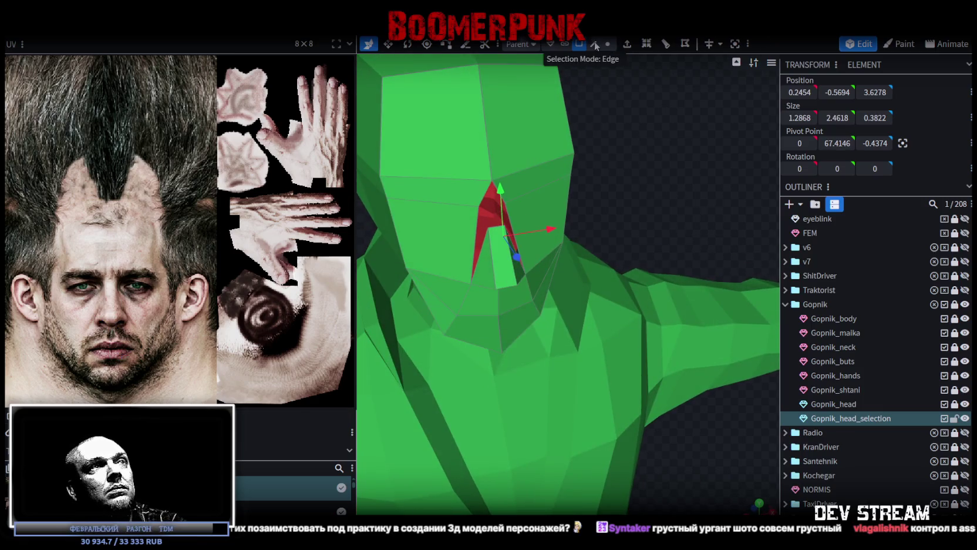
{"action": "left_click", "coordinate": [496, 195]}
{"action": "left_click", "coordinate": [488, 204]}
{"action": "left_click", "coordinate": [494, 228]}
{"action": "left_click_drag", "start_coordinate": [669, 223], "coordinate": [567, 241]}
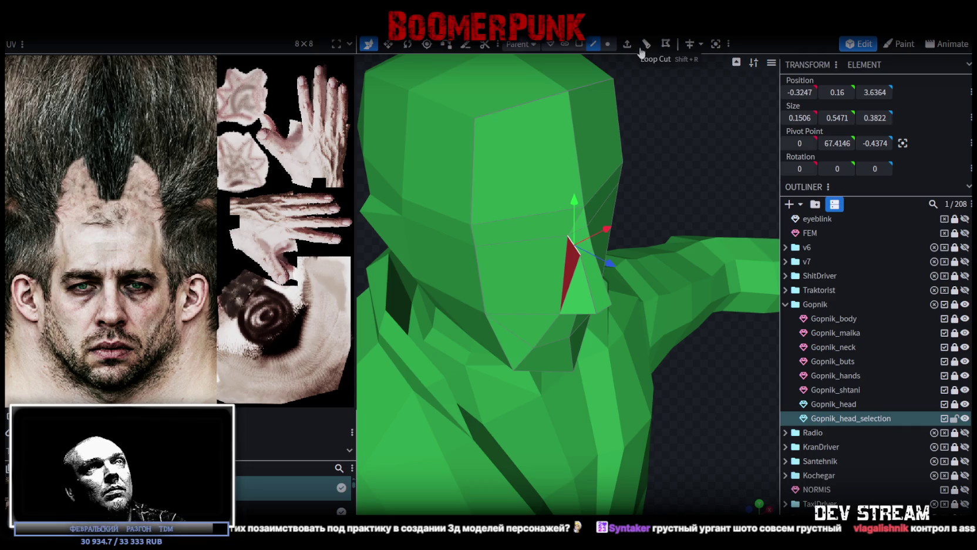
Step: Add a loop cut across the head, raise it 0.4 on Z, and adjust the element along Y
{"action": "left_click", "coordinate": [647, 46]}
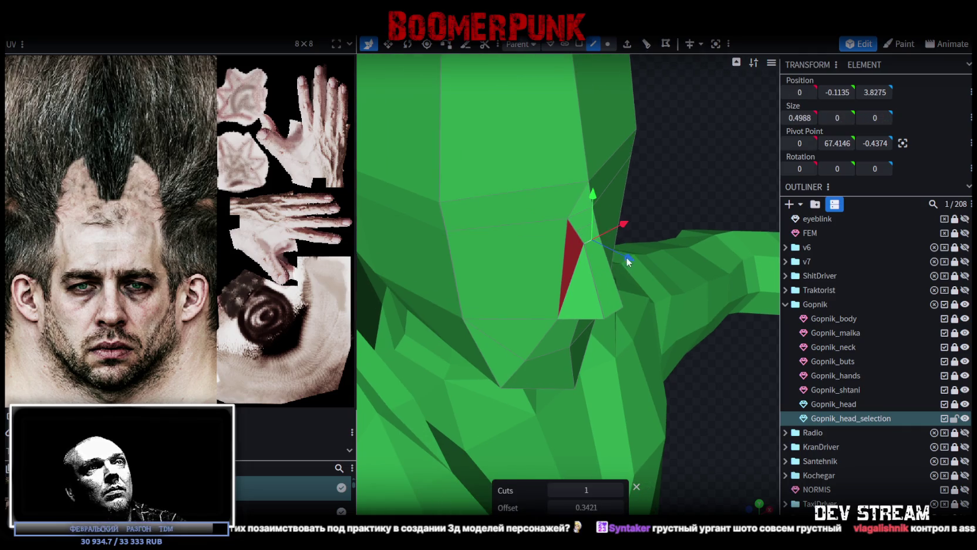
{"action": "left_click_drag", "start_coordinate": [628, 258], "coordinate": [640, 270]}
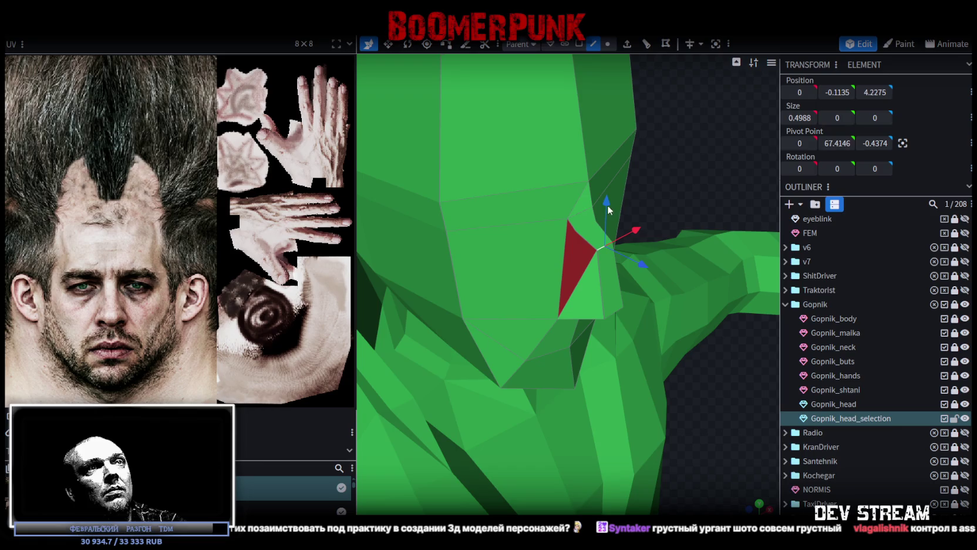
{"action": "mouse_move", "coordinate": [607, 193]}
{"action": "left_mouse_down"}
{"action": "mouse_move", "coordinate": [611, 262]}
{"action": "mouse_move", "coordinate": [651, 311]}
{"action": "mouse_move", "coordinate": [700, 318]}
{"action": "left_mouse_up"}
{"action": "mouse_move", "coordinate": [548, 235]}
{"action": "left_mouse_down"}
{"action": "mouse_move", "coordinate": [549, 197]}
{"action": "mouse_move", "coordinate": [655, 222]}
{"action": "mouse_move", "coordinate": [619, 206]}
{"action": "mouse_move", "coordinate": [629, 207]}
{"action": "left_mouse_up"}
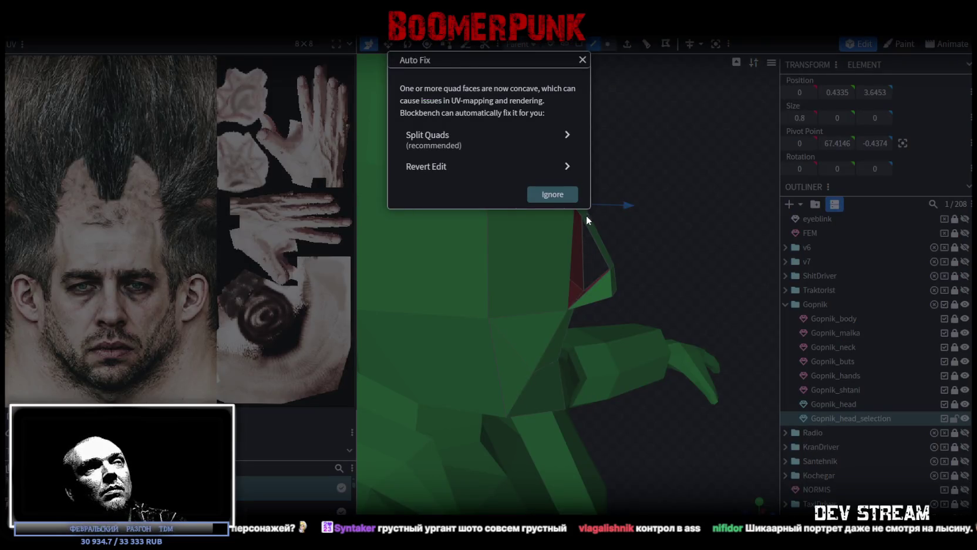
{"action": "left_click", "coordinate": [586, 216]}
{"action": "mouse_move", "coordinate": [662, 228]}
{"action": "left_mouse_down"}
{"action": "mouse_move", "coordinate": [620, 239]}
{"action": "mouse_move", "coordinate": [614, 202]}
{"action": "mouse_move", "coordinate": [513, 202]}
{"action": "mouse_move", "coordinate": [454, 181]}
{"action": "mouse_move", "coordinate": [518, 209]}
{"action": "mouse_move", "coordinate": [653, 209]}
{"action": "mouse_move", "coordinate": [616, 233]}
{"action": "mouse_move", "coordinate": [656, 243]}
{"action": "mouse_move", "coordinate": [685, 197]}
{"action": "mouse_move", "coordinate": [587, 219]}
{"action": "mouse_move", "coordinate": [623, 235]}
{"action": "left_mouse_up"}
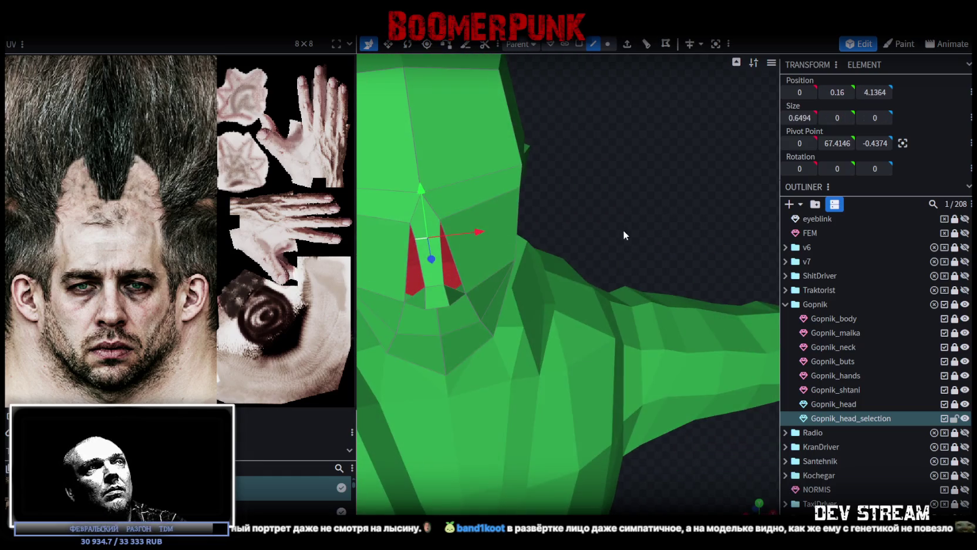
{"action": "mouse_move", "coordinate": [476, 251]}
{"action": "left_mouse_down"}
{"action": "mouse_move", "coordinate": [679, 237]}
{"action": "mouse_move", "coordinate": [522, 289]}
{"action": "left_mouse_up"}
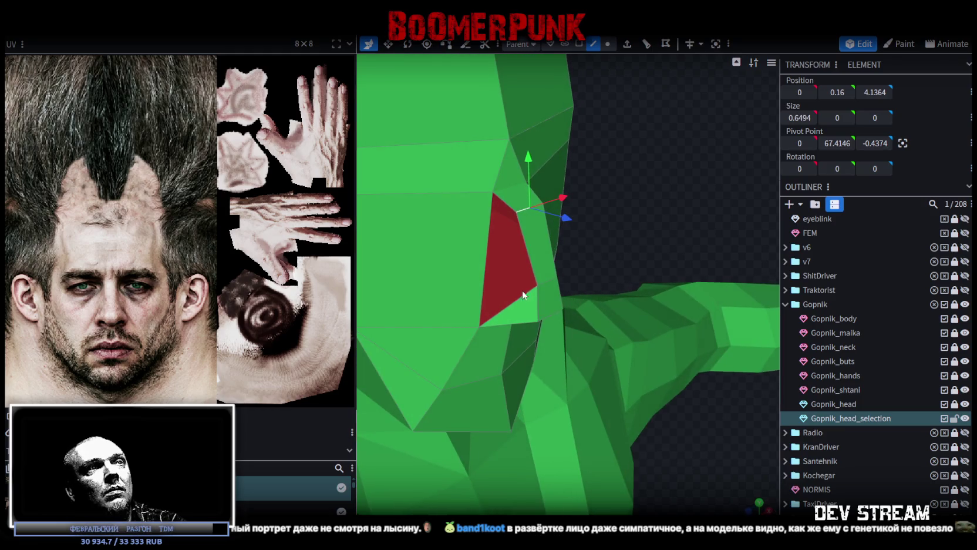
Step: In face mode, select the red faces beside the nose and widen them along X
{"action": "left_click", "coordinate": [574, 47]}
{"action": "left_click", "coordinate": [545, 311]}
{"action": "key", "text": "v"}
{"action": "left_click_drag", "start_coordinate": [583, 283], "coordinate": [605, 291]}
{"action": "left_click_drag", "start_coordinate": [647, 203], "coordinate": [649, 194]}
Step: Switch to edge mode and select individual edges of the red face
{"action": "left_click", "coordinate": [593, 44]}
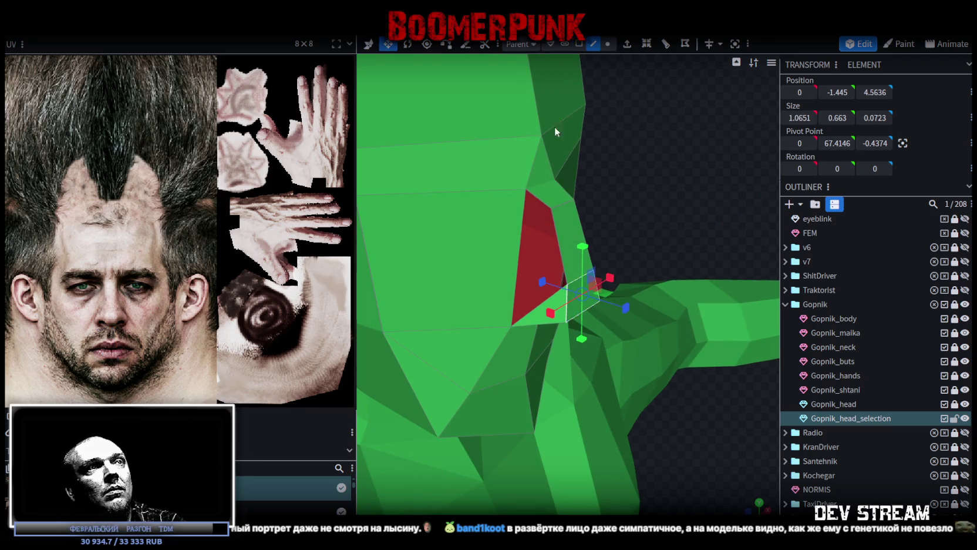
{"action": "left_click", "coordinate": [518, 246]}
{"action": "left_click", "coordinate": [553, 224]}
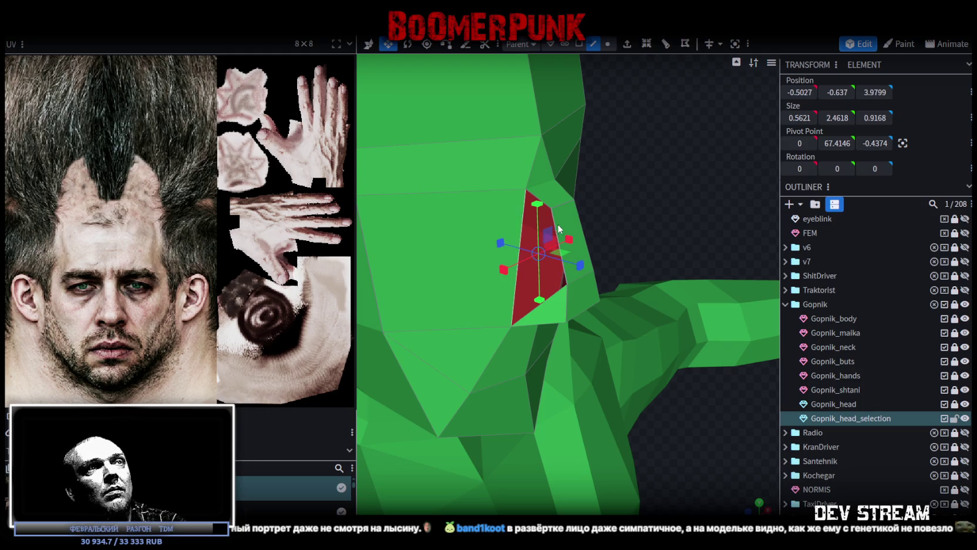
{"action": "mouse_move", "coordinate": [557, 224]}
{"action": "left_mouse_down"}
{"action": "mouse_move", "coordinate": [699, 221]}
{"action": "mouse_move", "coordinate": [646, 218]}
{"action": "mouse_move", "coordinate": [420, 164]}
{"action": "left_mouse_up"}
{"action": "left_click", "coordinate": [646, 187]}
{"action": "left_click", "coordinate": [654, 166]}
{"action": "left_click_drag", "start_coordinate": [592, 157], "coordinate": [618, 151]}
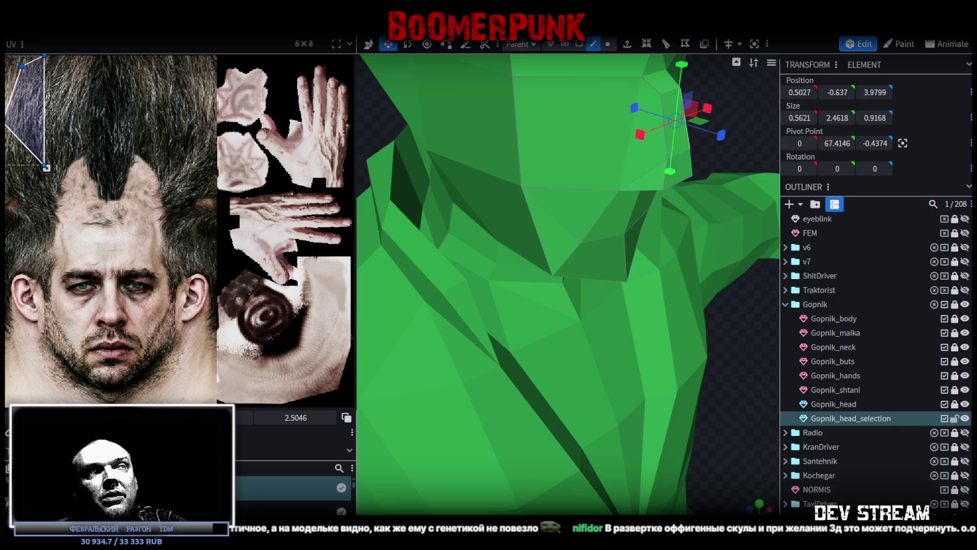
Step: Zoom out and orbit the textured head, then select the whole Gopnik_head_selection mesh to see its UVs
{"action": "scroll", "coordinate": [525, 323], "scroll_direction": "down", "scroll_amount": 2}
{"action": "scroll", "coordinate": [517, 324], "scroll_direction": "down", "scroll_amount": 2}
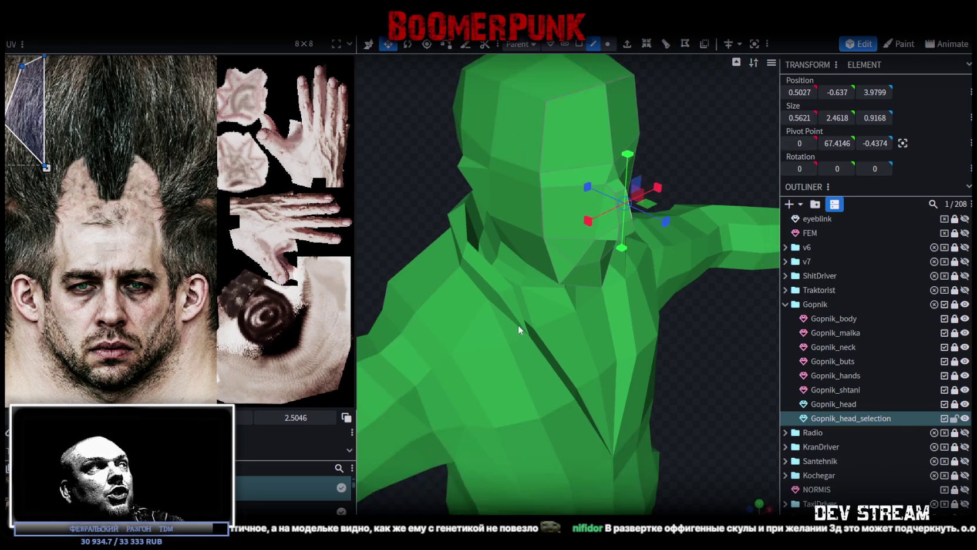
{"action": "scroll", "coordinate": [507, 321], "scroll_direction": "down", "scroll_amount": 2}
{"action": "left_click_drag", "start_coordinate": [534, 246], "coordinate": [457, 179]}
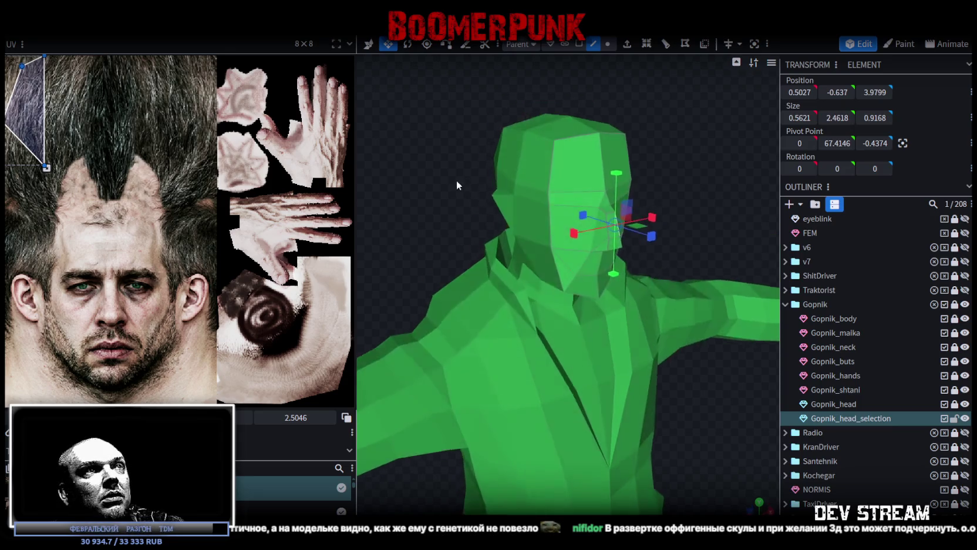
{"action": "left_click_drag", "start_coordinate": [613, 159], "coordinate": [666, 140]}
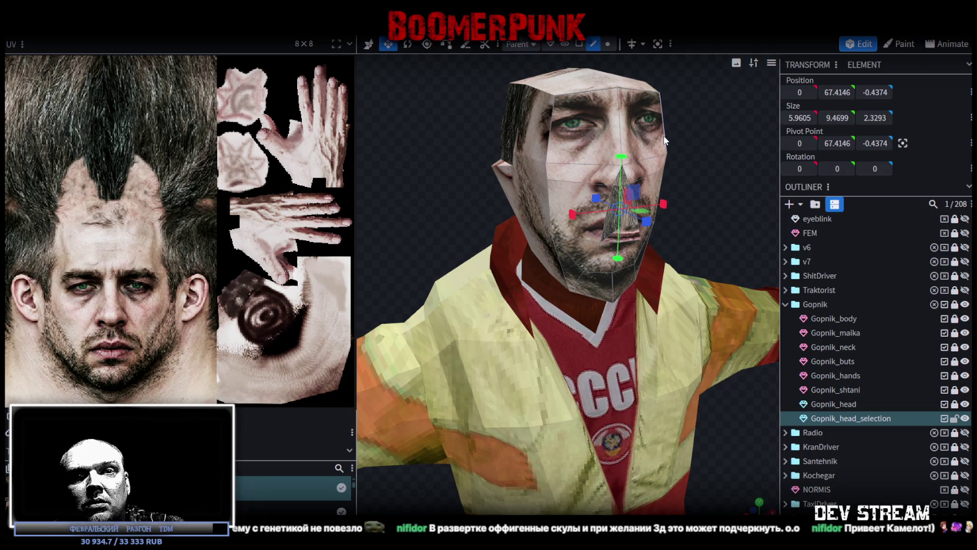
{"action": "left_click_drag", "start_coordinate": [665, 140], "coordinate": [647, 136]}
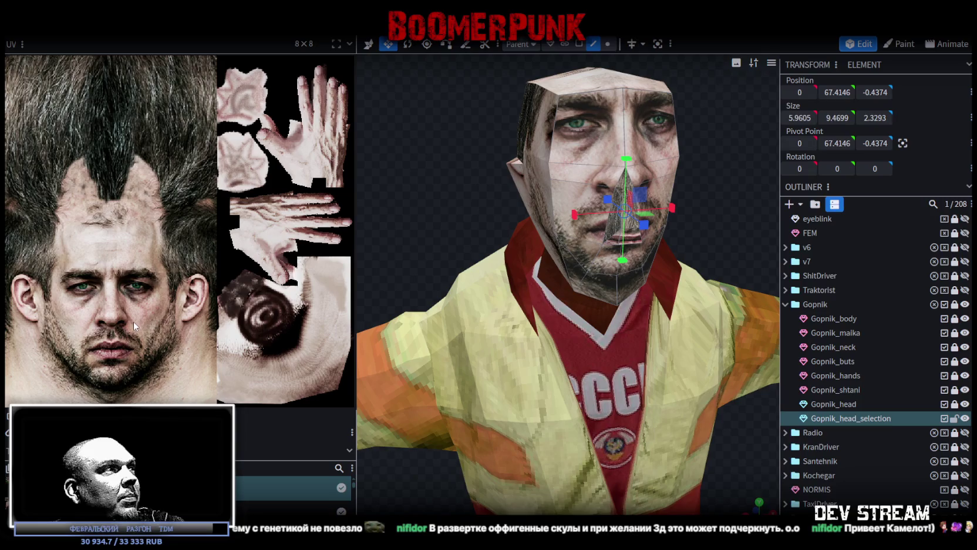
{"action": "mouse_move", "coordinate": [455, 212]}
{"action": "left_mouse_down"}
{"action": "mouse_move", "coordinate": [428, 205]}
{"action": "mouse_move", "coordinate": [433, 194]}
{"action": "mouse_move", "coordinate": [393, 213]}
{"action": "mouse_move", "coordinate": [412, 192]}
{"action": "mouse_move", "coordinate": [485, 190]}
{"action": "mouse_move", "coordinate": [498, 219]}
{"action": "mouse_move", "coordinate": [564, 176]}
{"action": "left_mouse_up"}
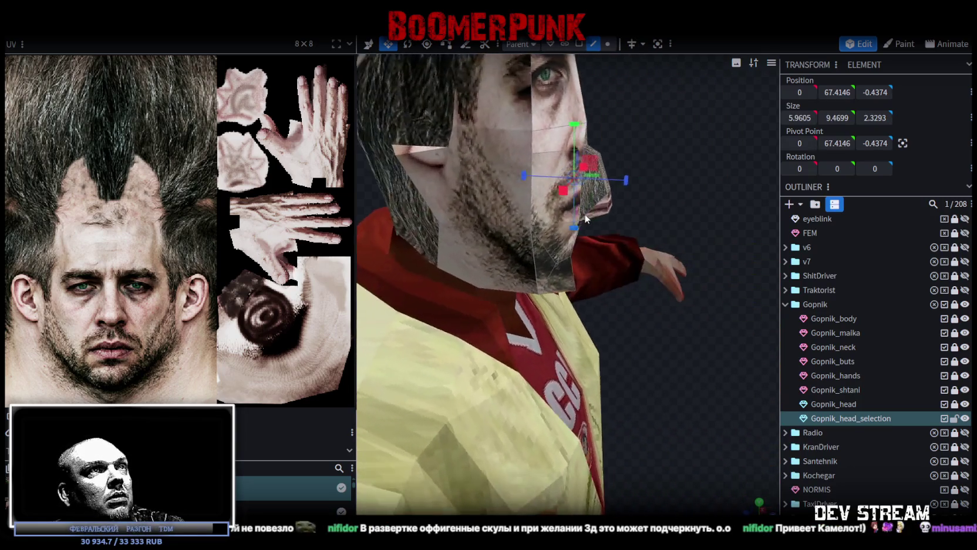
{"action": "left_click", "coordinate": [579, 44]}
{"action": "double_click", "coordinate": [540, 153]}
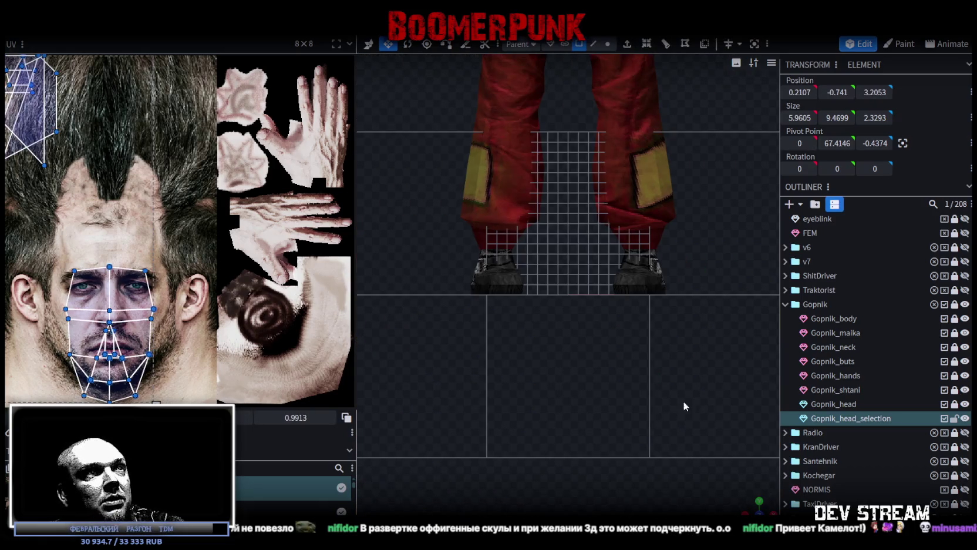
Step: Scale and position the lower-face UVs over the photo's mouth and stubbled chin
{"action": "scroll", "coordinate": [646, 388], "scroll_direction": "down", "scroll_amount": 5}
{"action": "scroll", "coordinate": [596, 349], "scroll_direction": "up", "scroll_amount": 5}
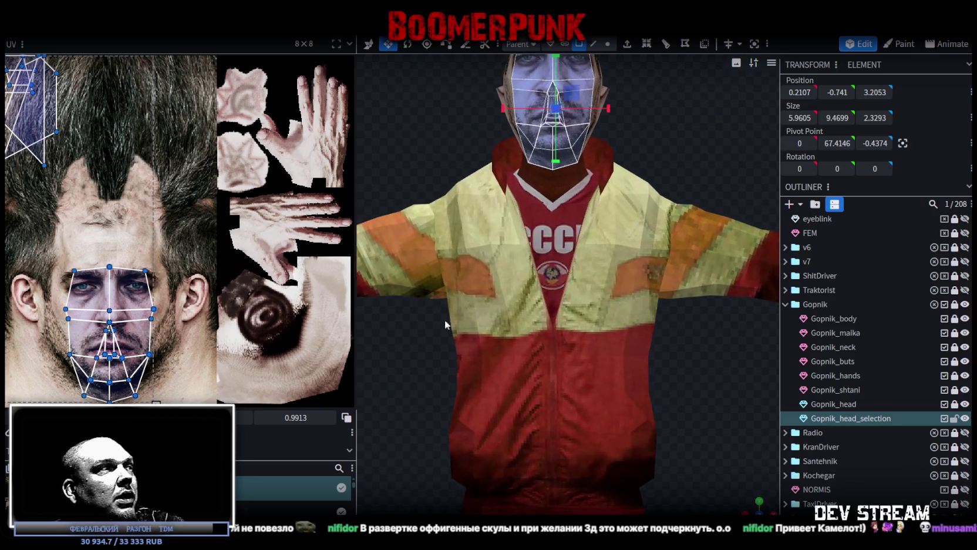
{"action": "scroll", "coordinate": [98, 283], "scroll_direction": "down", "scroll_amount": 3}
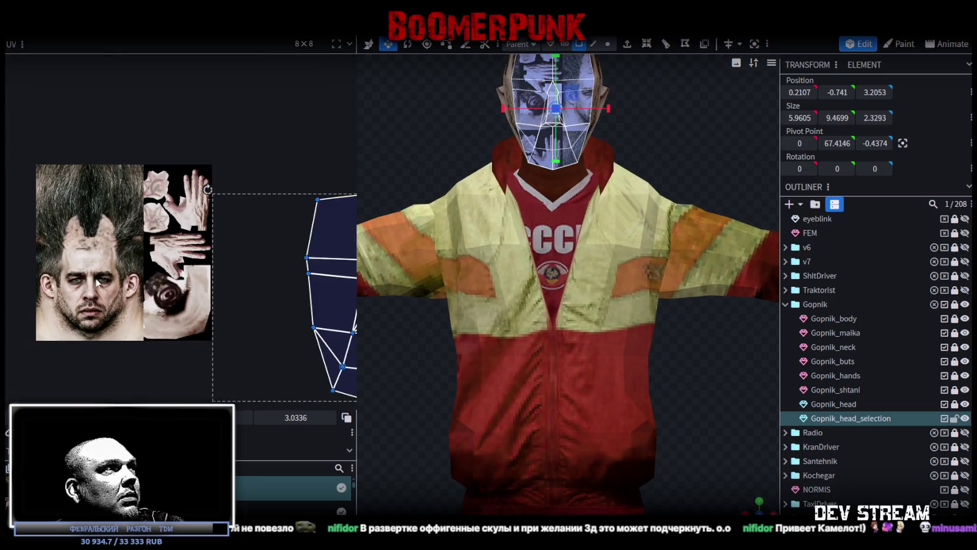
{"action": "mouse_move", "coordinate": [315, 299]}
{"action": "left_mouse_down"}
{"action": "mouse_move", "coordinate": [200, 340]}
{"action": "mouse_move", "coordinate": [144, 221]}
{"action": "left_mouse_up"}
{"action": "mouse_move", "coordinate": [91, 194]}
{"action": "left_mouse_down"}
{"action": "mouse_move", "coordinate": [62, 299]}
{"action": "mouse_move", "coordinate": [90, 327]}
{"action": "left_mouse_up"}
{"action": "scroll", "coordinate": [70, 297], "scroll_direction": "up", "scroll_amount": 3}
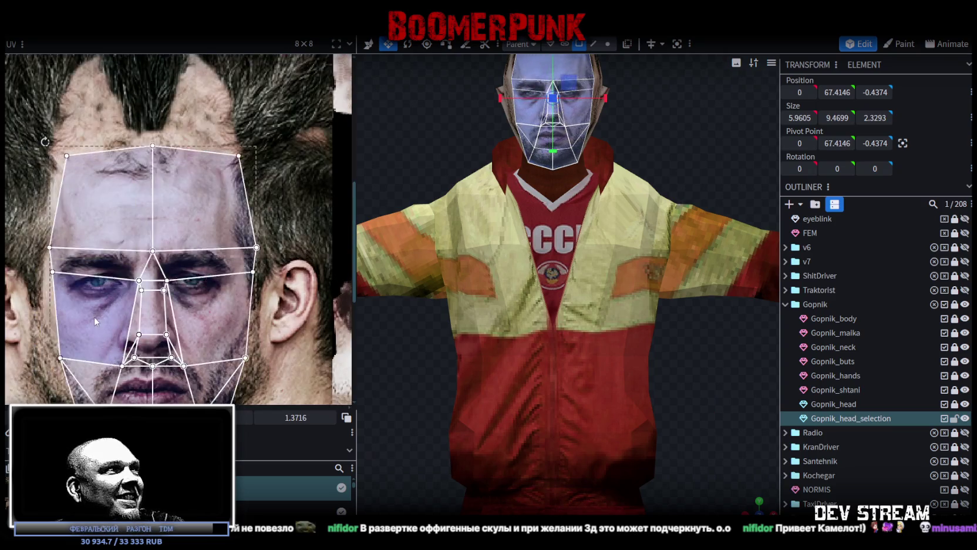
{"action": "scroll", "coordinate": [194, 335], "scroll_direction": "down", "scroll_amount": 2}
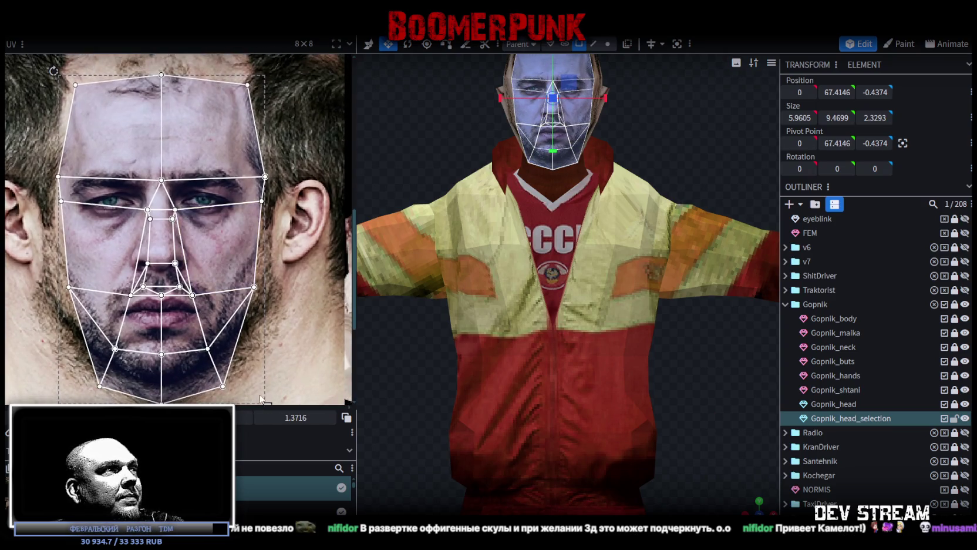
{"action": "scroll", "coordinate": [288, 342], "scroll_direction": "down", "scroll_amount": 2}
{"action": "left_click_drag", "start_coordinate": [278, 364], "coordinate": [251, 322]}
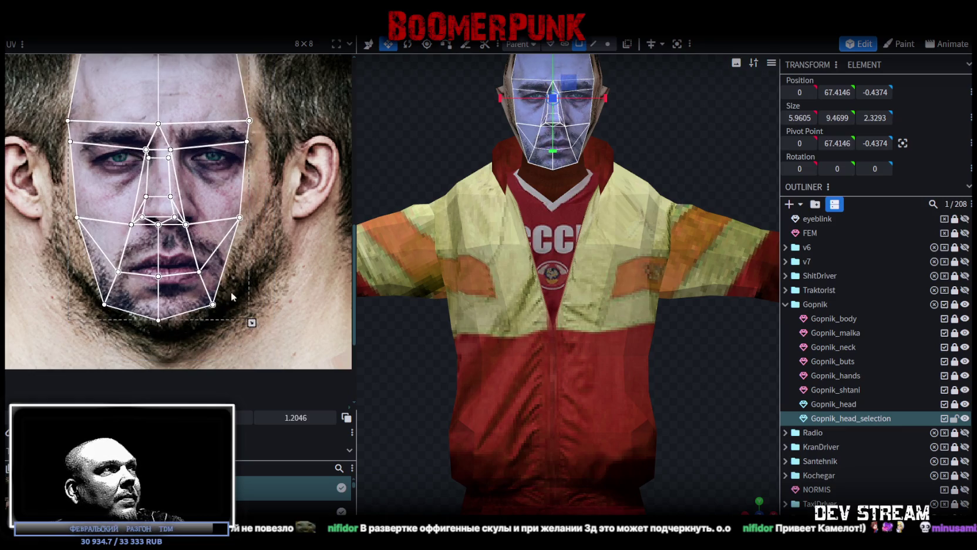
{"action": "left_click_drag", "start_coordinate": [202, 240], "coordinate": [215, 245]}
{"action": "mouse_move", "coordinate": [259, 320]}
{"action": "left_mouse_down"}
{"action": "mouse_move", "coordinate": [249, 331]}
{"action": "mouse_move", "coordinate": [261, 321]}
{"action": "left_mouse_up"}
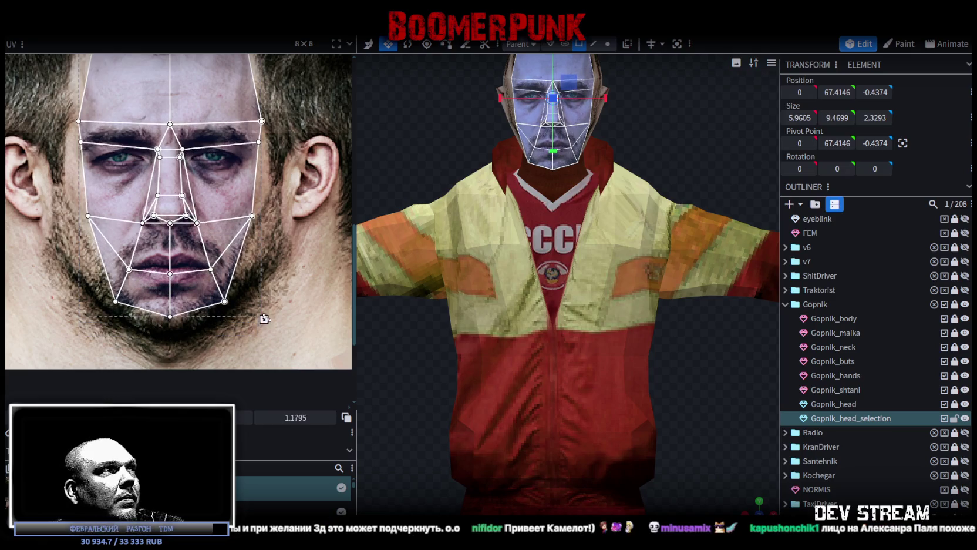
{"action": "left_click_drag", "start_coordinate": [185, 283], "coordinate": [183, 275]}
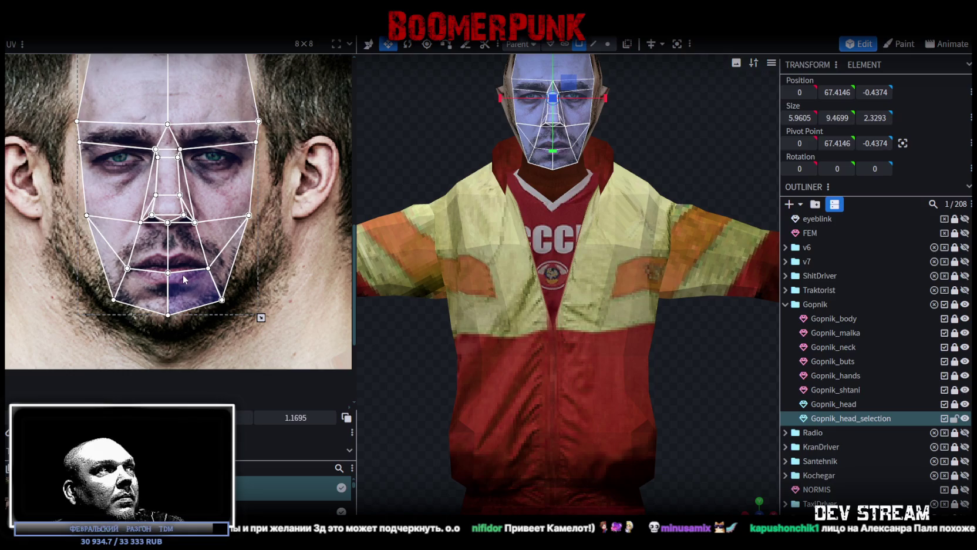
{"action": "left_click_drag", "start_coordinate": [184, 279], "coordinate": [184, 281]}
Step: Lower the bottom chin vertices so the jaw lines up with the beard
{"action": "scroll", "coordinate": [199, 300], "scroll_direction": "up", "scroll_amount": 1}
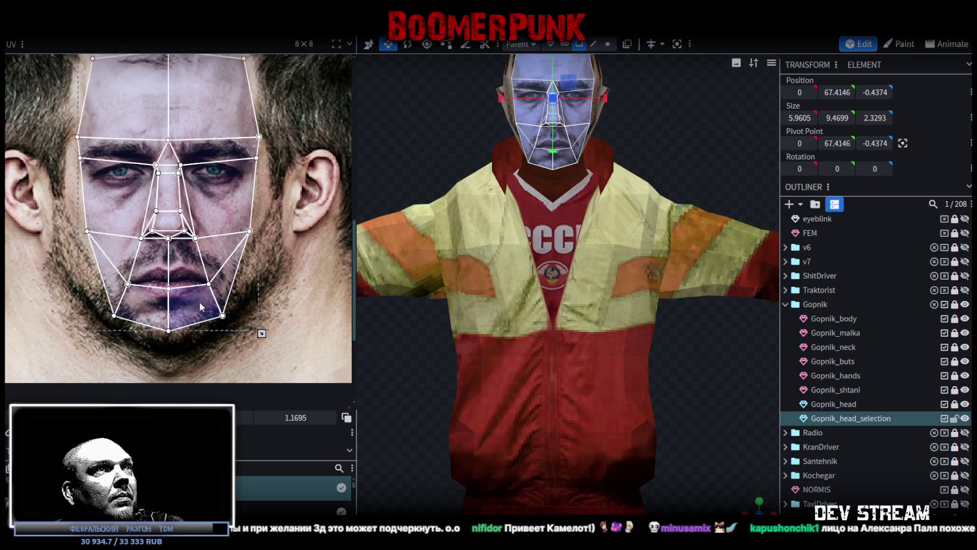
{"action": "left_click_drag", "start_coordinate": [86, 364], "coordinate": [226, 319]}
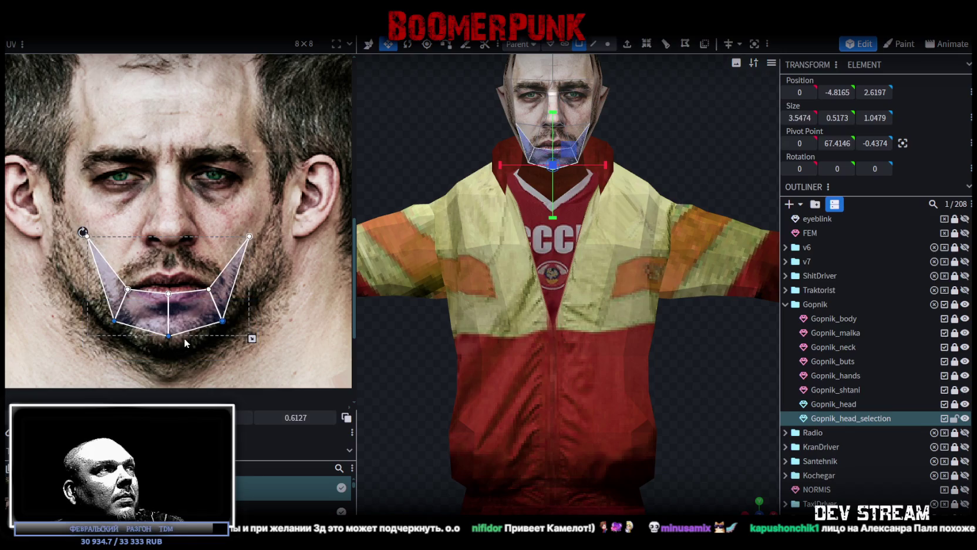
{"action": "left_click_drag", "start_coordinate": [168, 336], "coordinate": [169, 353]}
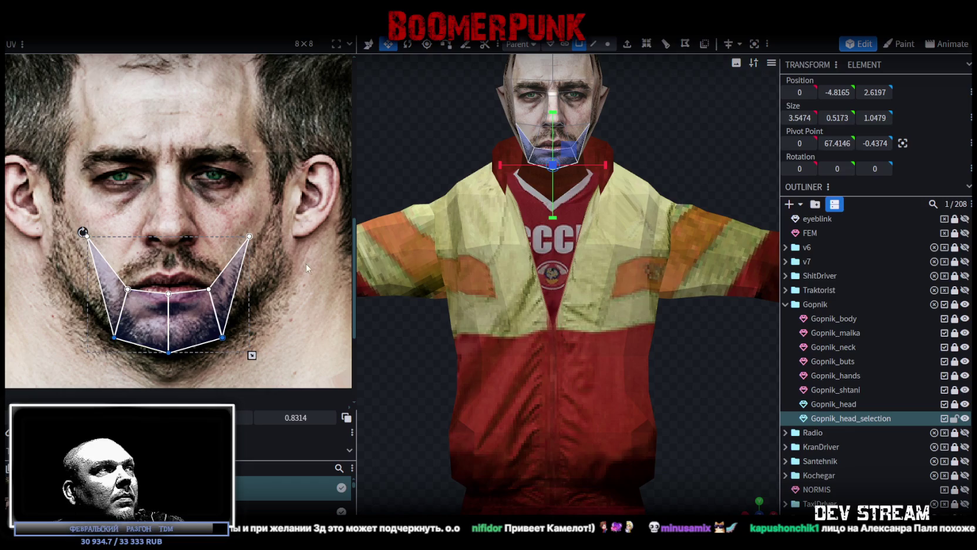
{"action": "left_click", "coordinate": [346, 416]}
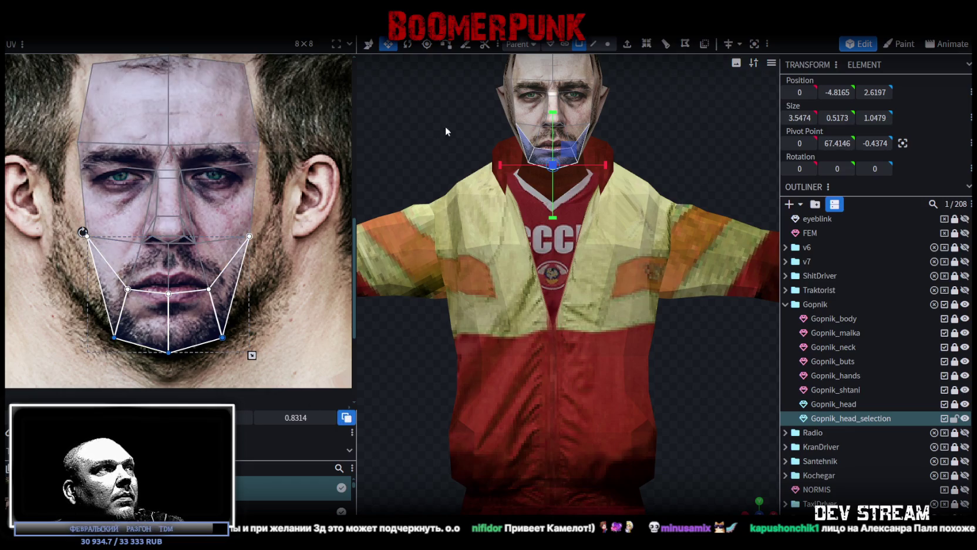
{"action": "key", "text": "f"}
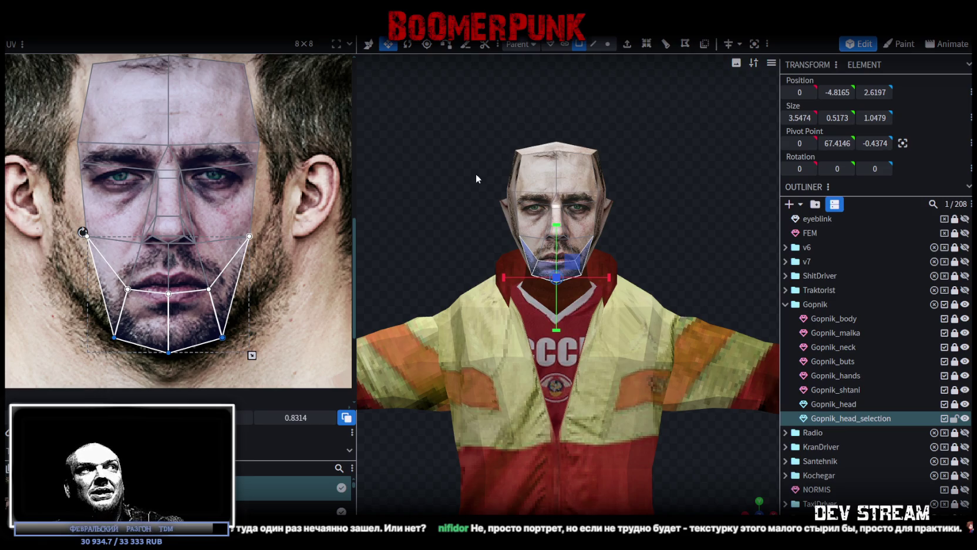
{"action": "scroll", "coordinate": [211, 195], "scroll_direction": "down", "scroll_amount": 2}
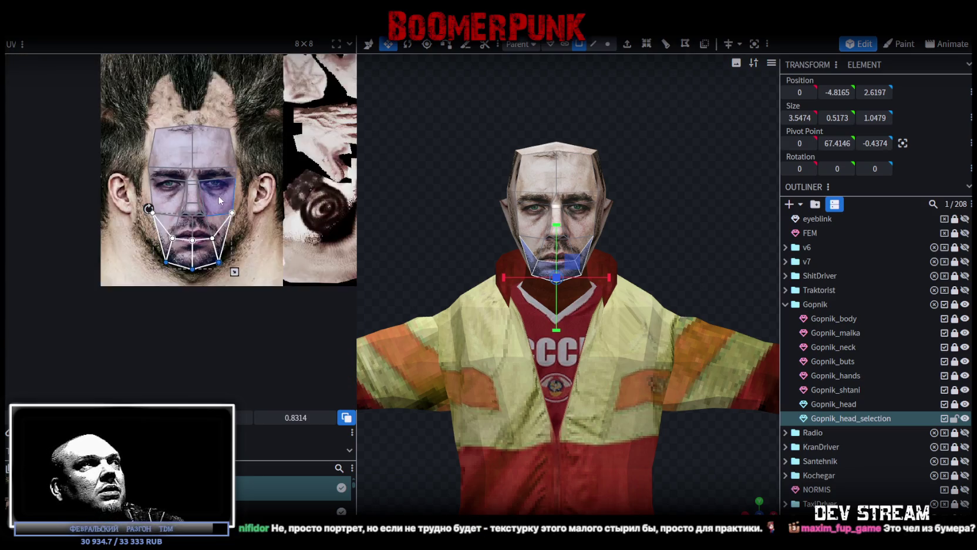
{"action": "scroll", "coordinate": [223, 235], "scroll_direction": "down", "scroll_amount": 2}
{"action": "scroll", "coordinate": [238, 276], "scroll_direction": "down", "scroll_amount": 2}
{"action": "scroll", "coordinate": [258, 235], "scroll_direction": "up", "scroll_amount": 3}
{"action": "scroll", "coordinate": [272, 199], "scroll_direction": "up", "scroll_amount": 1}
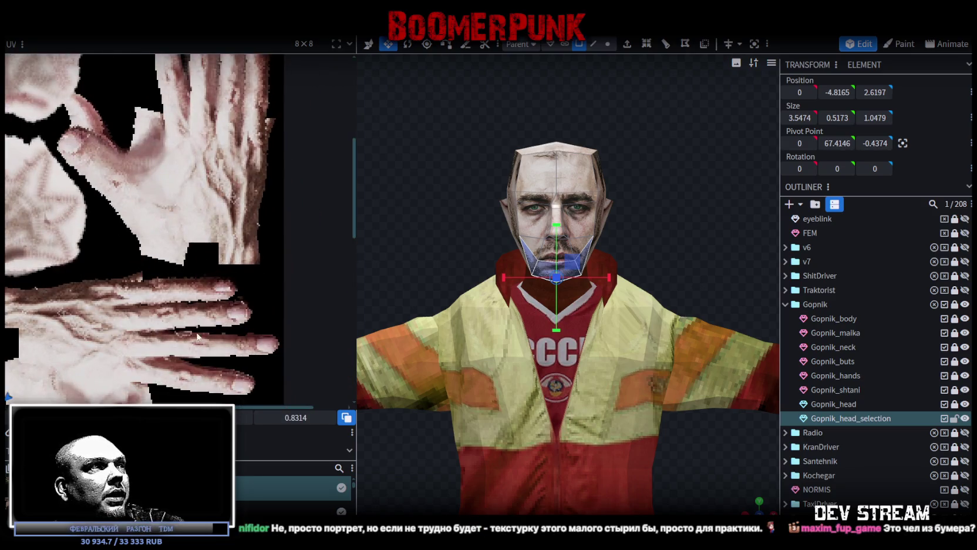
{"action": "scroll", "coordinate": [272, 199], "scroll_direction": "down", "scroll_amount": 4}
{"action": "scroll", "coordinate": [284, 244], "scroll_direction": "up", "scroll_amount": 1}
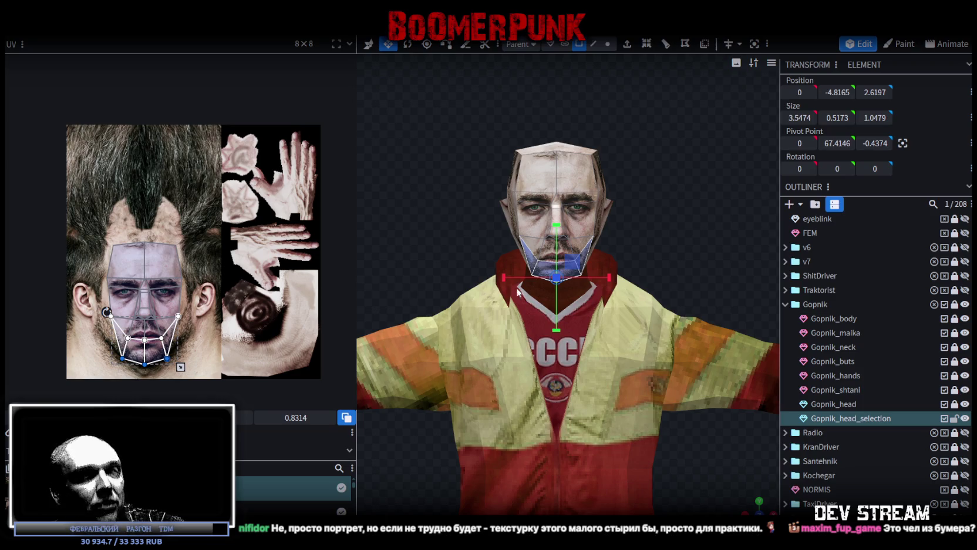
{"action": "scroll", "coordinate": [293, 241], "scroll_direction": "up", "scroll_amount": 1}
{"action": "scroll", "coordinate": [247, 252], "scroll_direction": "up", "scroll_amount": 1}
{"action": "scroll", "coordinate": [188, 267], "scroll_direction": "down", "scroll_amount": 1}
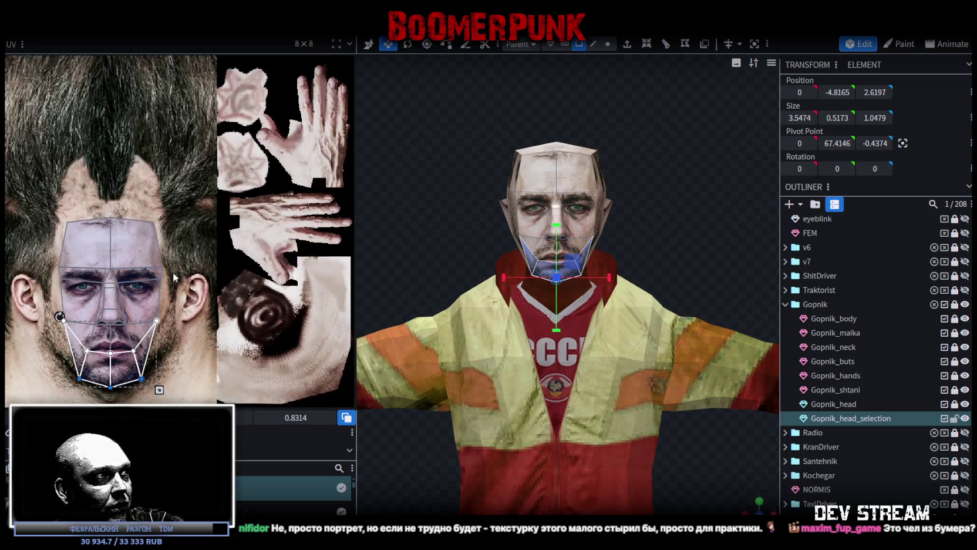
{"action": "scroll", "coordinate": [227, 238], "scroll_direction": "up", "scroll_amount": 1}
{"action": "scroll", "coordinate": [227, 238], "scroll_direction": "up", "scroll_amount": 1}
{"action": "scroll", "coordinate": [118, 229], "scroll_direction": "up", "scroll_amount": 1}
{"action": "scroll", "coordinate": [103, 223], "scroll_direction": "up", "scroll_amount": 2}
{"action": "scroll", "coordinate": [97, 216], "scroll_direction": "up", "scroll_amount": 1}
Step: Lower the forehead UVs' top edge to just above the photo's eyebrows
{"action": "middle_click_drag", "start_coordinate": [155, 175], "coordinate": [112, 269]}
{"action": "left_click_drag", "start_coordinate": [45, 147], "coordinate": [287, 193]}
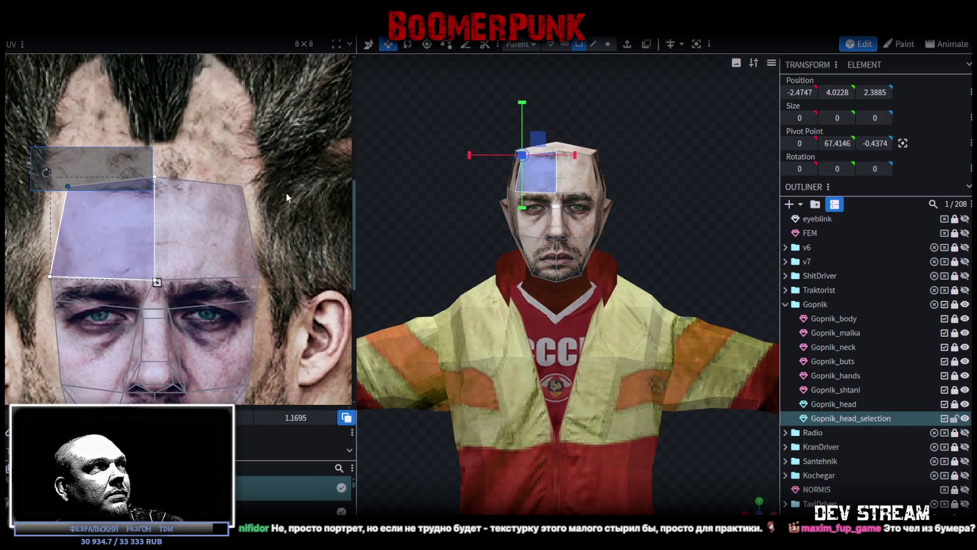
{"action": "left_click_drag", "start_coordinate": [154, 176], "coordinate": [156, 204]}
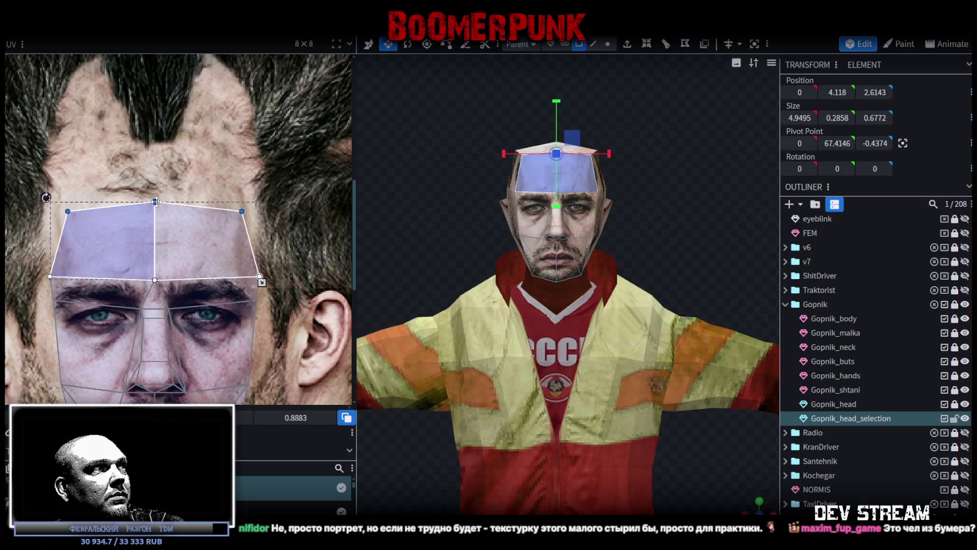
{"action": "left_click_drag", "start_coordinate": [156, 204], "coordinate": [156, 200]}
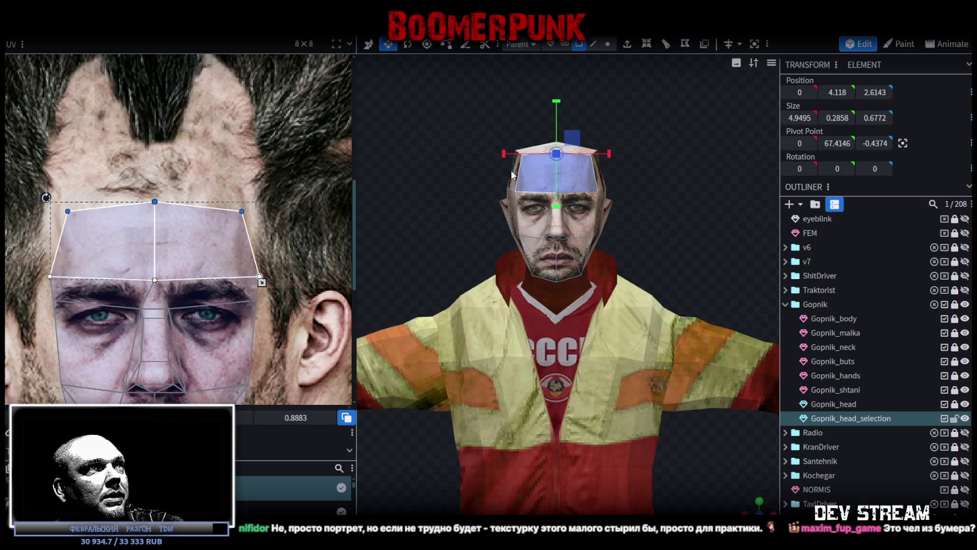
Step: Unlock the Gopnik_head mesh in the outliner and add it to the selection
{"action": "mouse_move", "coordinate": [738, 503]}
{"action": "right_mouse_down"}
{"action": "mouse_move", "coordinate": [685, 309]}
{"action": "mouse_move", "coordinate": [655, 372]}
{"action": "right_mouse_up"}
{"action": "left_click", "coordinate": [954, 404]}
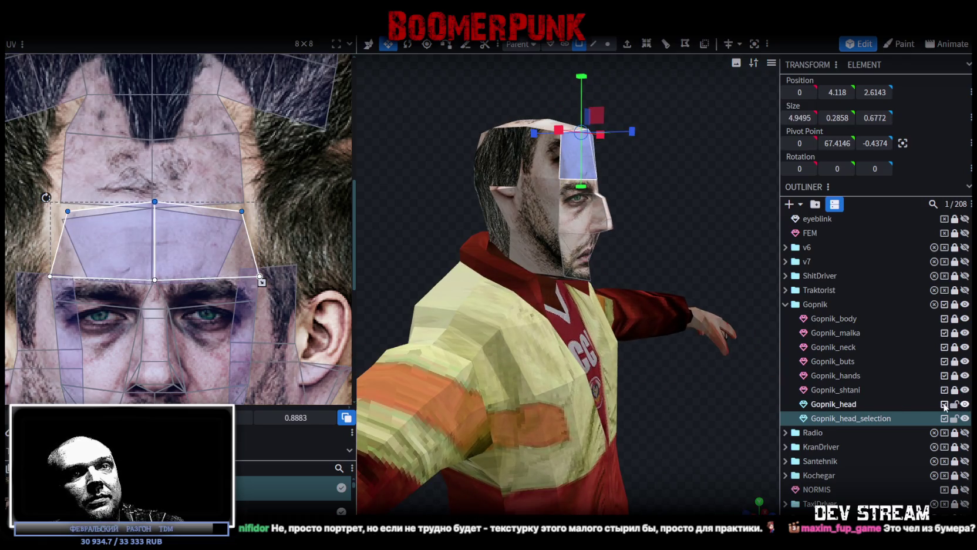
{"action": "left_click", "coordinate": [850, 404], "text": "ctrl"}
Step: Merge the head-selection piece into Gopnik_head with Merge Meshes
{"action": "right_click", "coordinate": [851, 404]}
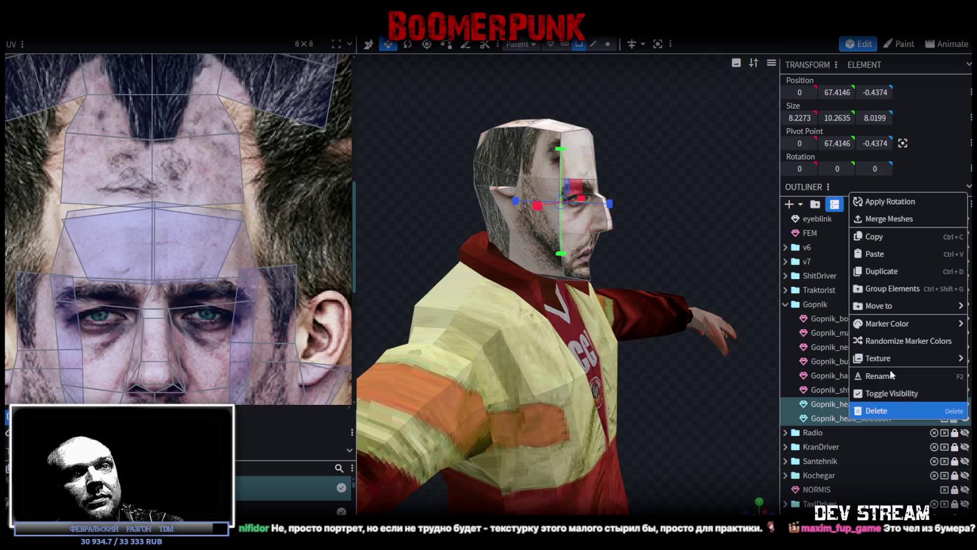
{"action": "left_click", "coordinate": [870, 218]}
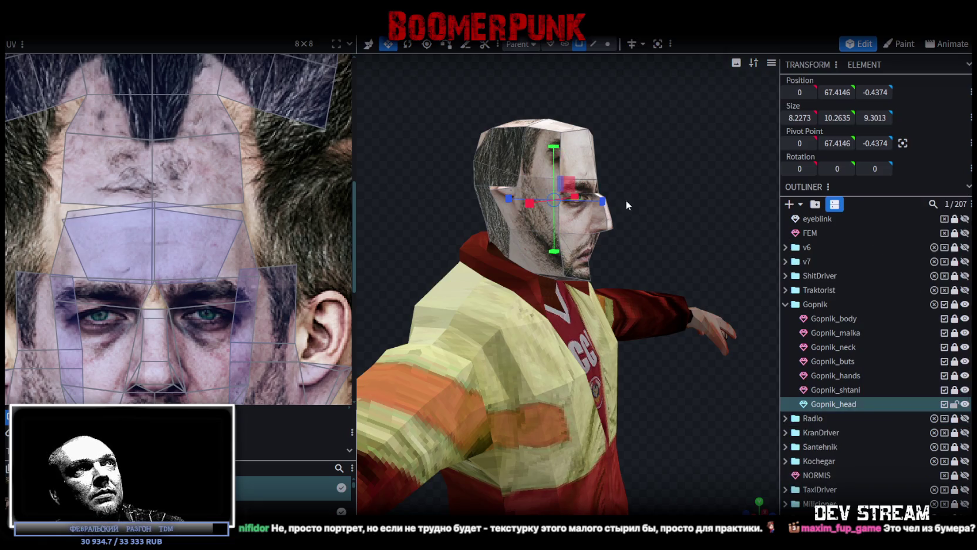
{"action": "scroll", "coordinate": [629, 217], "scroll_direction": "down", "scroll_amount": 2}
Step: Weld the overlapping head vertices with Merge Vertices, joining 18 vertices at 16 locations
{"action": "left_click", "coordinate": [608, 44]}
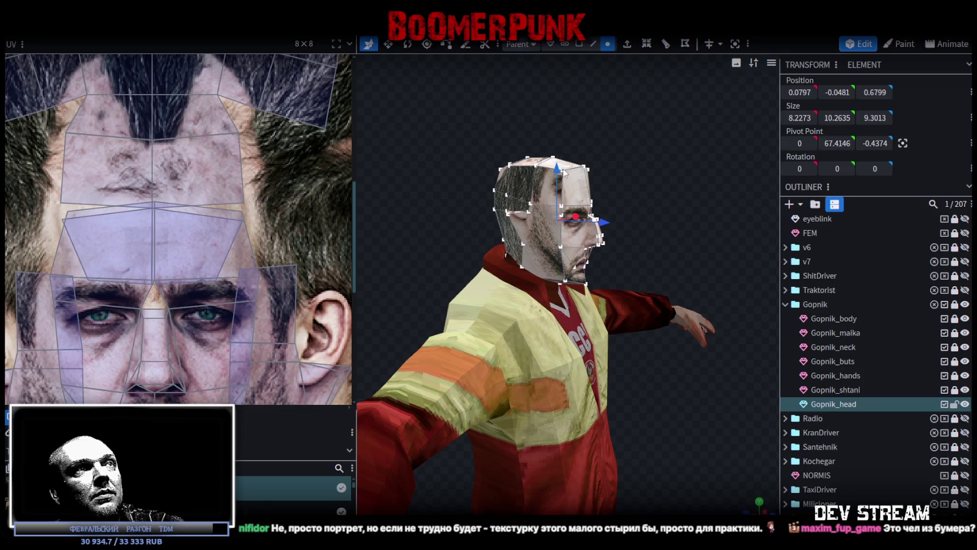
{"action": "left_click_drag", "start_coordinate": [559, 174], "coordinate": [557, 165]}
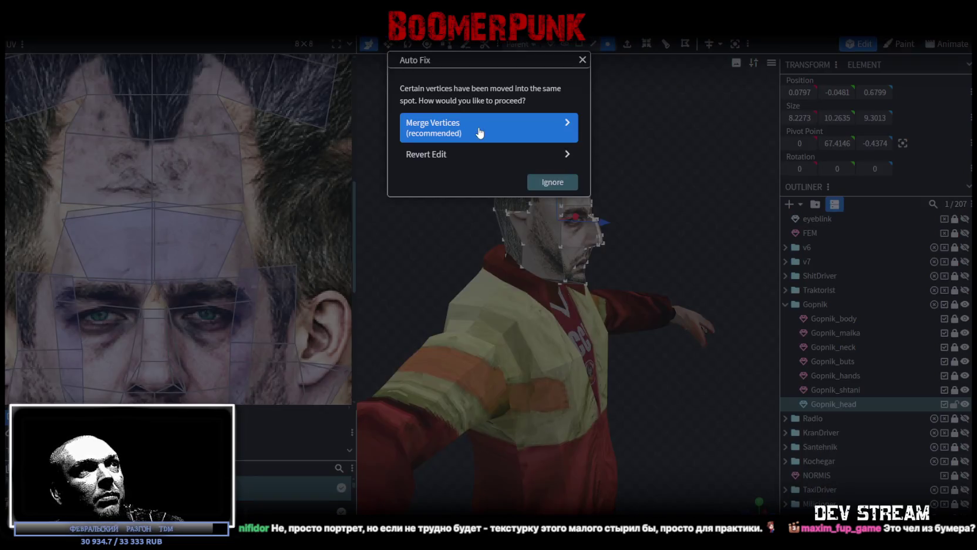
{"action": "left_click", "coordinate": [479, 130]}
{"action": "scroll", "coordinate": [860, 426], "scroll_direction": "down", "scroll_amount": 5}
{"action": "scroll", "coordinate": [819, 344], "scroll_direction": "up", "scroll_amount": 6}
{"action": "scroll", "coordinate": [855, 473], "scroll_direction": "down", "scroll_amount": 5}
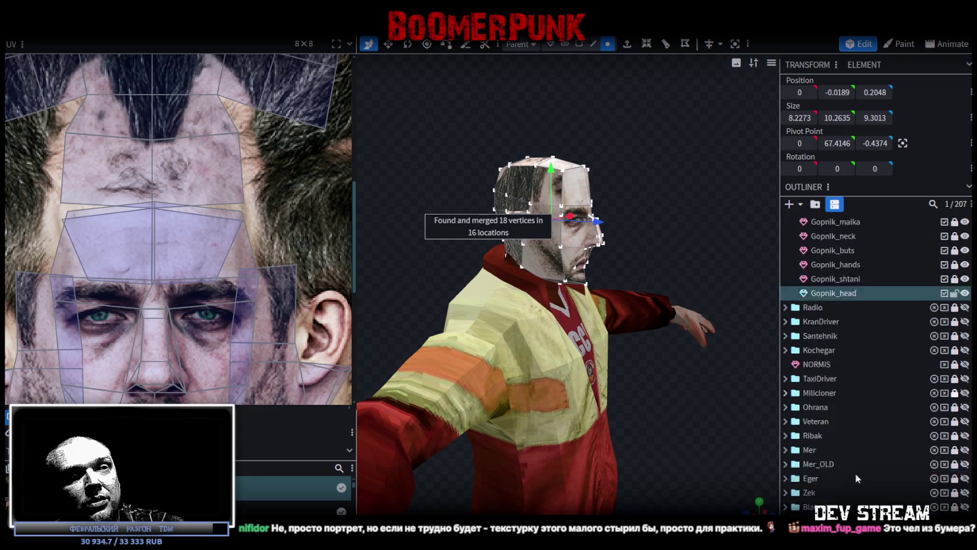
{"action": "scroll", "coordinate": [845, 394], "scroll_direction": "down", "scroll_amount": 4}
{"action": "scroll", "coordinate": [623, 218], "scroll_direction": "up", "scroll_amount": 3}
Step: Narrow the wider upper part of the head with the resize tool
{"action": "mouse_move", "coordinate": [618, 203]}
{"action": "left_mouse_down"}
{"action": "mouse_move", "coordinate": [644, 219]}
{"action": "mouse_move", "coordinate": [603, 220]}
{"action": "left_mouse_up"}
{"action": "left_click", "coordinate": [594, 44]}
{"action": "left_click", "coordinate": [431, 234]}
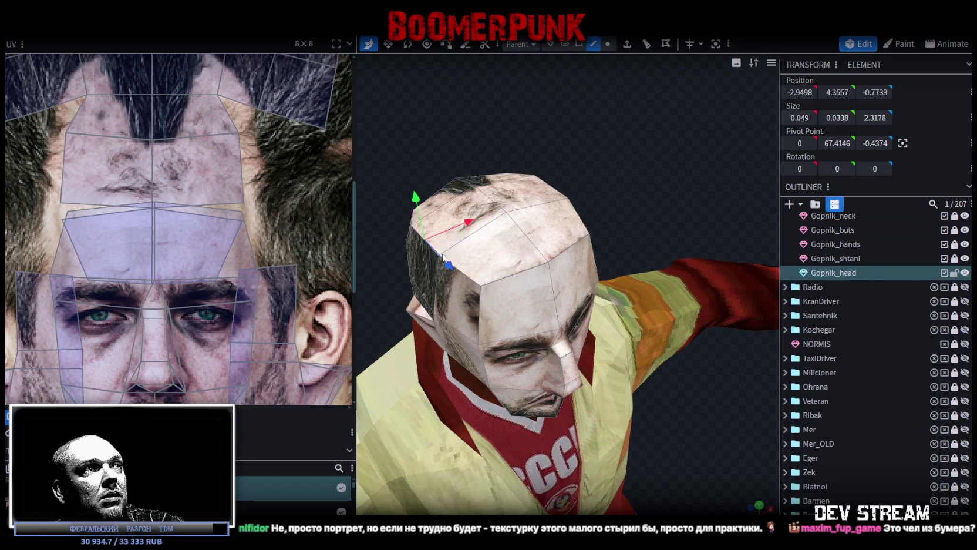
{"action": "left_click_drag", "start_coordinate": [576, 200], "coordinate": [621, 209]}
{"action": "left_click", "coordinate": [572, 192]}
{"action": "left_click_drag", "start_coordinate": [645, 217], "coordinate": [602, 174]}
{"action": "key", "text": "s"}
{"action": "left_click_drag", "start_coordinate": [550, 197], "coordinate": [550, 198]}
{"action": "mouse_move", "coordinate": [651, 217]}
{"action": "left_mouse_down"}
{"action": "mouse_move", "coordinate": [678, 185]}
{"action": "mouse_move", "coordinate": [611, 174]}
{"action": "left_mouse_up"}
Step: Move that head part down and slightly back, to a front-edge height of 3.7847
{"action": "key", "text": "v"}
{"action": "left_click_drag", "start_coordinate": [502, 135], "coordinate": [507, 134]}
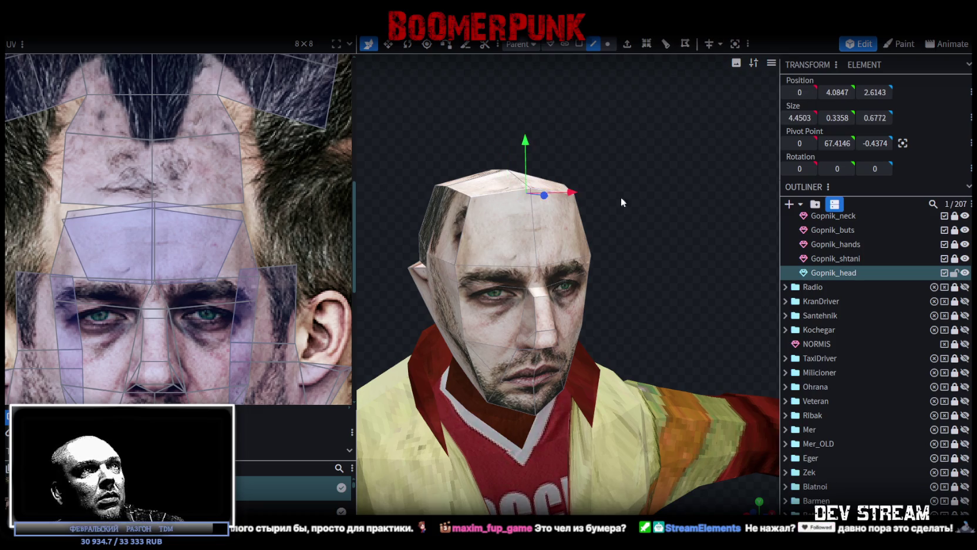
{"action": "left_click_drag", "start_coordinate": [559, 193], "coordinate": [734, 207]}
{"action": "left_click_drag", "start_coordinate": [603, 154], "coordinate": [604, 162]}
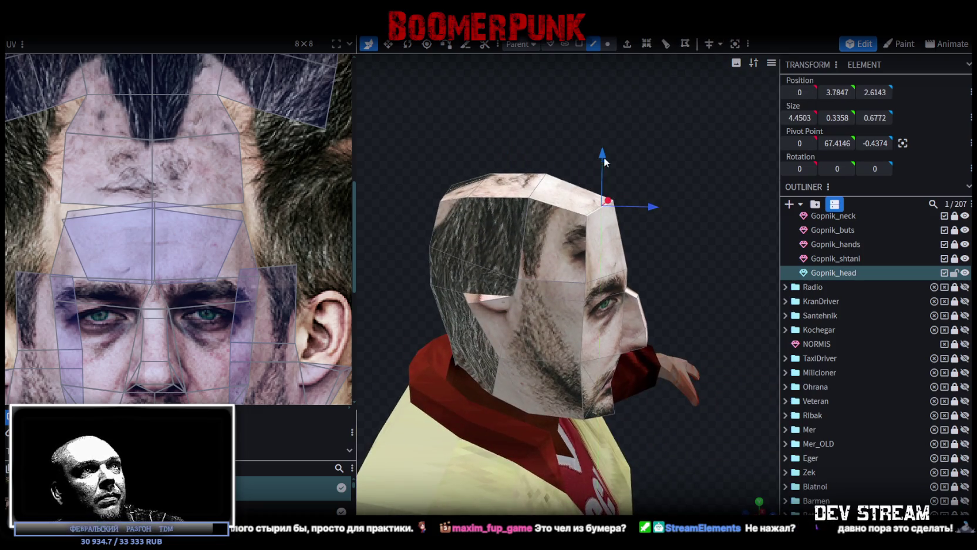
{"action": "left_click_drag", "start_coordinate": [656, 212], "coordinate": [749, 335]}
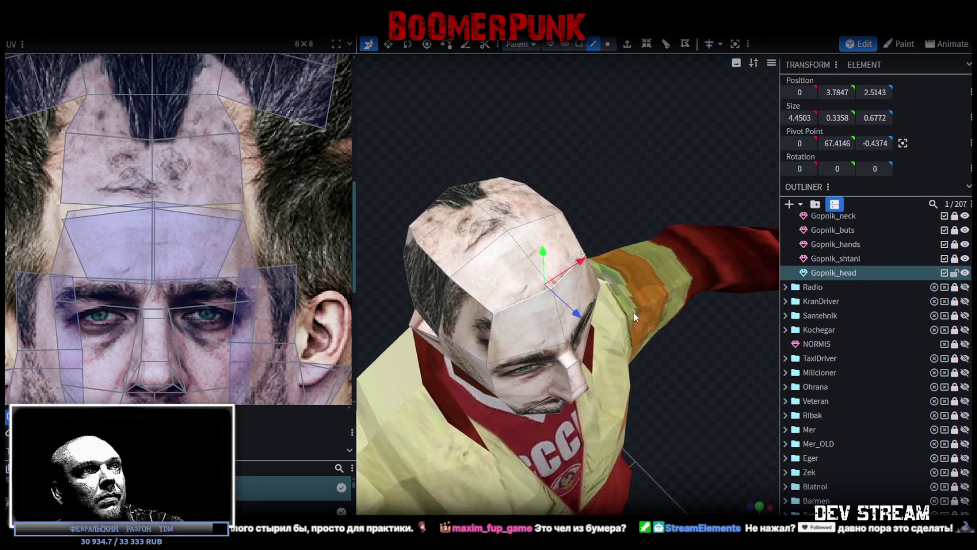
Step: Push the nose face back toward the head, to a depth of 3.7591
{"action": "left_click_drag", "start_coordinate": [693, 353], "coordinate": [638, 356]}
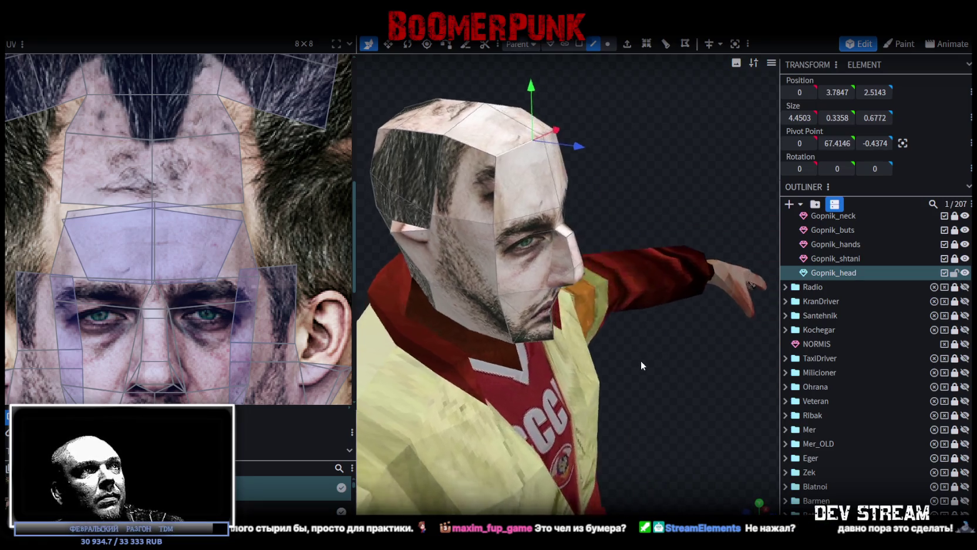
{"action": "scroll", "coordinate": [626, 173], "scroll_direction": "up", "scroll_amount": 2}
{"action": "left_click", "coordinate": [579, 44]}
{"action": "left_click_drag", "start_coordinate": [682, 272], "coordinate": [648, 168]}
{"action": "left_click", "coordinate": [596, 234]}
{"action": "left_click_drag", "start_coordinate": [643, 217], "coordinate": [455, 176]}
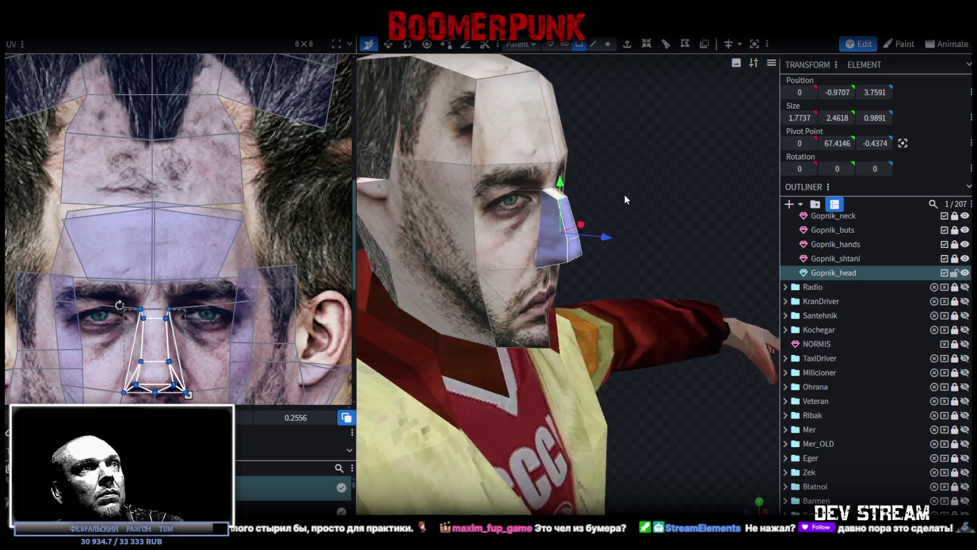
Step: Narrow the nose-bridge face between the eyes to 0.5988 × 1.2735 × 0.3911
{"action": "scroll", "coordinate": [455, 176], "scroll_direction": "up", "scroll_amount": 3}
{"action": "scroll", "coordinate": [553, 204], "scroll_direction": "up", "scroll_amount": 3}
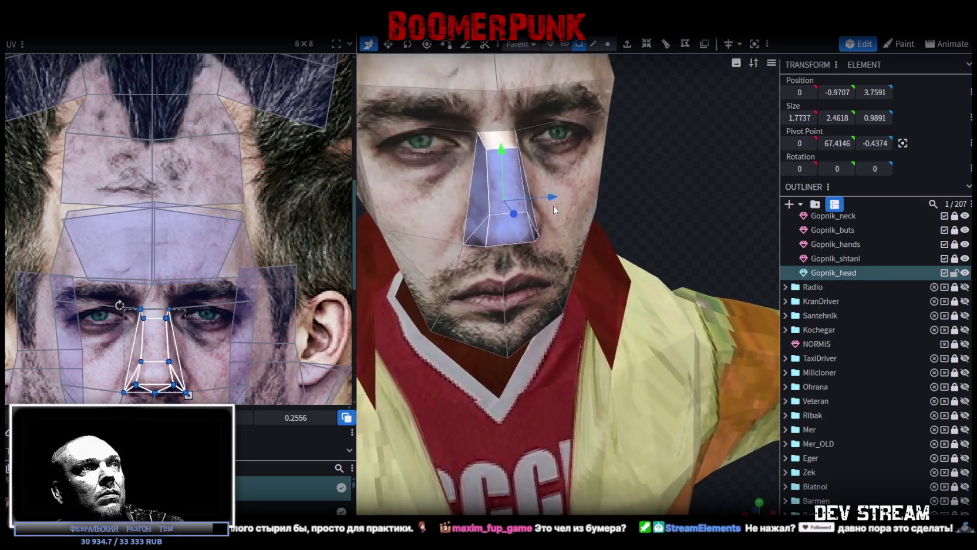
{"action": "left_click", "coordinate": [494, 179]}
{"action": "key", "text": "s"}
{"action": "left_click_drag", "start_coordinate": [556, 181], "coordinate": [553, 184]}
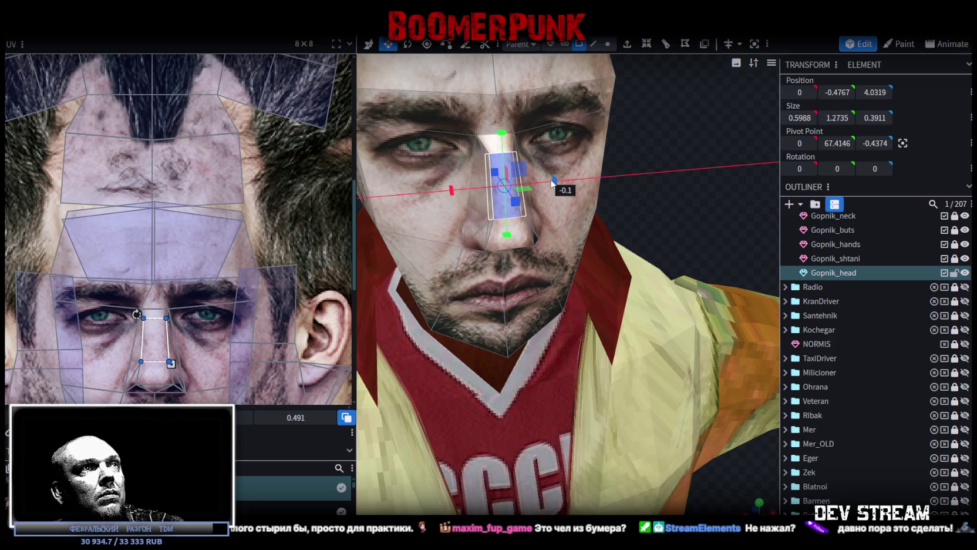
{"action": "scroll", "coordinate": [678, 182], "scroll_direction": "down", "scroll_amount": 2}
{"action": "scroll", "coordinate": [664, 197], "scroll_direction": "down", "scroll_amount": 1}
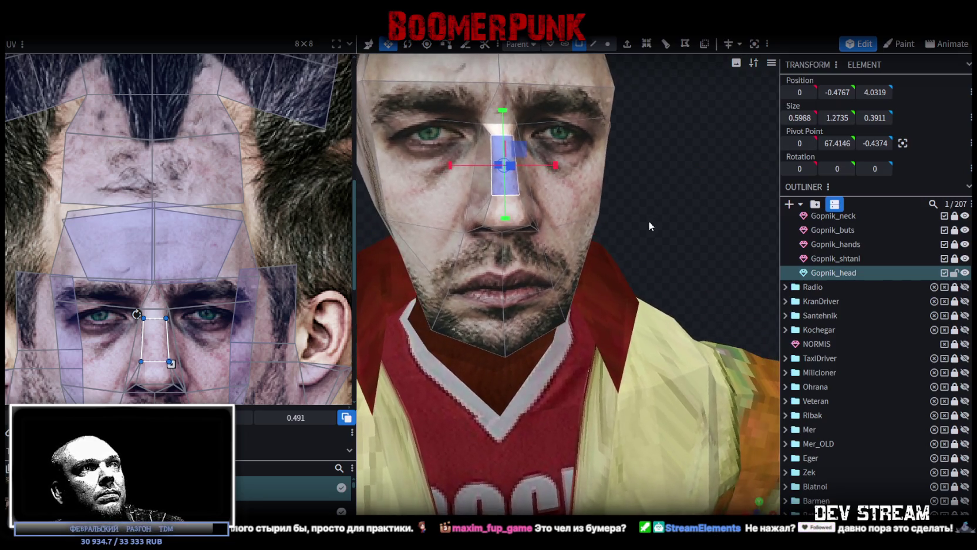
{"action": "scroll", "coordinate": [634, 198], "scroll_direction": "down", "scroll_amount": 2}
{"action": "mouse_move", "coordinate": [618, 175]}
{"action": "left_mouse_down"}
{"action": "mouse_move", "coordinate": [575, 189]}
{"action": "mouse_move", "coordinate": [664, 191]}
{"action": "left_mouse_up"}
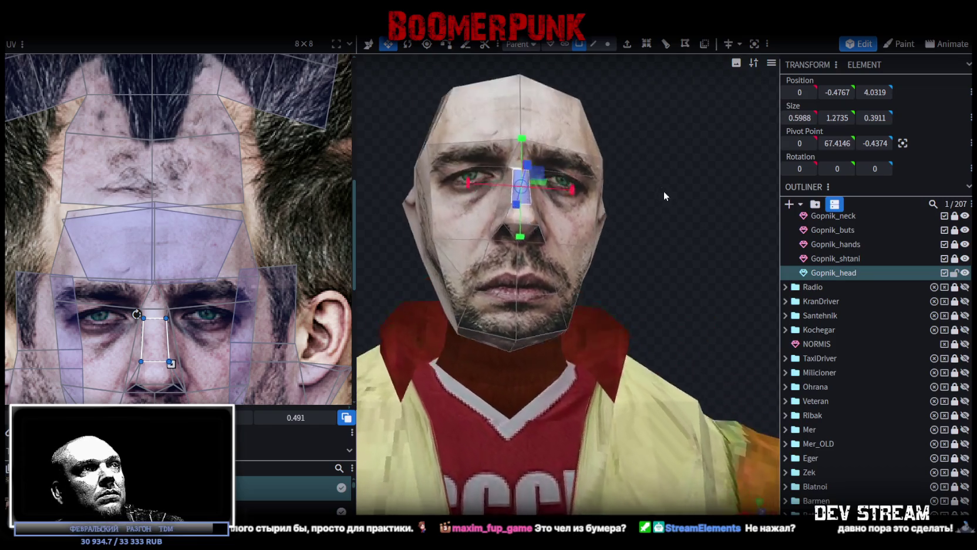
{"action": "scroll", "coordinate": [690, 239], "scroll_direction": "up", "scroll_amount": 2}
{"action": "scroll", "coordinate": [690, 239], "scroll_direction": "down", "scroll_amount": 2}
{"action": "left_click_drag", "start_coordinate": [660, 230], "coordinate": [691, 217]}
{"action": "left_click", "coordinate": [494, 235]}
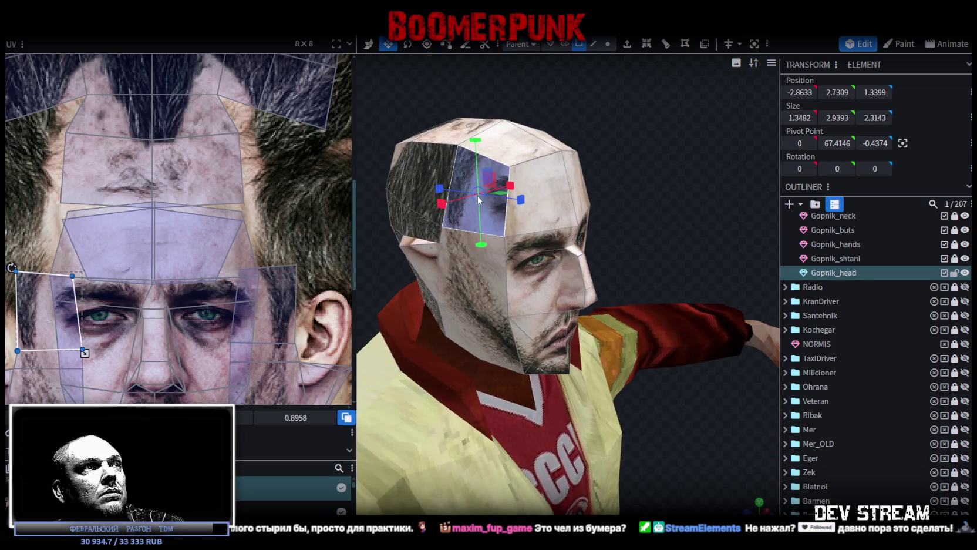
Step: Move the side-of-head cheek and ear UVs over the photo's ear and narrow the island
{"action": "scroll", "coordinate": [469, 241], "scroll_direction": "down", "scroll_amount": 1}
{"action": "mouse_move", "coordinate": [633, 184]}
{"action": "left_mouse_down"}
{"action": "mouse_move", "coordinate": [442, 178]}
{"action": "mouse_move", "coordinate": [687, 164]}
{"action": "mouse_move", "coordinate": [392, 235]}
{"action": "left_mouse_up"}
{"action": "scroll", "coordinate": [179, 281], "scroll_direction": "down", "scroll_amount": 3}
{"action": "scroll", "coordinate": [179, 280], "scroll_direction": "up", "scroll_amount": 3}
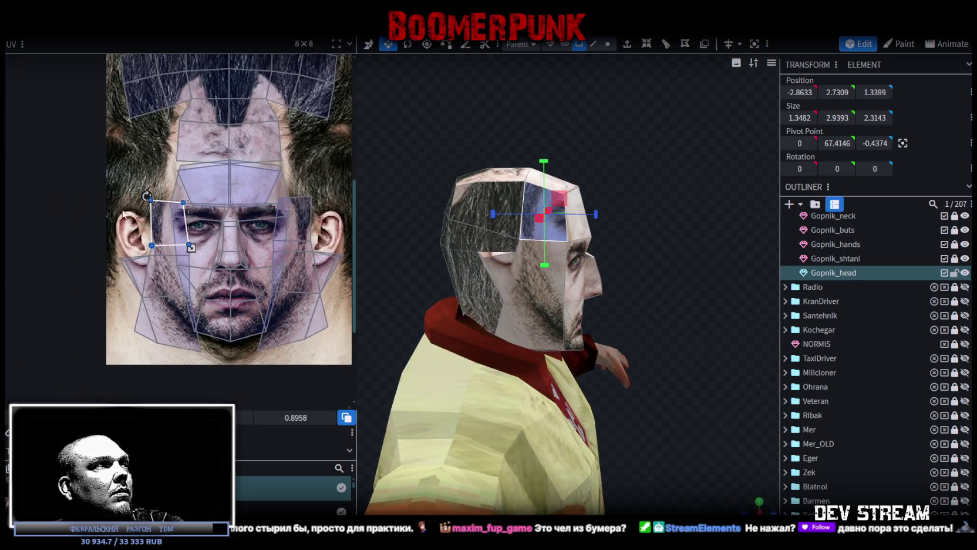
{"action": "left_click", "coordinate": [169, 342]}
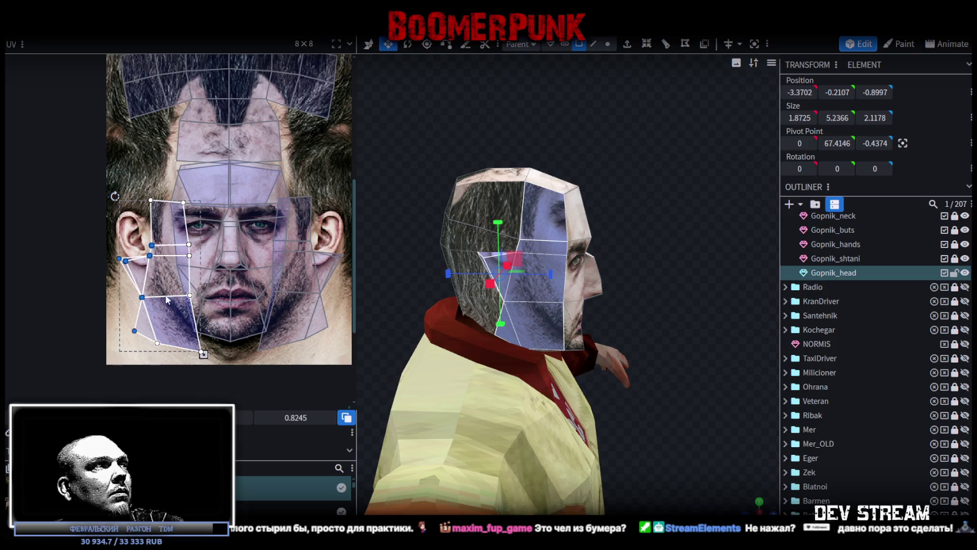
{"action": "left_click_drag", "start_coordinate": [162, 280], "coordinate": [149, 241]}
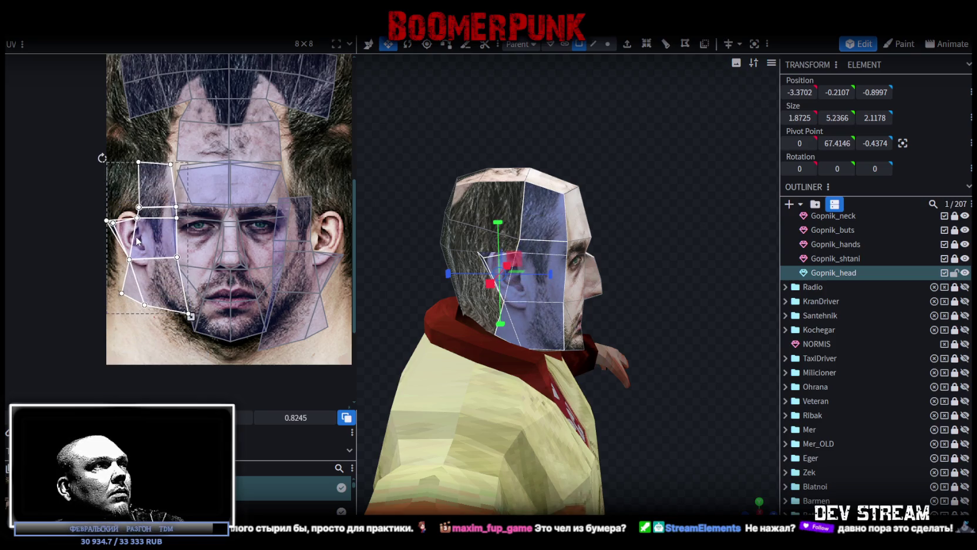
{"action": "mouse_move", "coordinate": [191, 317]}
{"action": "left_mouse_down"}
{"action": "mouse_move", "coordinate": [179, 322]}
{"action": "mouse_move", "coordinate": [161, 301]}
{"action": "left_mouse_up"}
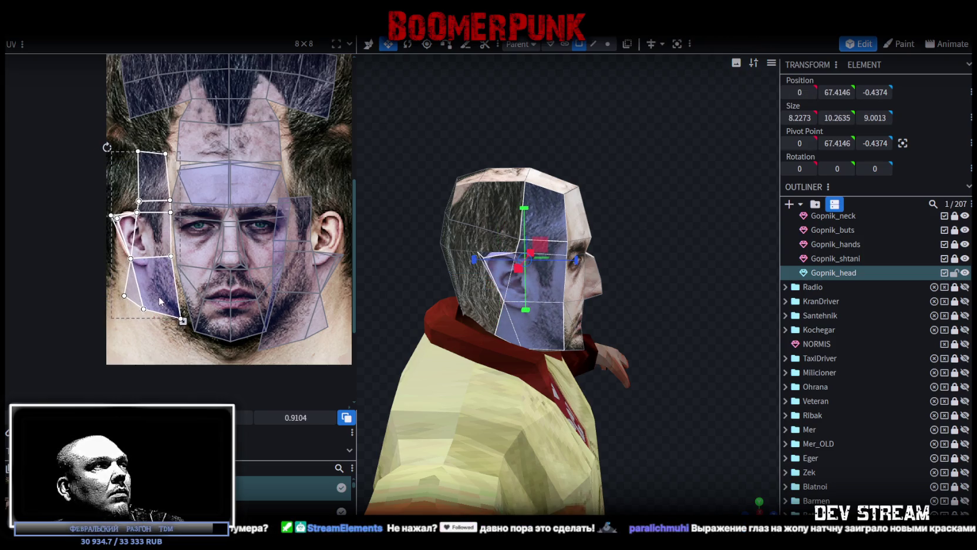
Step: Lower the UV vertex above the ear to reshape the cheek face
{"action": "scroll", "coordinate": [160, 300], "scroll_direction": "up", "scroll_amount": 2}
{"action": "scroll", "coordinate": [185, 280], "scroll_direction": "up", "scroll_amount": 1}
{"action": "scroll", "coordinate": [124, 258], "scroll_direction": "up", "scroll_amount": 1}
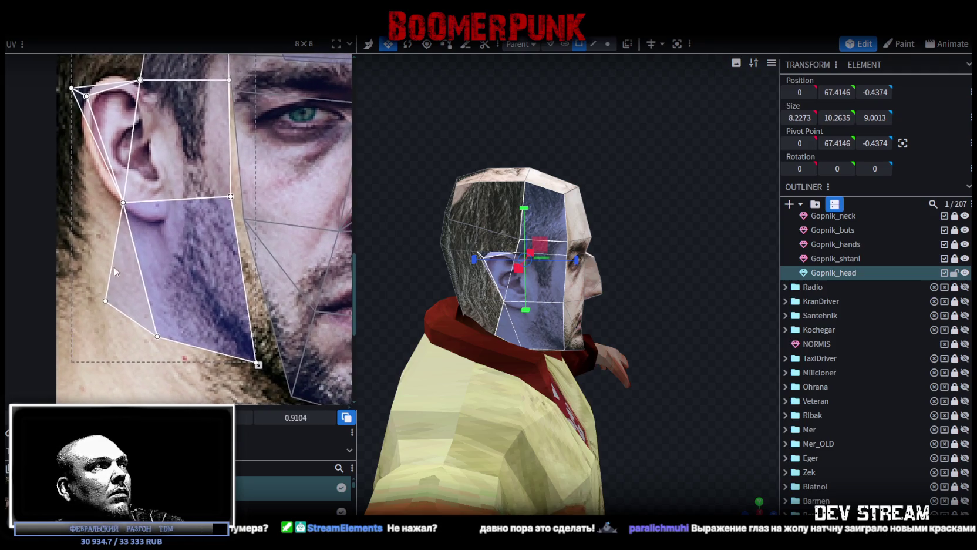
{"action": "mouse_move", "coordinate": [73, 374]}
{"action": "left_mouse_down"}
{"action": "mouse_move", "coordinate": [170, 200]}
{"action": "mouse_move", "coordinate": [168, 244]}
{"action": "left_mouse_up"}
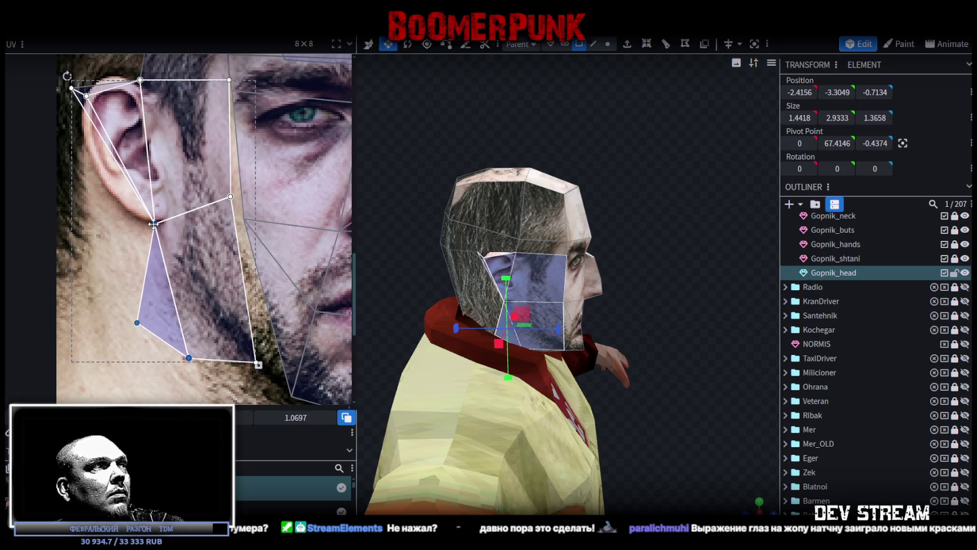
{"action": "scroll", "coordinate": [164, 258], "scroll_direction": "up", "scroll_amount": 3}
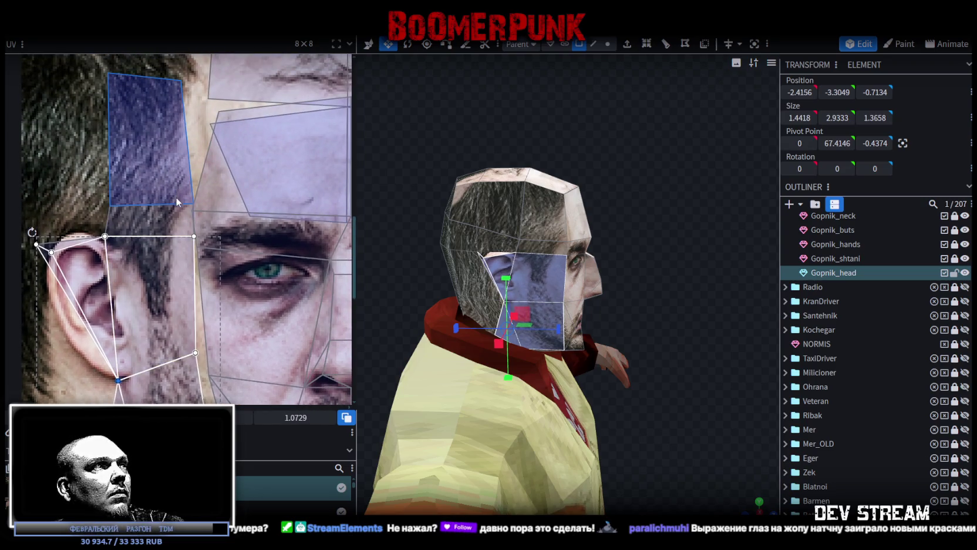
{"action": "scroll", "coordinate": [176, 199], "scroll_direction": "up", "scroll_amount": 2}
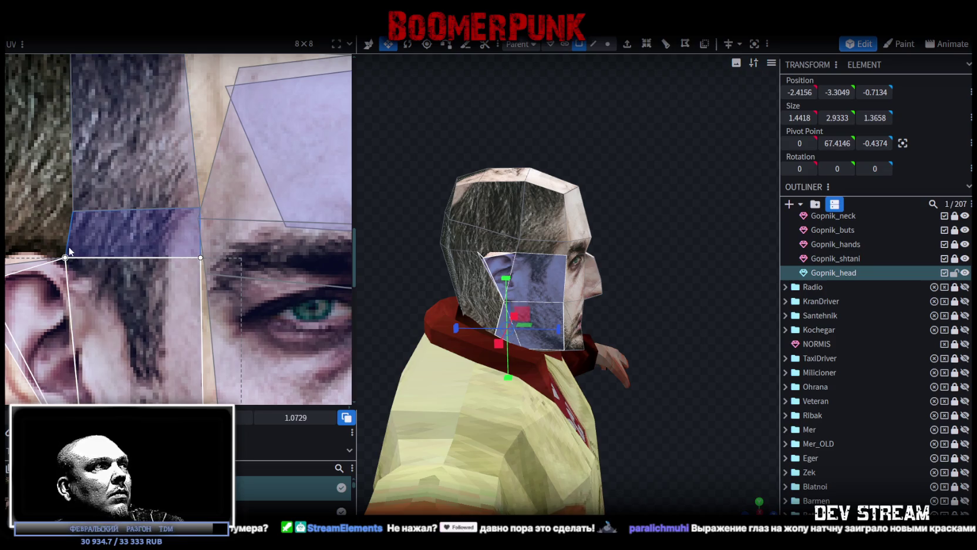
{"action": "key", "text": "Escape"}
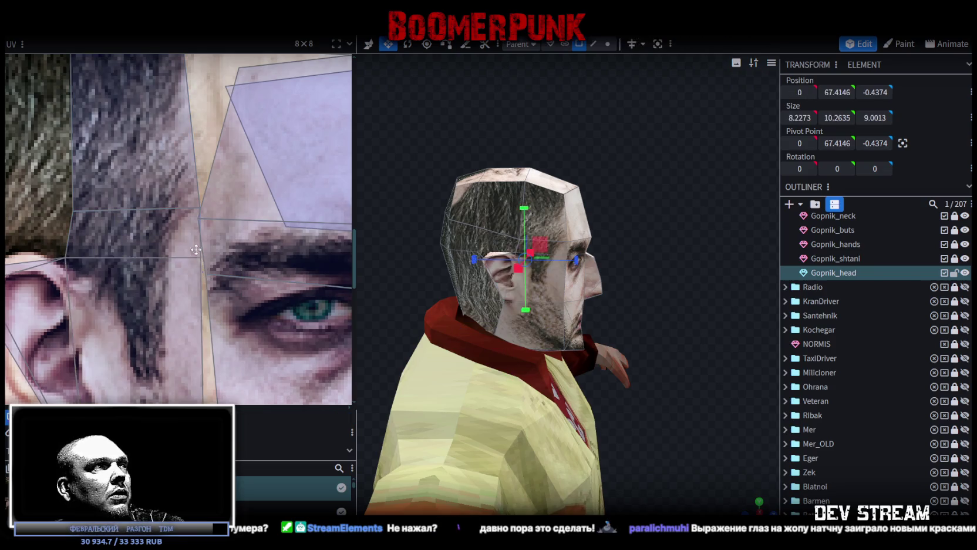
{"action": "left_click", "coordinate": [199, 257]}
{"action": "left_click_drag", "start_coordinate": [201, 257], "coordinate": [203, 276]}
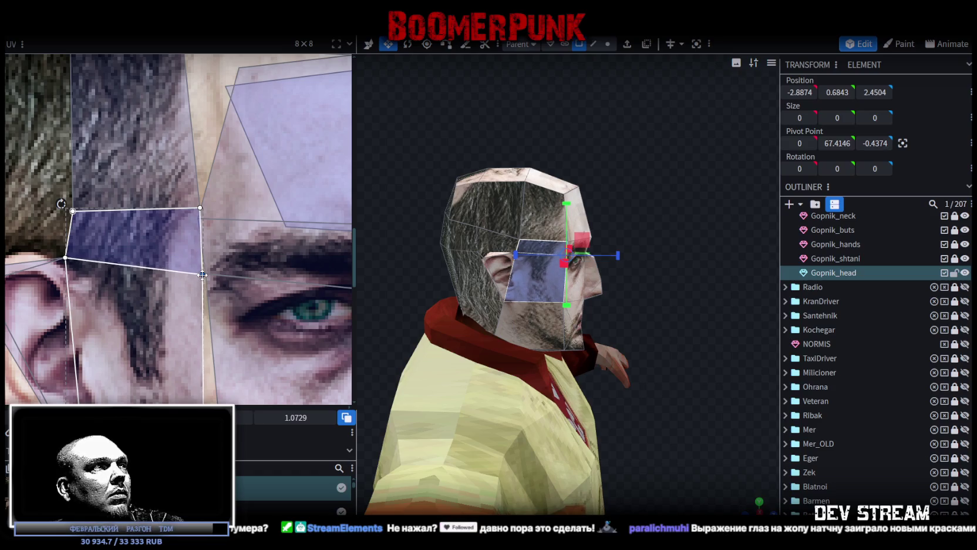
Step: Merge the upper face's UV vertices and tilt the temple face UV over the hair
{"action": "left_click", "coordinate": [196, 215]}
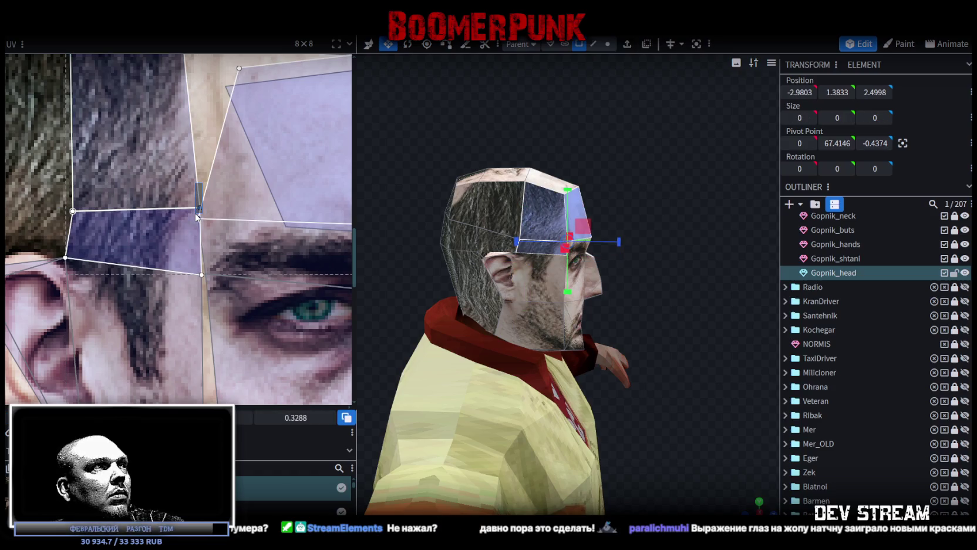
{"action": "right_click", "coordinate": [198, 218]}
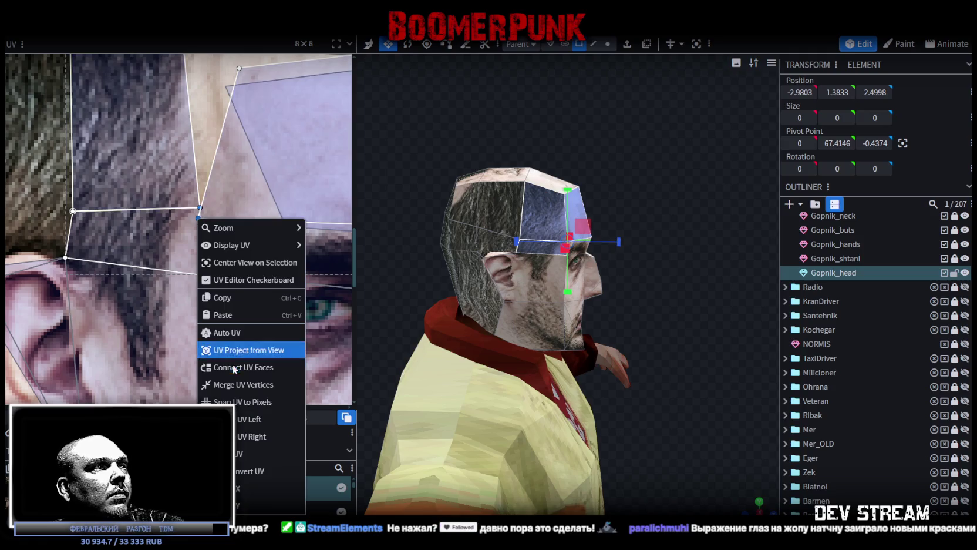
{"action": "left_click", "coordinate": [231, 385]}
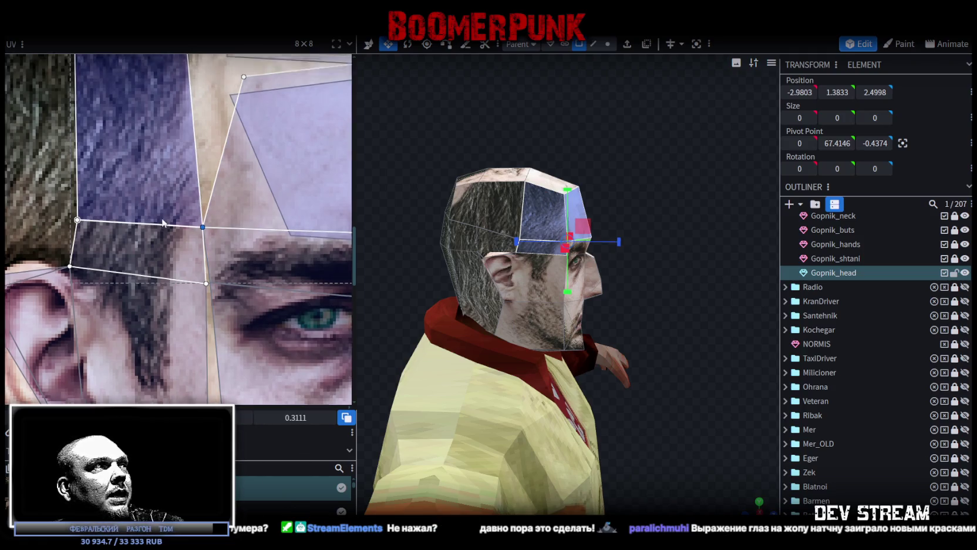
{"action": "left_click", "coordinate": [212, 171]}
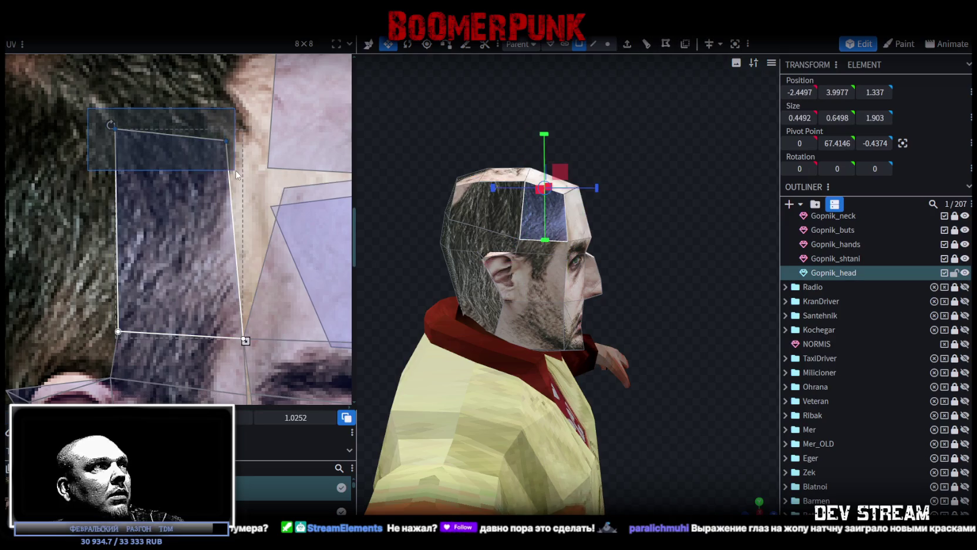
{"action": "left_click_drag", "start_coordinate": [225, 142], "coordinate": [273, 185]}
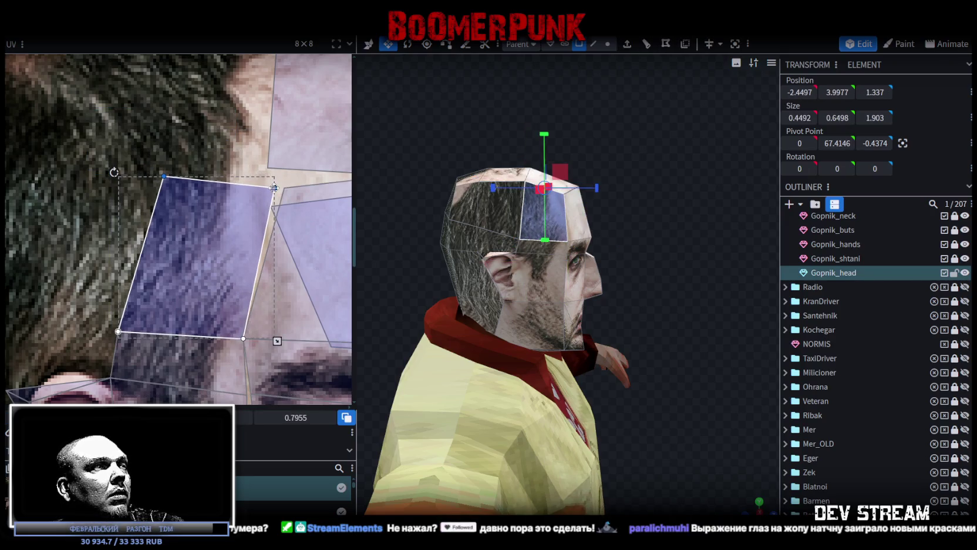
Step: Select the top-of-head faces and shrink their UV island upward over the hair
{"action": "scroll", "coordinate": [285, 234], "scroll_direction": "down", "scroll_amount": 2}
{"action": "scroll", "coordinate": [285, 234], "scroll_direction": "down", "scroll_amount": 2}
{"action": "scroll", "coordinate": [140, 277], "scroll_direction": "down", "scroll_amount": 1}
{"action": "mouse_move", "coordinate": [628, 155]}
{"action": "left_mouse_down"}
{"action": "mouse_move", "coordinate": [658, 294]}
{"action": "mouse_move", "coordinate": [563, 269]}
{"action": "left_mouse_up"}
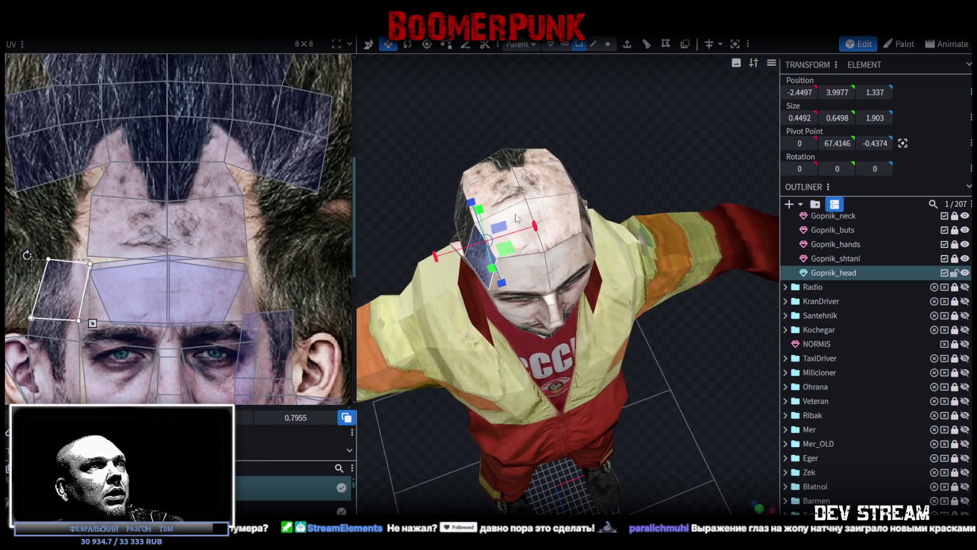
{"action": "left_click", "coordinate": [515, 218]}
{"action": "left_click", "coordinate": [555, 204], "text": "shift"}
{"action": "scroll", "coordinate": [317, 233], "scroll_direction": "down", "scroll_amount": 2}
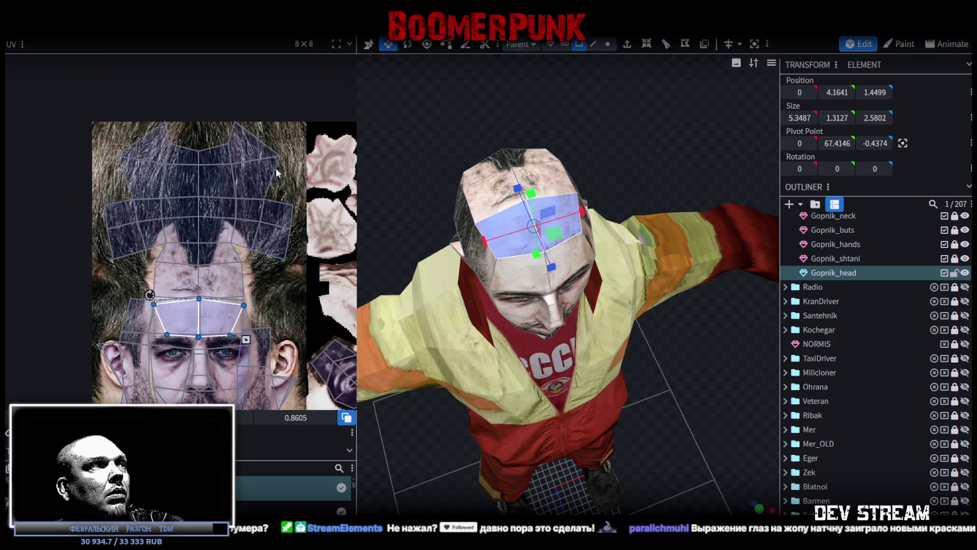
{"action": "left_click_drag", "start_coordinate": [299, 119], "coordinate": [112, 285]}
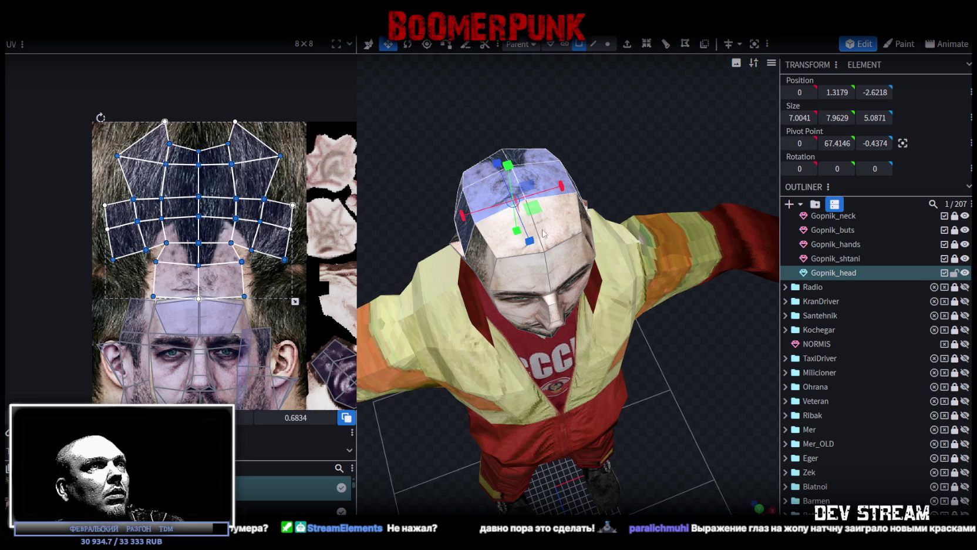
{"action": "left_click", "coordinate": [564, 233], "text": "shift"}
{"action": "left_click", "coordinate": [474, 239], "text": "shift"}
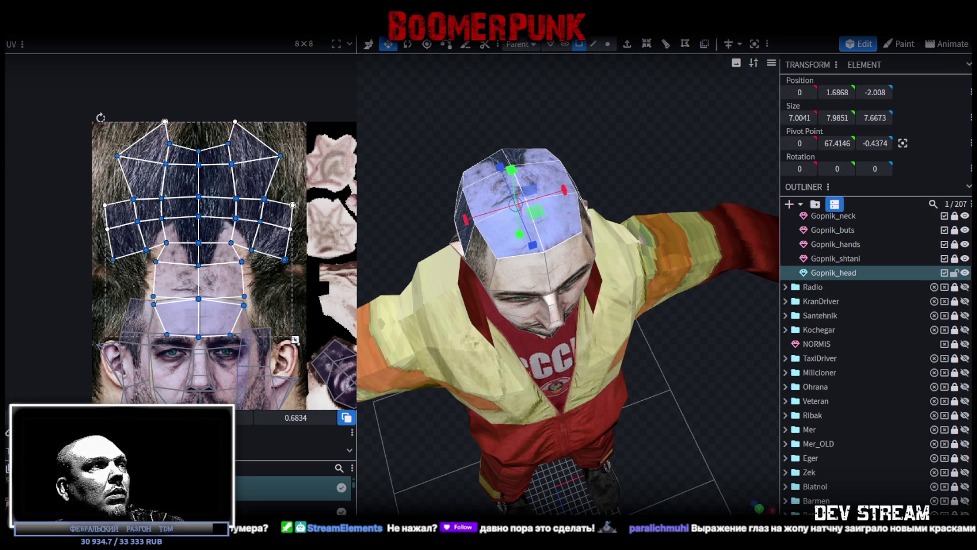
{"action": "left_click_drag", "start_coordinate": [294, 339], "coordinate": [297, 305]}
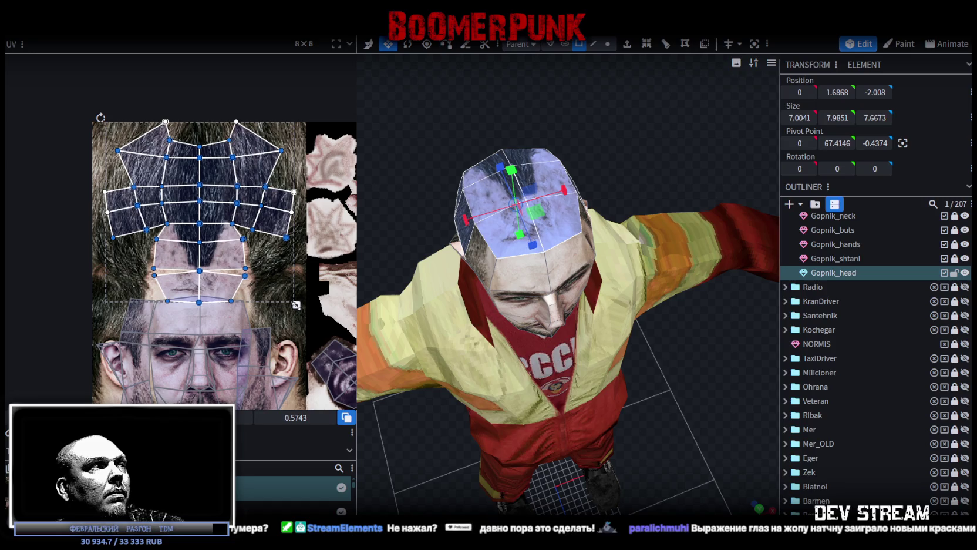
Step: Merge the UV vertices of the two forehead faces with their neighbours
{"action": "scroll", "coordinate": [204, 260], "scroll_direction": "up", "scroll_amount": 2}
{"action": "scroll", "coordinate": [177, 261], "scroll_direction": "up", "scroll_amount": 1}
{"action": "scroll", "coordinate": [153, 264], "scroll_direction": "up", "scroll_amount": 1}
{"action": "left_click", "coordinate": [137, 265]}
{"action": "left_click", "coordinate": [139, 261]}
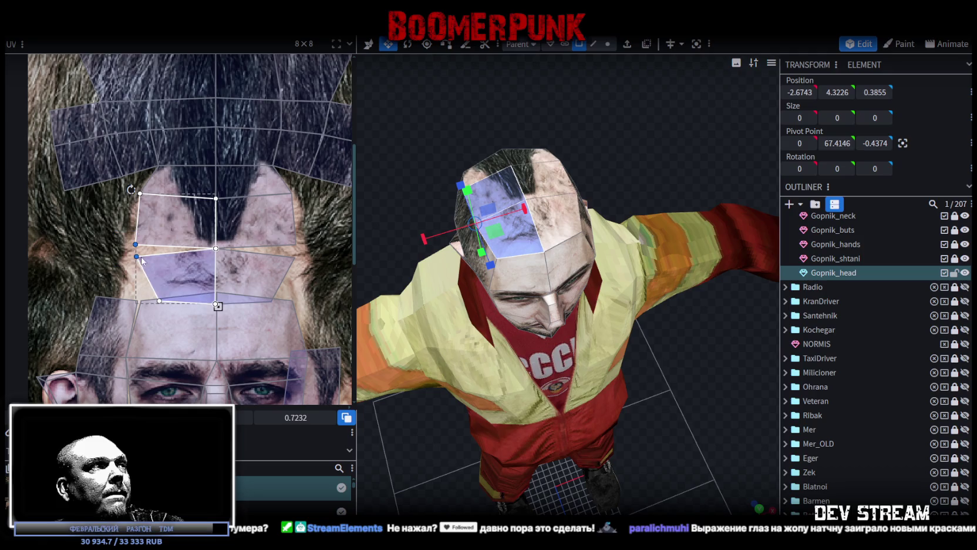
{"action": "right_click", "coordinate": [141, 256]}
{"action": "left_click", "coordinate": [195, 390]}
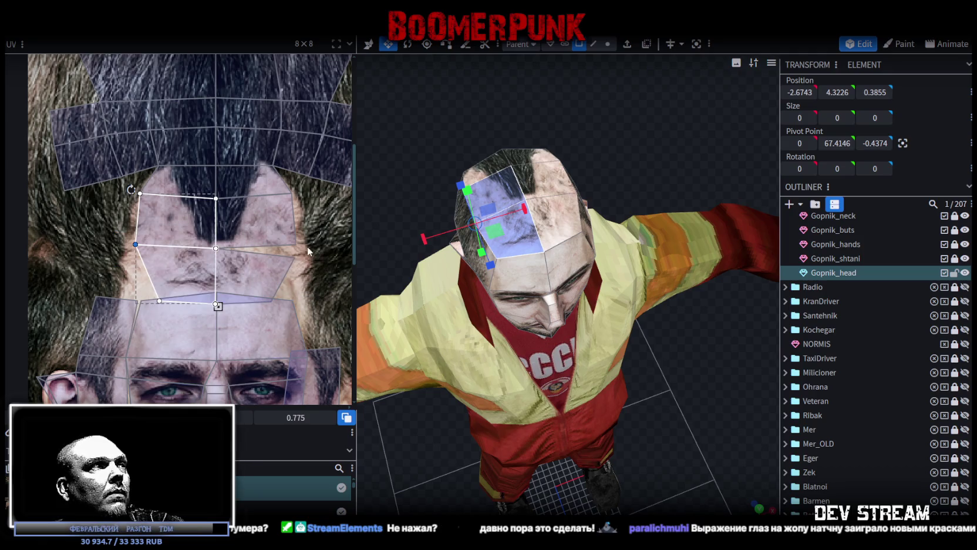
{"action": "left_click", "coordinate": [282, 232]}
{"action": "right_click", "coordinate": [293, 224]}
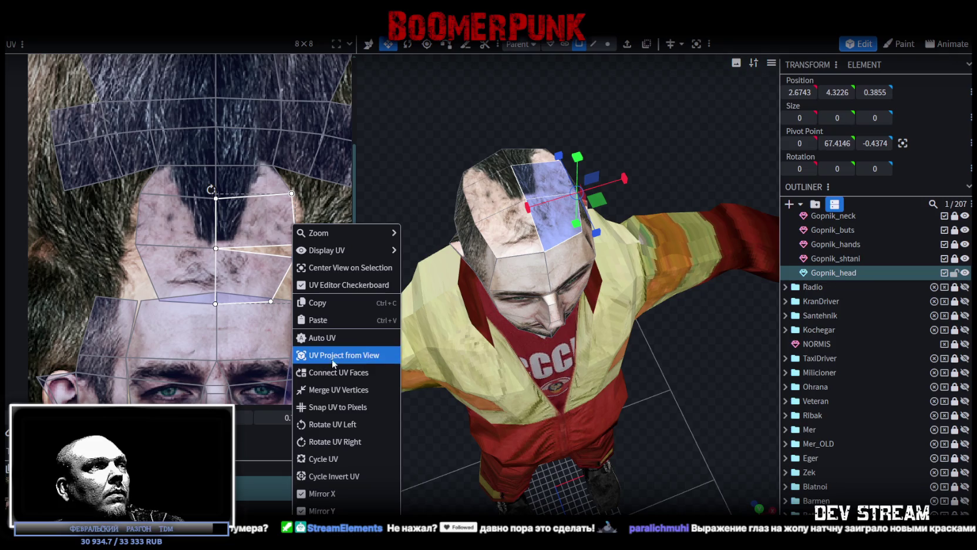
{"action": "left_click", "coordinate": [332, 391]}
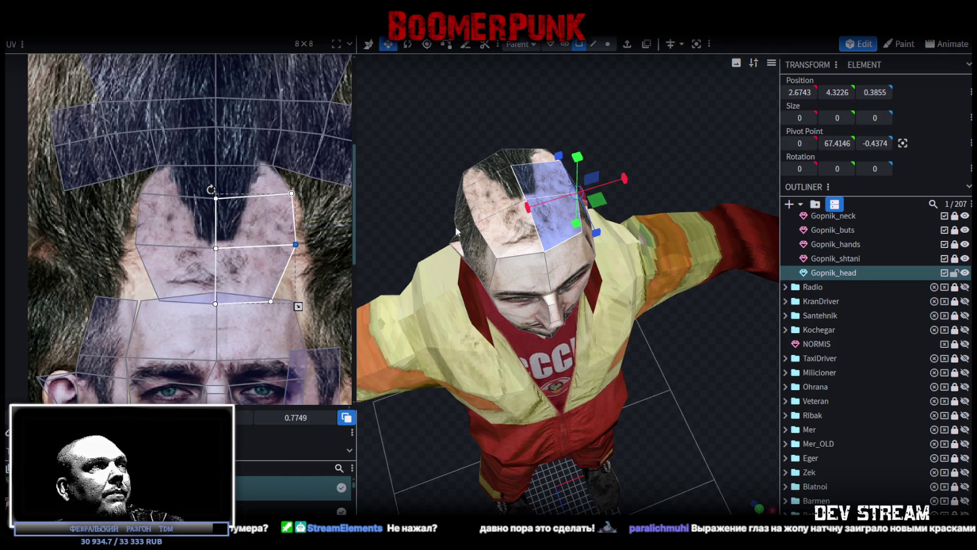
Step: Make the crown UV island shorter, shift it left and widen it across the hair
{"action": "scroll", "coordinate": [200, 240], "scroll_direction": "down", "scroll_amount": 1}
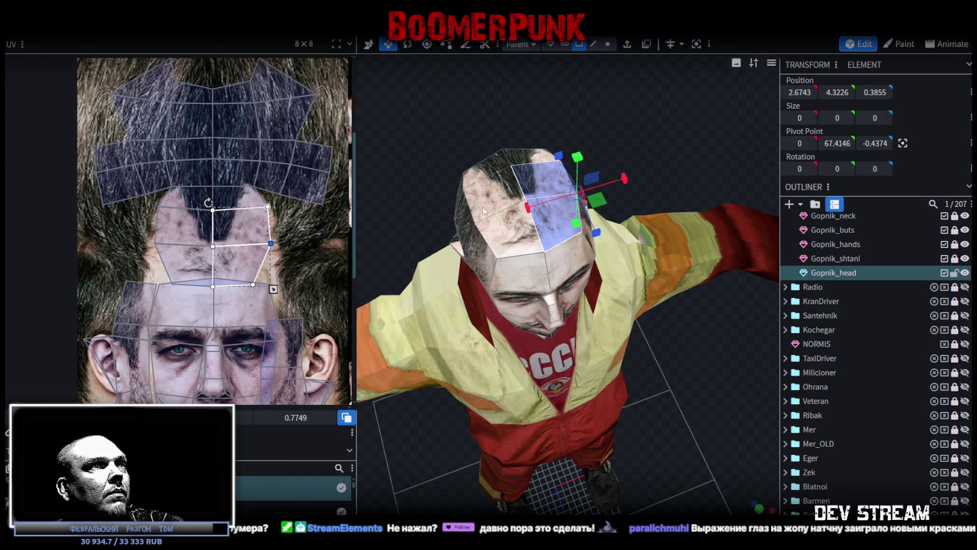
{"action": "scroll", "coordinate": [209, 189], "scroll_direction": "down", "scroll_amount": 1}
{"action": "left_click_drag", "start_coordinate": [123, 92], "coordinate": [307, 248]}
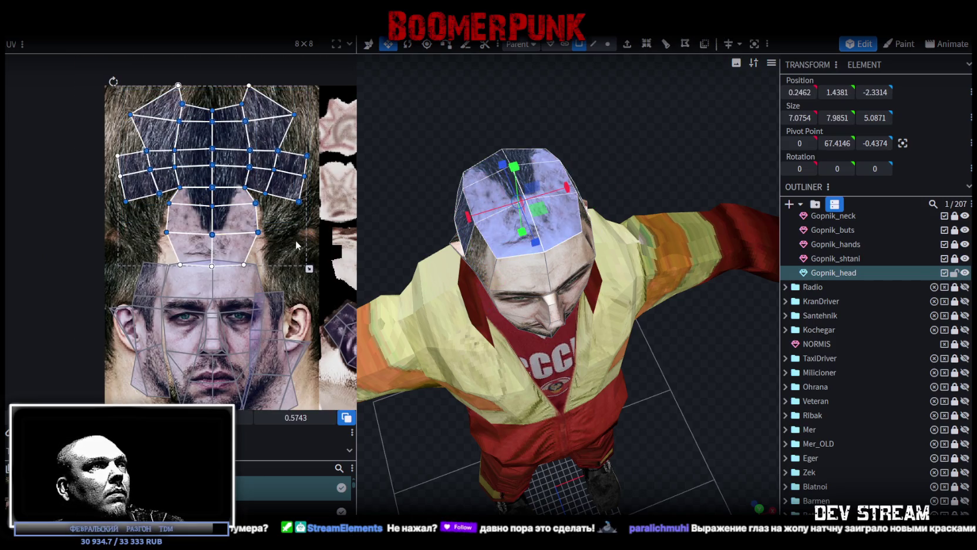
{"action": "left_click_drag", "start_coordinate": [411, 168], "coordinate": [468, 143]}
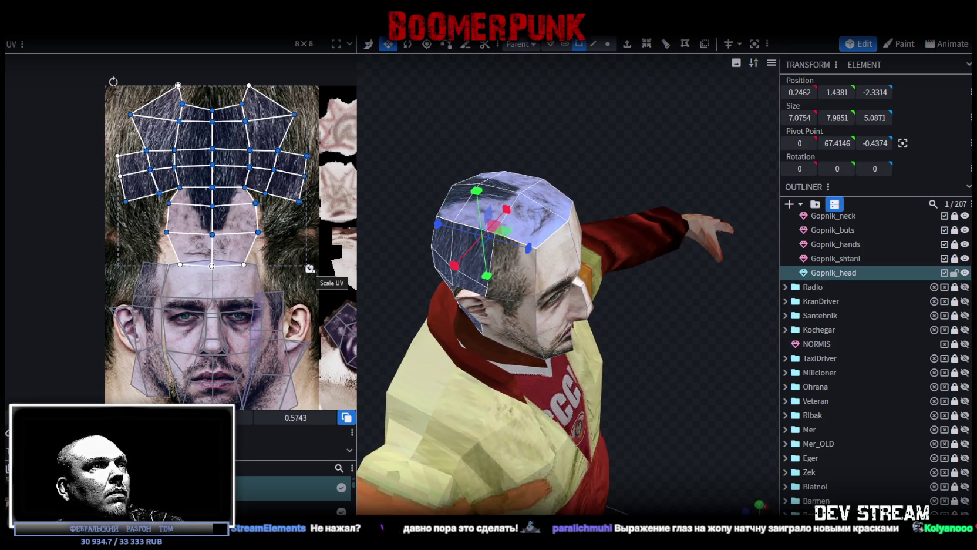
{"action": "left_click_drag", "start_coordinate": [309, 269], "coordinate": [309, 257]}
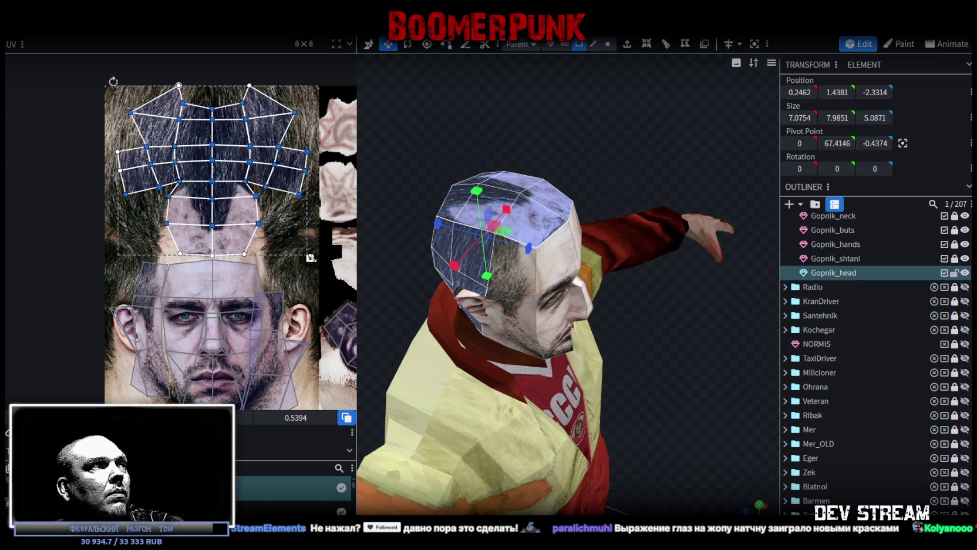
{"action": "key", "text": "Left"}
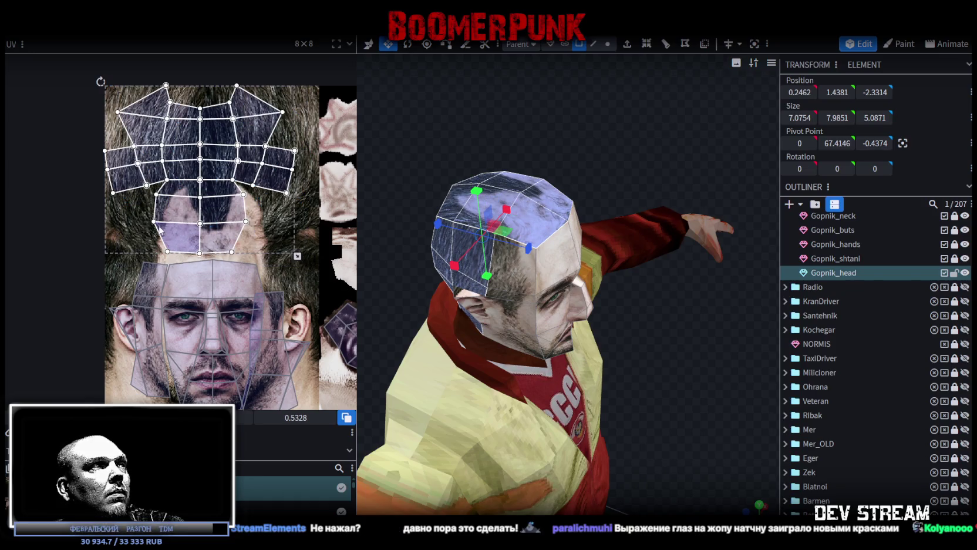
{"action": "left_click_drag", "start_coordinate": [301, 260], "coordinate": [328, 265]}
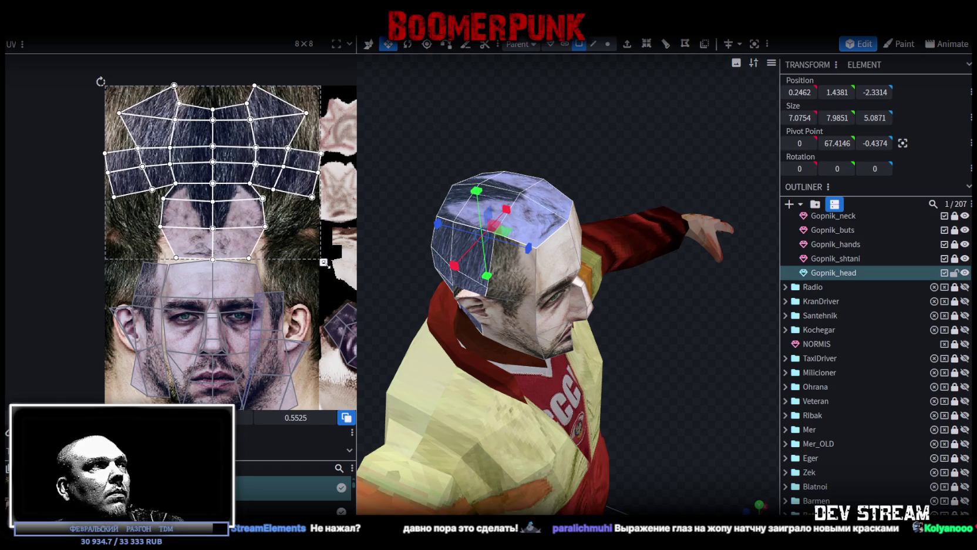
{"action": "scroll", "coordinate": [263, 197], "scroll_direction": "up", "scroll_amount": 2}
{"action": "scroll", "coordinate": [293, 259], "scroll_direction": "up", "scroll_amount": 1}
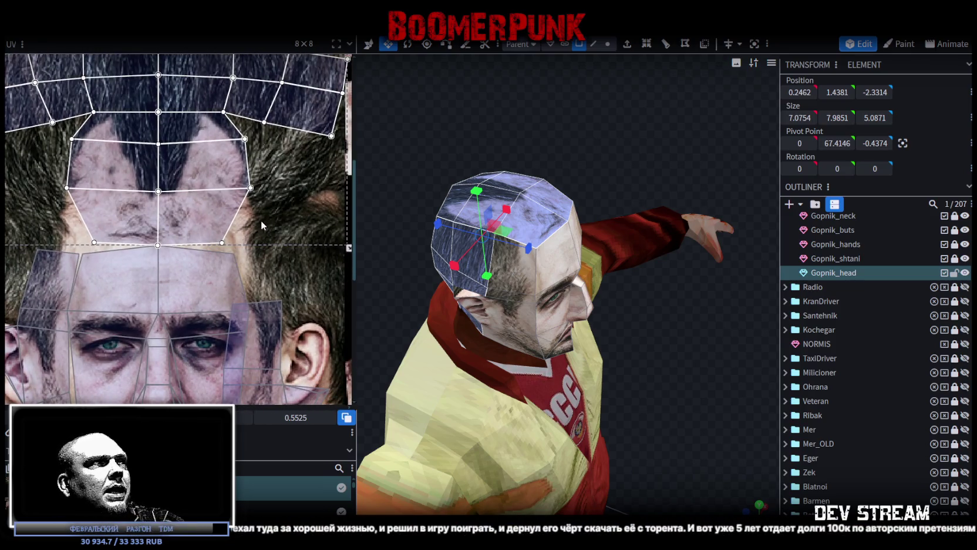
Step: Stretch a top-of-head face's UV corner to the right, then select its mirrored face
{"action": "left_click_drag", "start_coordinate": [389, 256], "coordinate": [430, 275]}
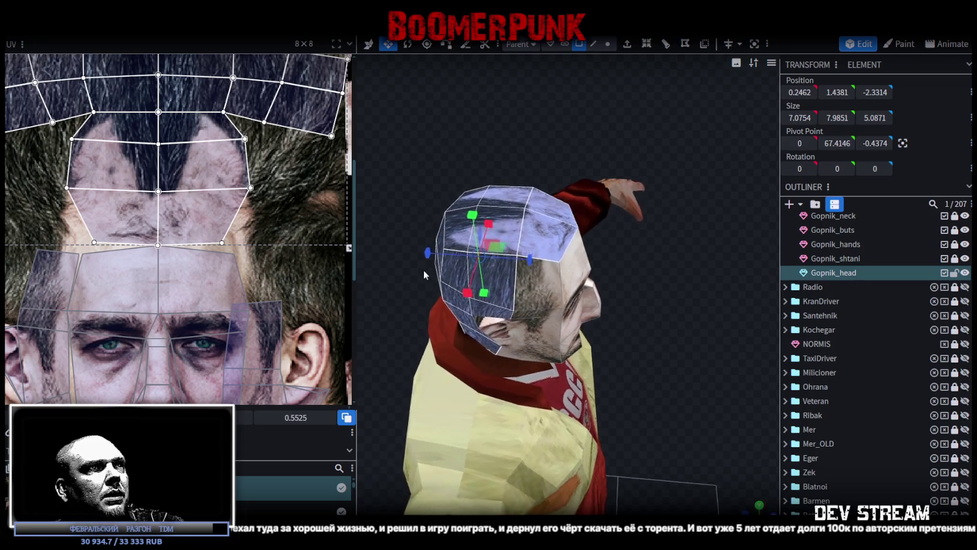
{"action": "left_click", "coordinate": [216, 246]}
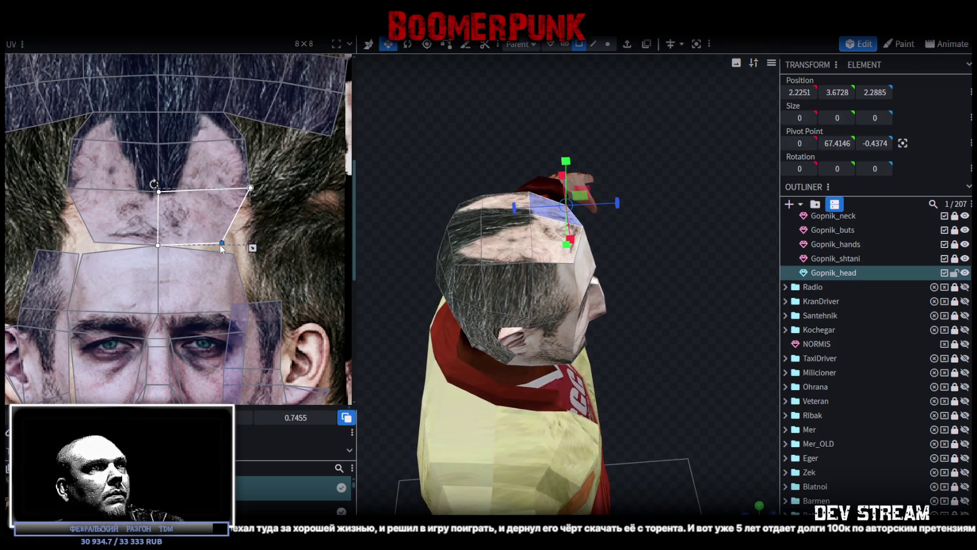
{"action": "left_click_drag", "start_coordinate": [221, 243], "coordinate": [264, 243]}
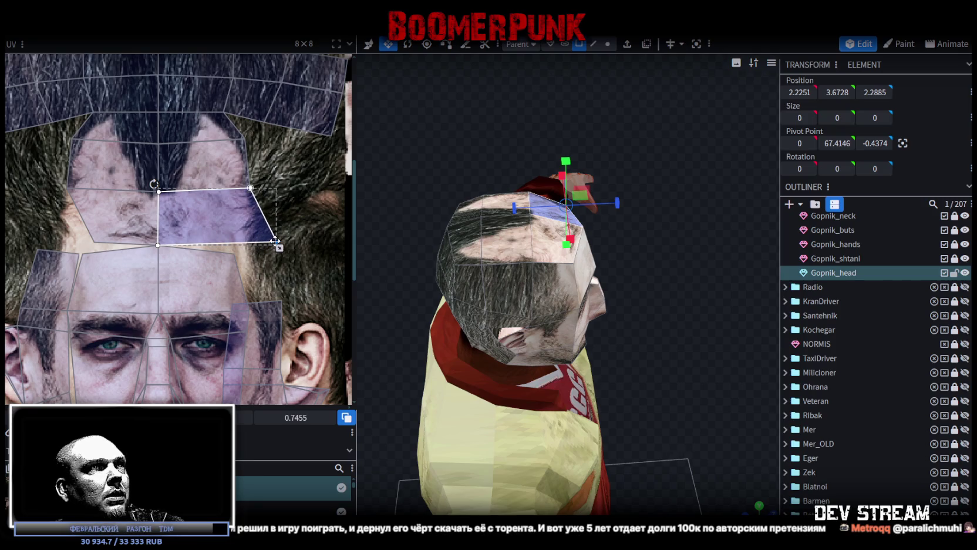
{"action": "left_click_drag", "start_coordinate": [390, 220], "coordinate": [423, 216]}
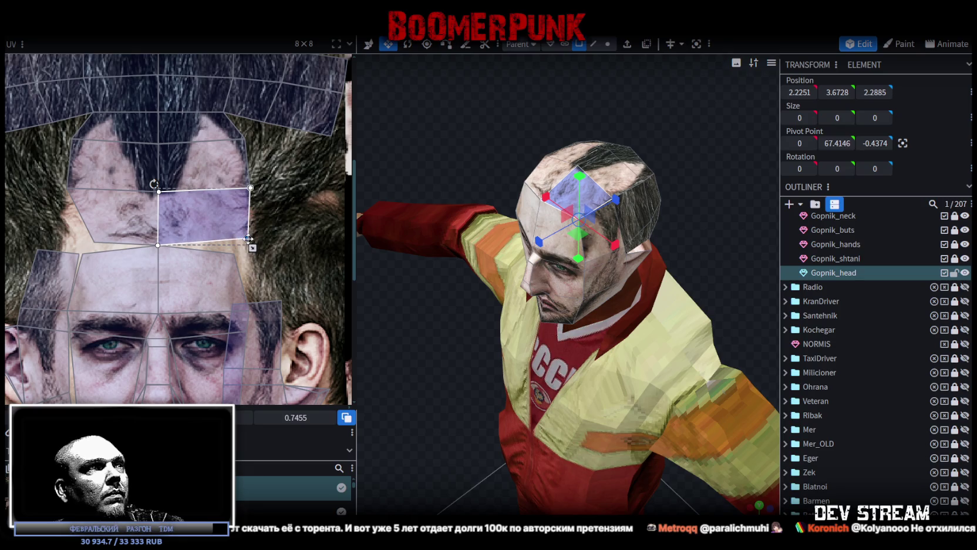
{"action": "left_click", "coordinate": [106, 229]}
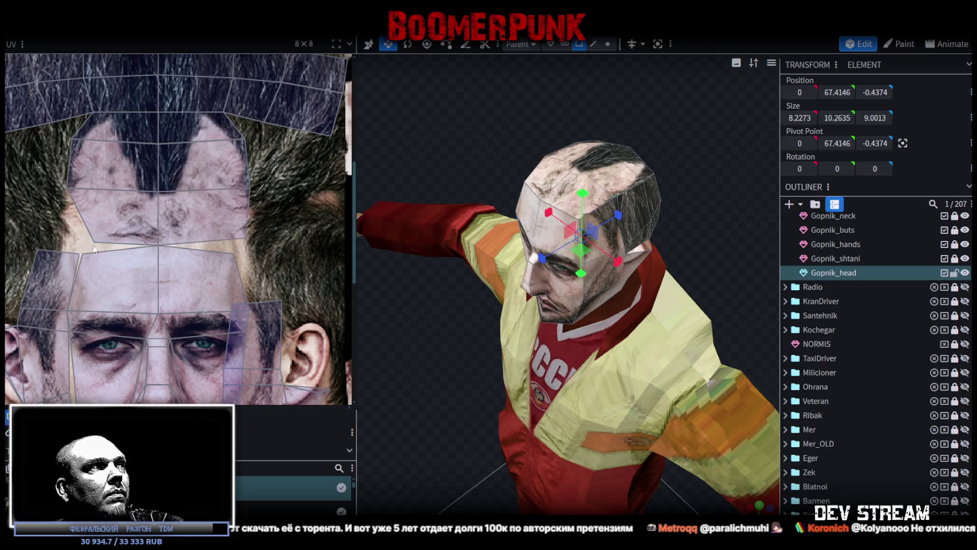
Step: Move the middle and upper rows of top-of-head UV vertices down
{"action": "left_click_drag", "start_coordinate": [400, 152], "coordinate": [364, 176]}
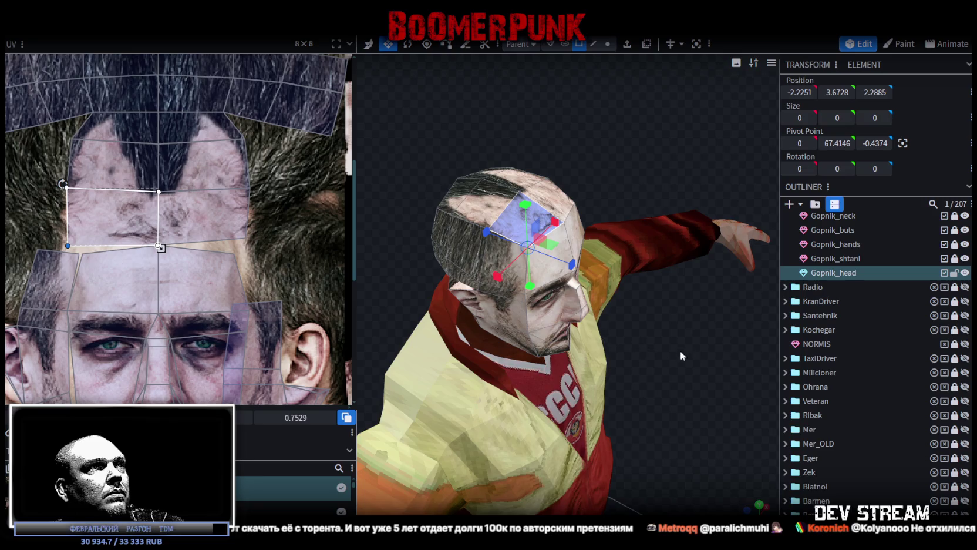
{"action": "left_click_drag", "start_coordinate": [682, 352], "coordinate": [675, 387]}
{"action": "left_click_drag", "start_coordinate": [40, 160], "coordinate": [321, 206]}
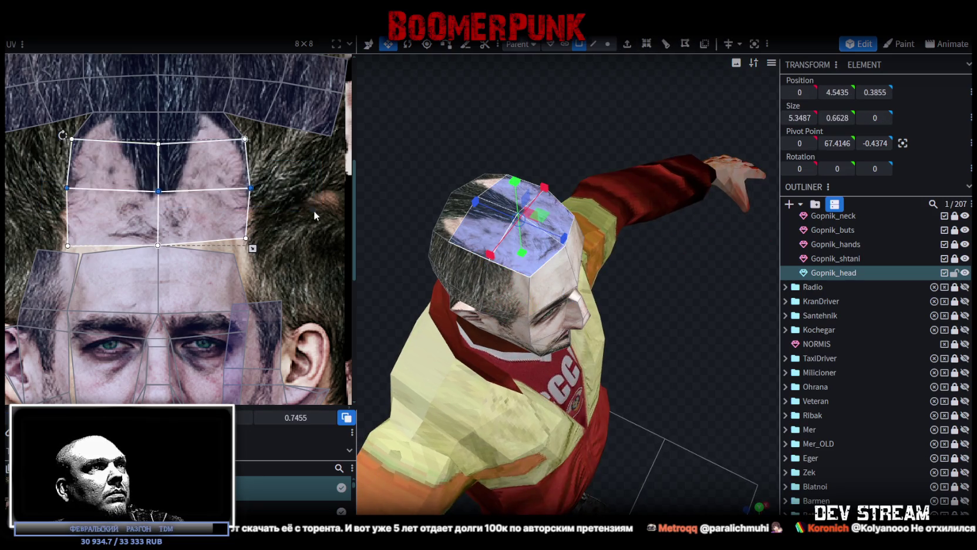
{"action": "left_click_drag", "start_coordinate": [158, 191], "coordinate": [158, 206]}
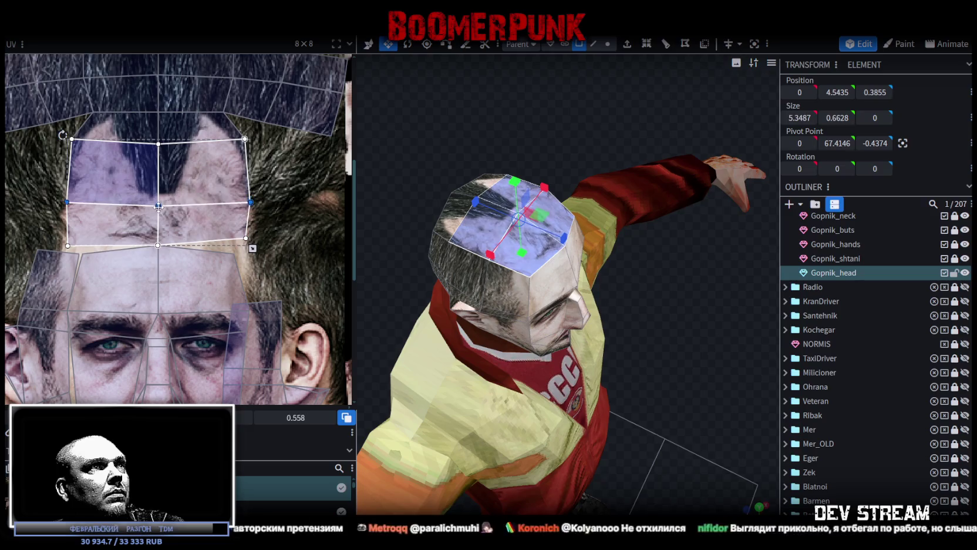
{"action": "left_click", "coordinate": [196, 147]}
{"action": "left_click_drag", "start_coordinate": [55, 164], "coordinate": [256, 139]}
{"action": "left_click_drag", "start_coordinate": [158, 143], "coordinate": [160, 156]}
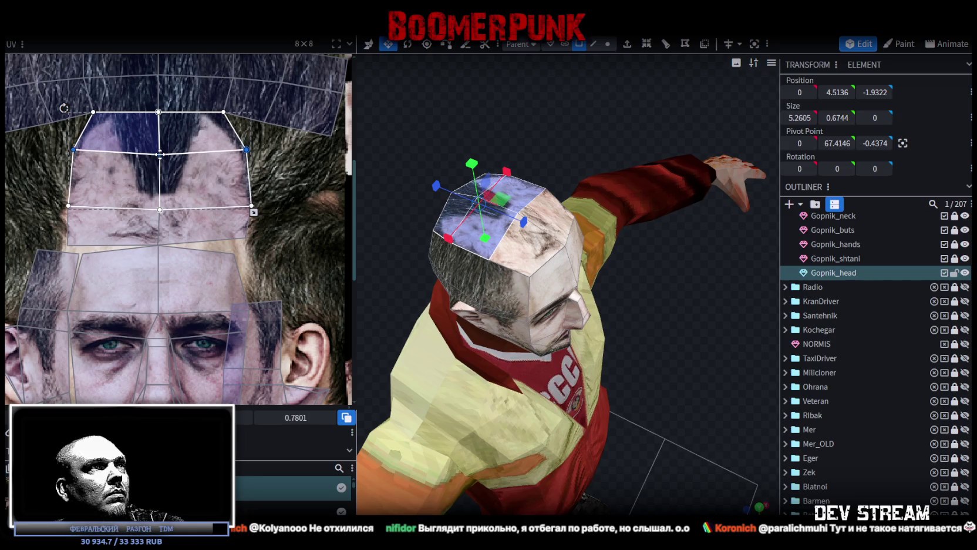
Step: Shift the left forehead UV edge slightly left, then select the mirrored and lower forehead faces
{"action": "left_click_drag", "start_coordinate": [588, 294], "coordinate": [646, 317]}
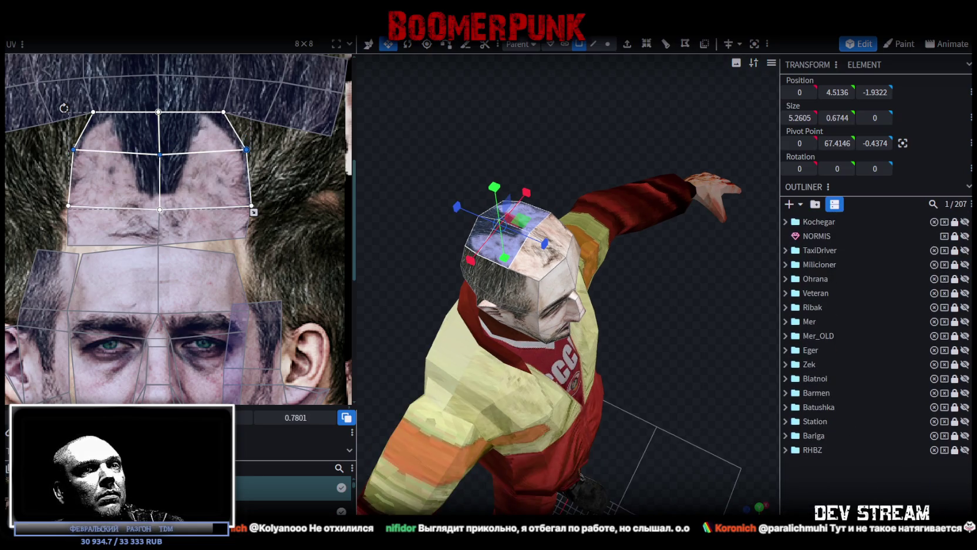
{"action": "left_click", "coordinate": [696, 340]}
{"action": "mouse_move", "coordinate": [697, 340]}
{"action": "left_mouse_down"}
{"action": "mouse_move", "coordinate": [752, 299]}
{"action": "mouse_move", "coordinate": [678, 254]}
{"action": "mouse_move", "coordinate": [711, 232]}
{"action": "mouse_move", "coordinate": [712, 257]}
{"action": "mouse_move", "coordinate": [683, 284]}
{"action": "left_mouse_up"}
{"action": "left_click", "coordinate": [511, 316]}
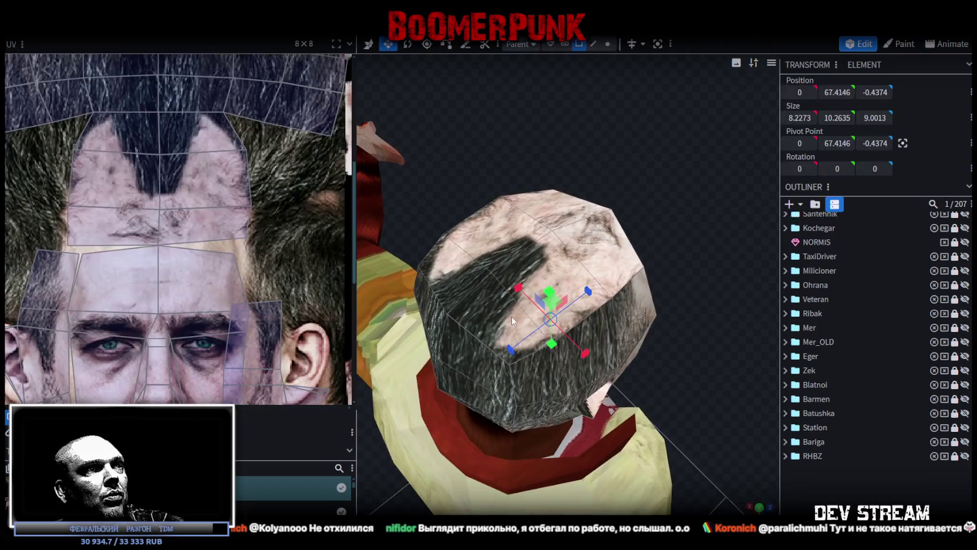
{"action": "left_click", "coordinate": [78, 202]}
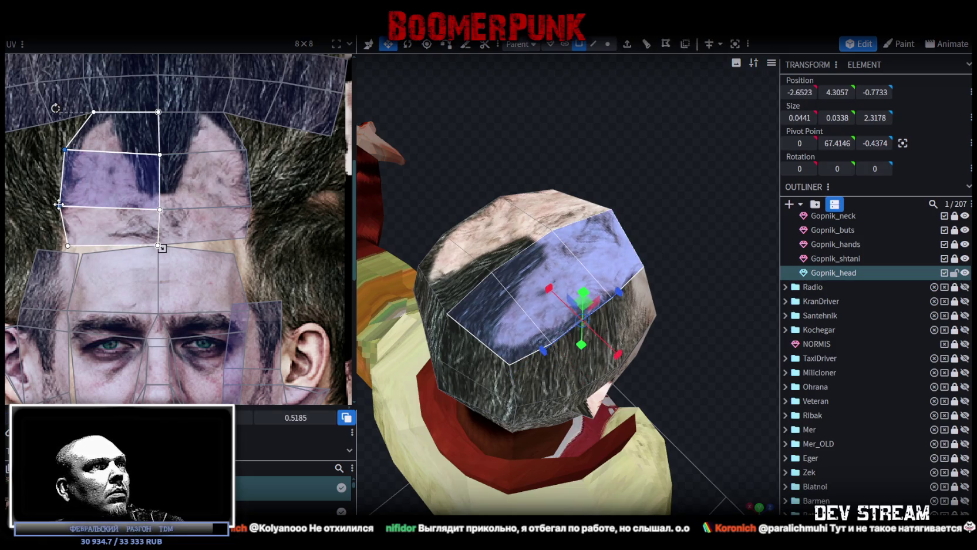
{"action": "left_click_drag", "start_coordinate": [58, 205], "coordinate": [57, 204]}
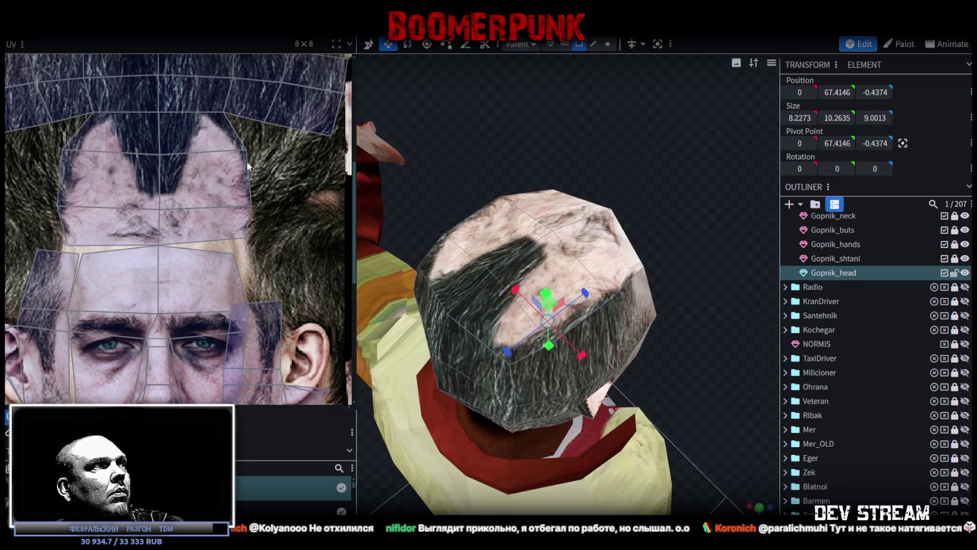
{"action": "left_click", "coordinate": [205, 176]}
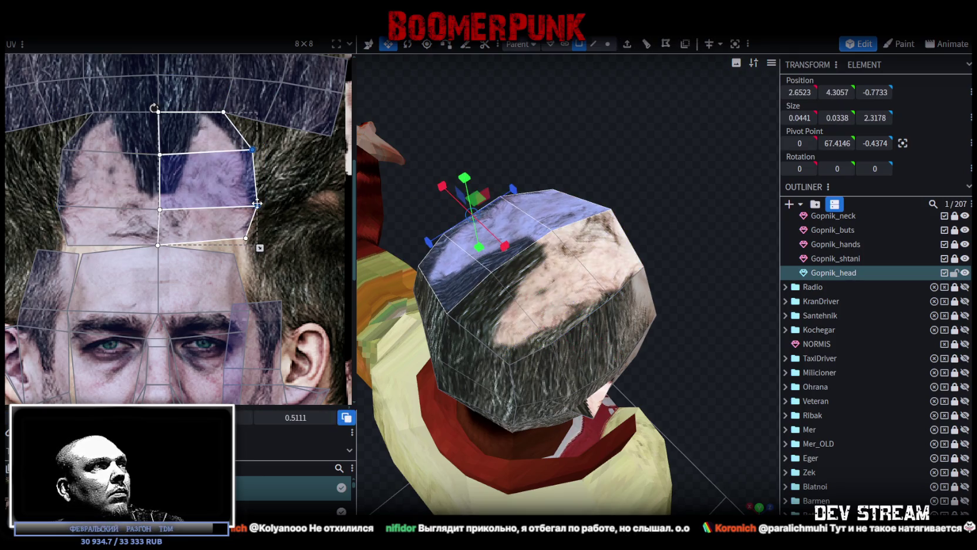
{"action": "left_click", "coordinate": [241, 229]}
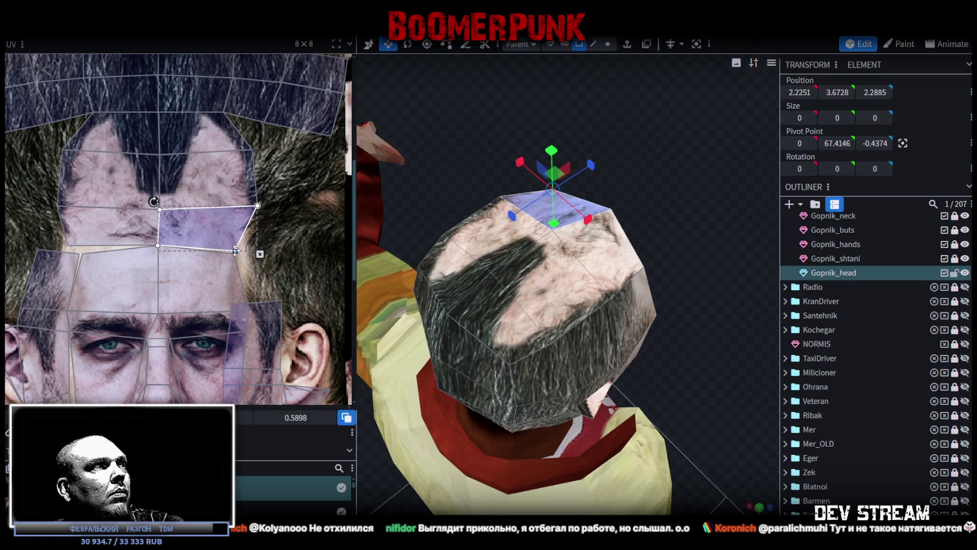
Step: Pull a side forehead face's UV corner down to reshape it
{"action": "scroll", "coordinate": [264, 200], "scroll_direction": "up", "scroll_amount": 1}
{"action": "scroll", "coordinate": [139, 211], "scroll_direction": "up", "scroll_amount": 1}
{"action": "left_click", "coordinate": [138, 211]}
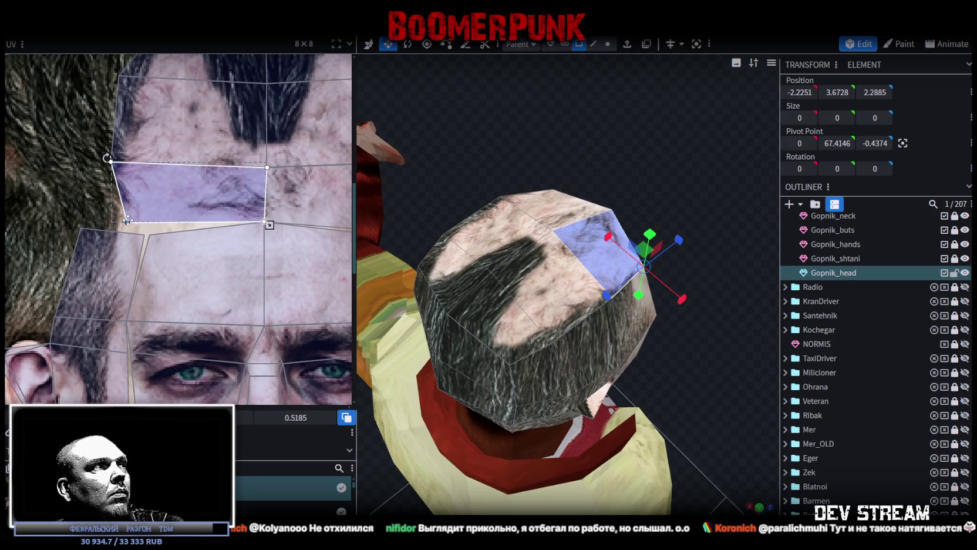
{"action": "left_click_drag", "start_coordinate": [139, 226], "coordinate": [147, 231]}
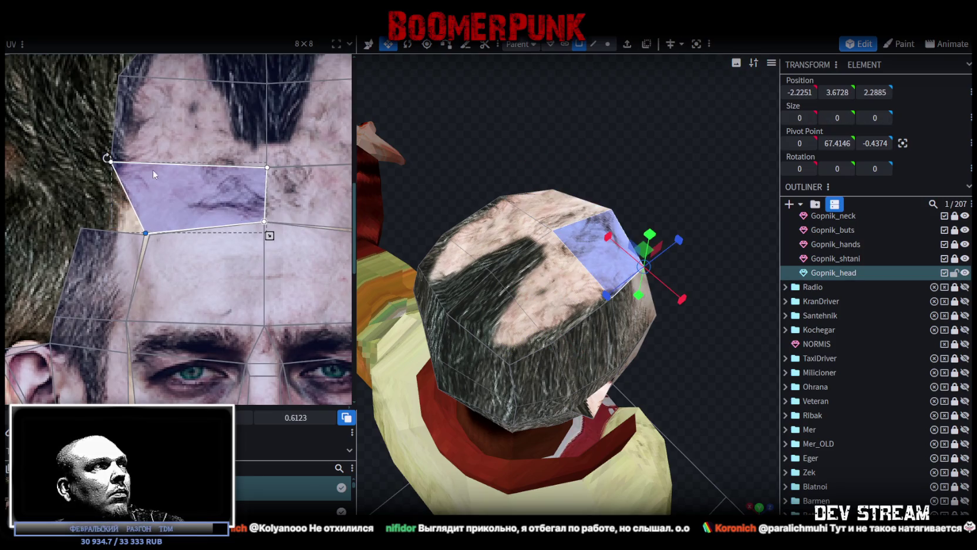
{"action": "scroll", "coordinate": [151, 176], "scroll_direction": "down", "scroll_amount": 1}
{"action": "scroll", "coordinate": [231, 198], "scroll_direction": "down", "scroll_amount": 1}
Step: Box-select the strip of faces across the top of the head
{"action": "mouse_move", "coordinate": [644, 168]}
{"action": "left_mouse_down"}
{"action": "mouse_move", "coordinate": [690, 134]}
{"action": "mouse_move", "coordinate": [407, 129]}
{"action": "left_mouse_up"}
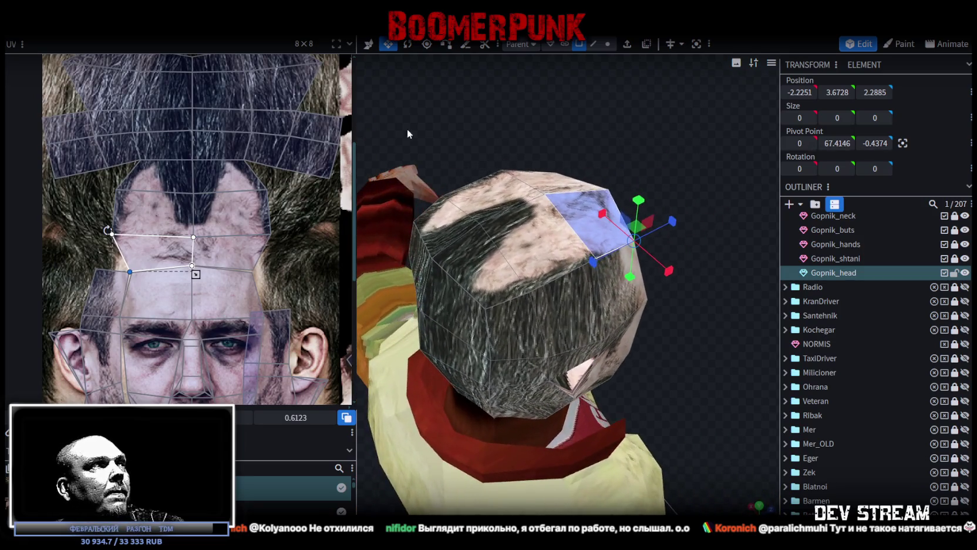
{"action": "mouse_move", "coordinate": [128, 156]}
{"action": "left_mouse_down"}
{"action": "mouse_move", "coordinate": [262, 158]}
{"action": "mouse_move", "coordinate": [246, 154]}
{"action": "left_mouse_up"}
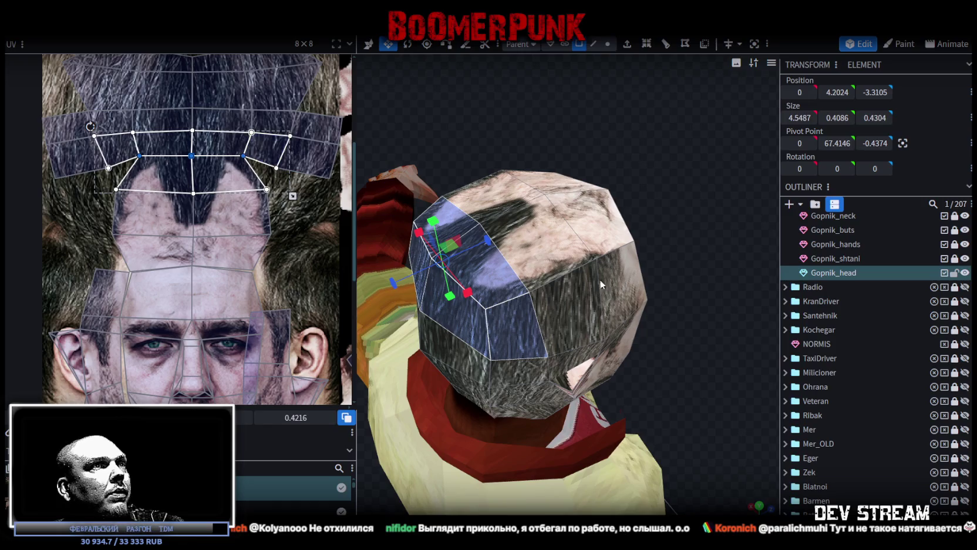
{"action": "left_click_drag", "start_coordinate": [601, 284], "coordinate": [534, 231]}
{"action": "left_click_drag", "start_coordinate": [580, 192], "coordinate": [456, 273]}
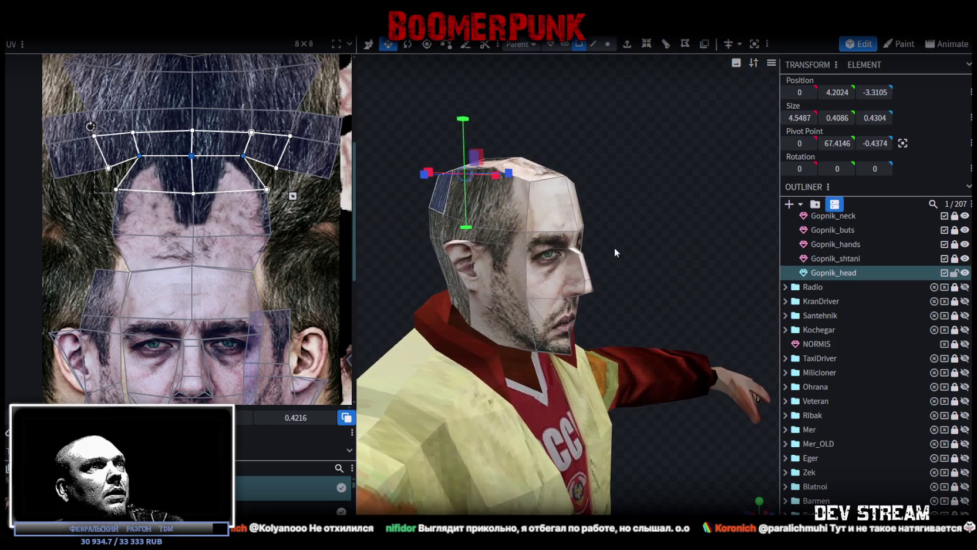
Step: Select the cheek and ear faces on one side, undoing an extra side-of-head selection
{"action": "scroll", "coordinate": [194, 235], "scroll_direction": "down", "scroll_amount": 3}
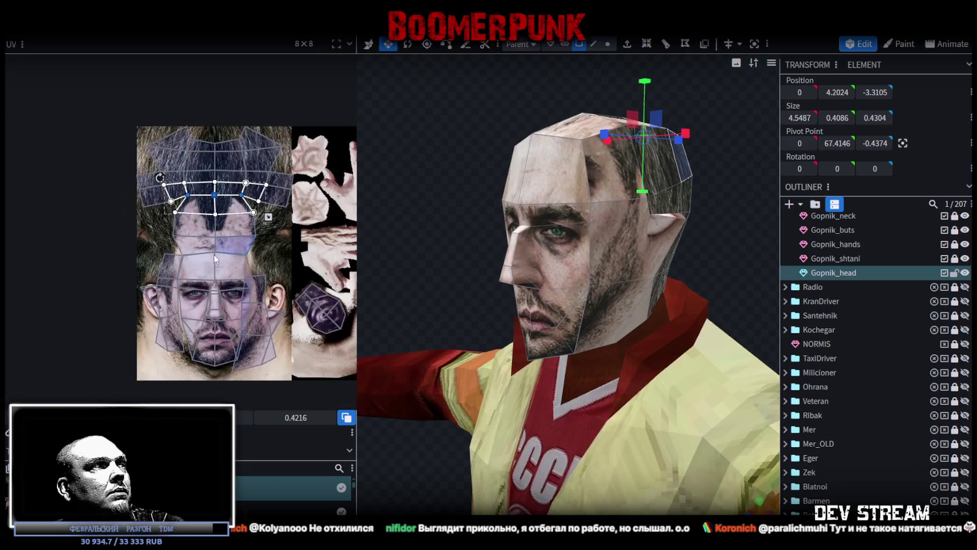
{"action": "scroll", "coordinate": [195, 181], "scroll_direction": "up", "scroll_amount": 5}
{"action": "scroll", "coordinate": [260, 246], "scroll_direction": "down", "scroll_amount": 5}
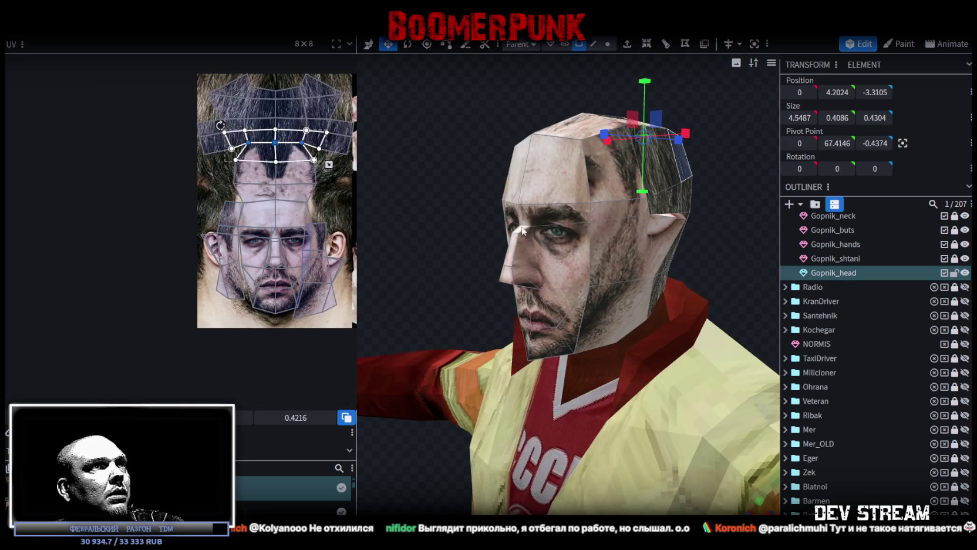
{"action": "mouse_move", "coordinate": [310, 202]}
{"action": "left_mouse_down"}
{"action": "mouse_move", "coordinate": [295, 303]}
{"action": "mouse_move", "coordinate": [338, 196]}
{"action": "left_mouse_up"}
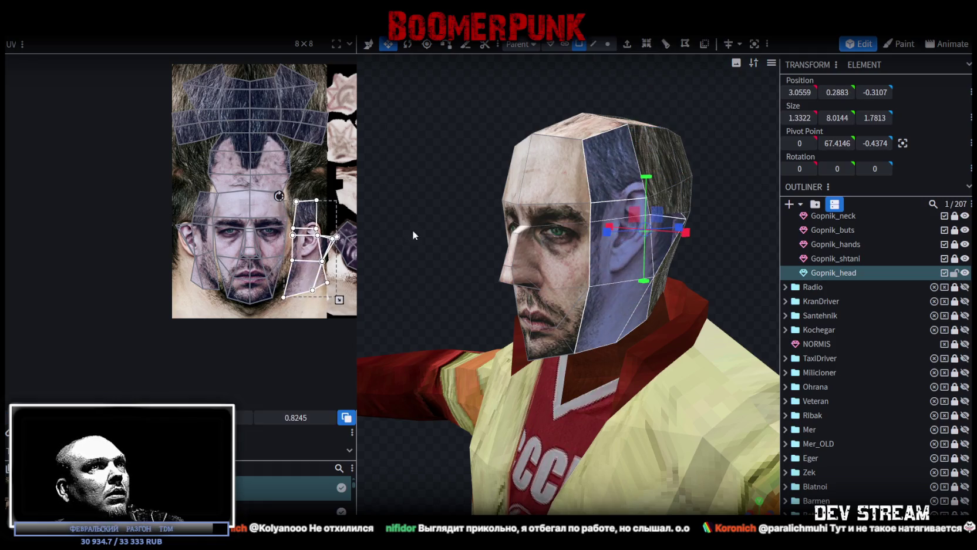
{"action": "left_click", "coordinate": [605, 158]}
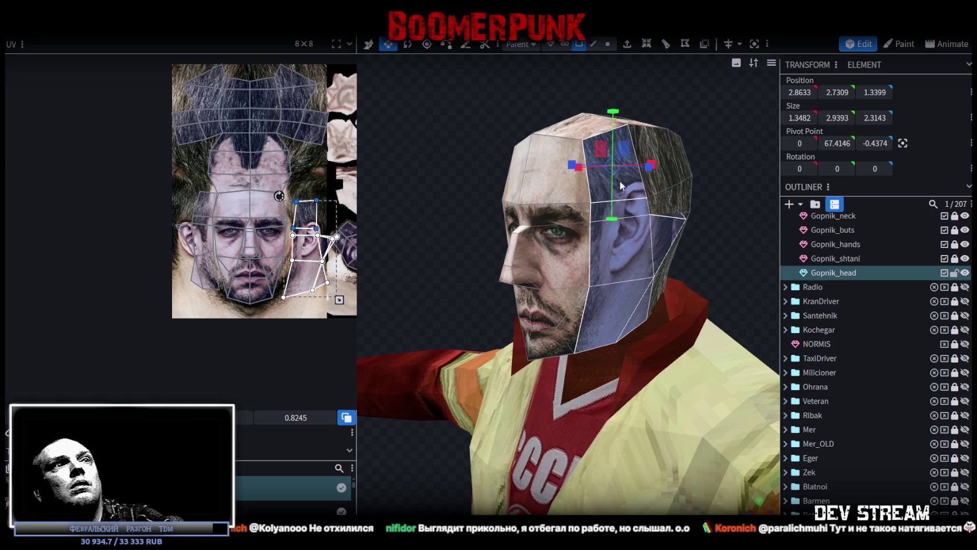
{"action": "key", "text": "ctrl+z"}
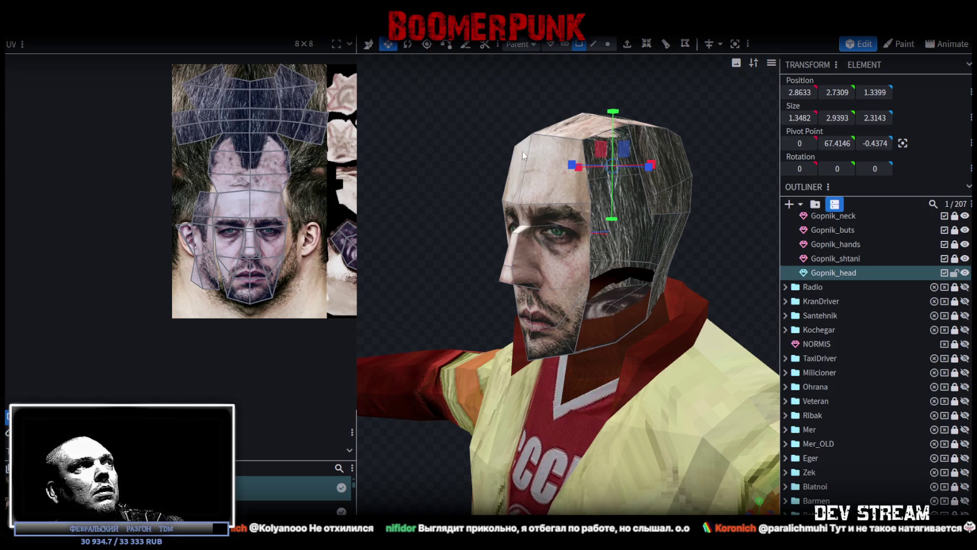
Step: Move a cheek UV corner beside the ear down along the jawline
{"action": "left_click_drag", "start_coordinate": [433, 113], "coordinate": [539, 173]}
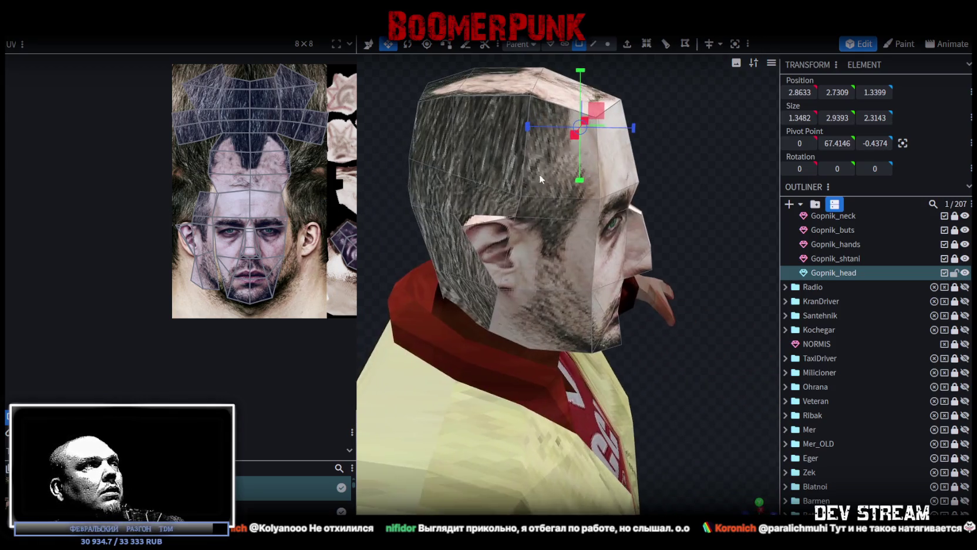
{"action": "scroll", "coordinate": [179, 195], "scroll_direction": "up", "scroll_amount": 3}
{"action": "scroll", "coordinate": [247, 215], "scroll_direction": "up", "scroll_amount": 2}
{"action": "scroll", "coordinate": [212, 221], "scroll_direction": "up", "scroll_amount": 2}
{"action": "scroll", "coordinate": [226, 235], "scroll_direction": "up", "scroll_amount": 2}
{"action": "scroll", "coordinate": [227, 235], "scroll_direction": "down", "scroll_amount": 1}
{"action": "left_click", "coordinate": [223, 229]}
{"action": "left_click_drag", "start_coordinate": [222, 229], "coordinate": [234, 253]}
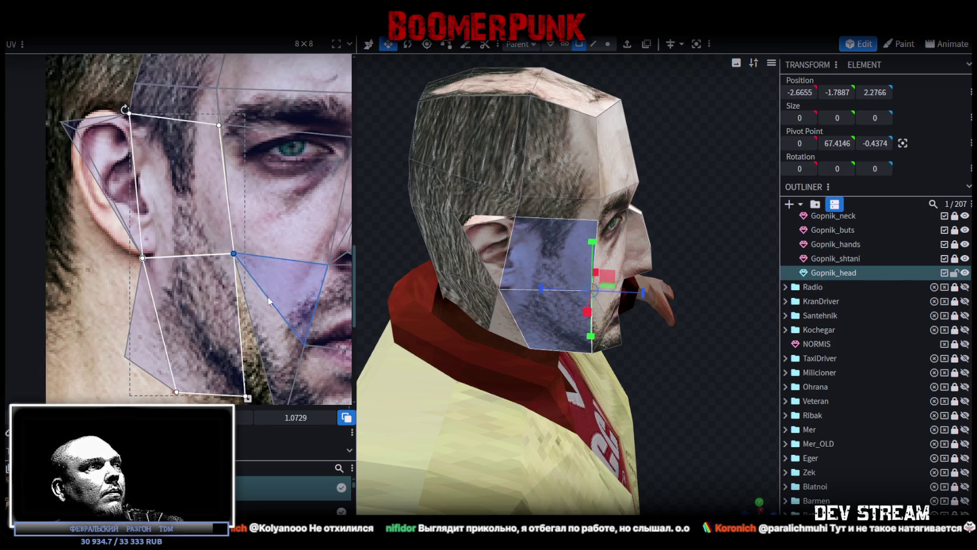
Step: Drag the lower jaw UV corners down and left to widen the jaw over the neck skin
{"action": "scroll", "coordinate": [268, 301], "scroll_direction": "down", "scroll_amount": 2}
{"action": "left_click", "coordinate": [226, 297]}
{"action": "left_click_drag", "start_coordinate": [232, 306], "coordinate": [264, 335]}
{"action": "left_click_drag", "start_coordinate": [64, 313], "coordinate": [191, 256]}
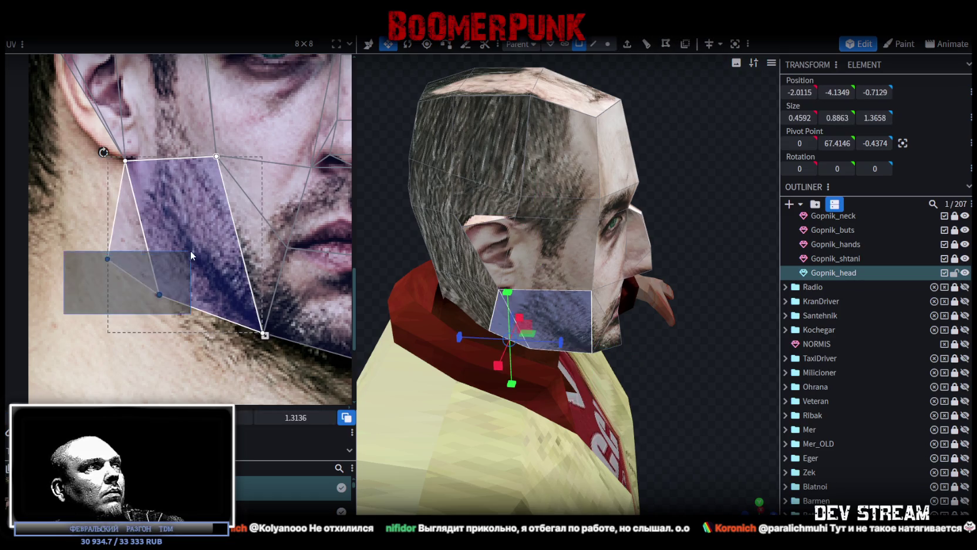
{"action": "mouse_move", "coordinate": [159, 294]}
{"action": "left_mouse_down"}
{"action": "mouse_move", "coordinate": [133, 341]}
{"action": "mouse_move", "coordinate": [199, 330]}
{"action": "left_mouse_up"}
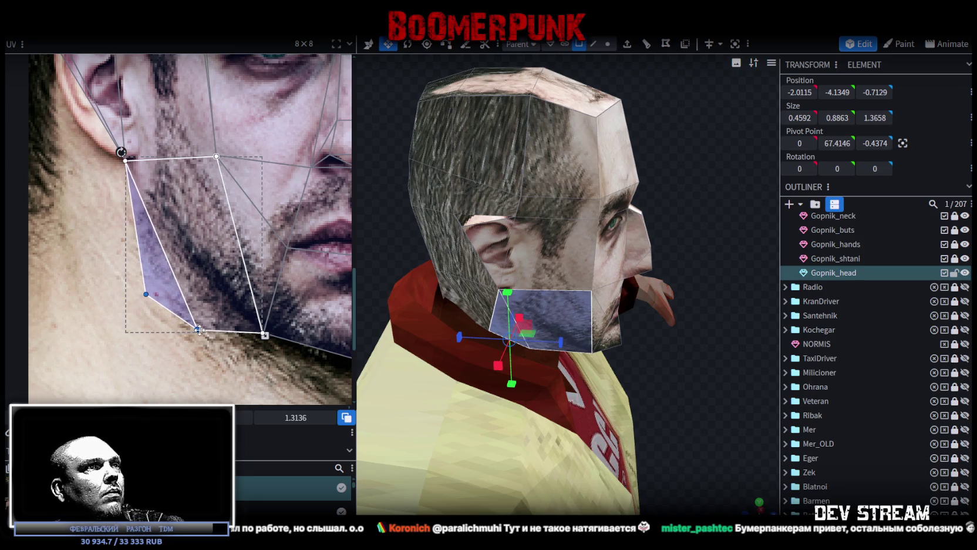
{"action": "mouse_move", "coordinate": [122, 310]}
{"action": "left_mouse_down"}
{"action": "mouse_move", "coordinate": [160, 285]}
{"action": "mouse_move", "coordinate": [35, 318]}
{"action": "left_mouse_up"}
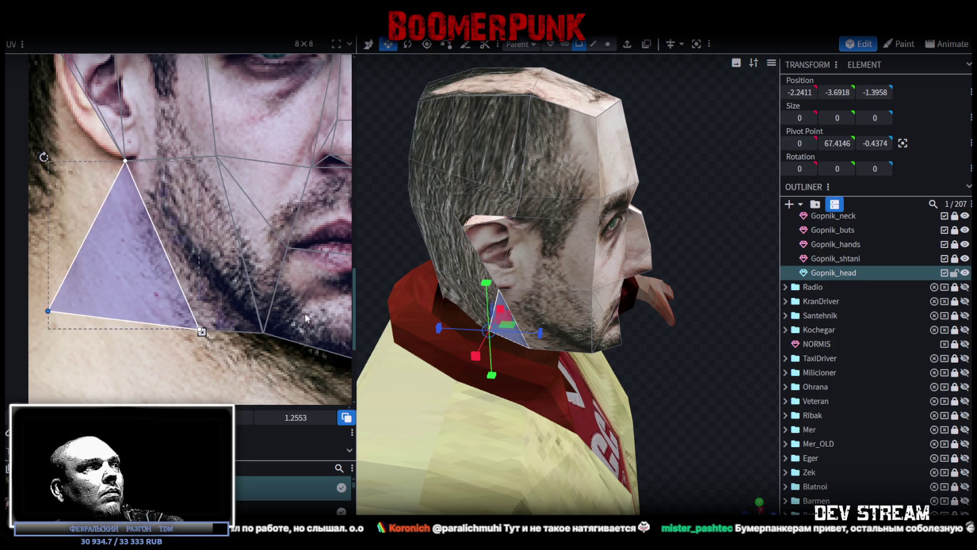
{"action": "left_click_drag", "start_coordinate": [703, 366], "coordinate": [689, 329]}
{"action": "scroll", "coordinate": [113, 102], "scroll_direction": "down", "scroll_amount": 5}
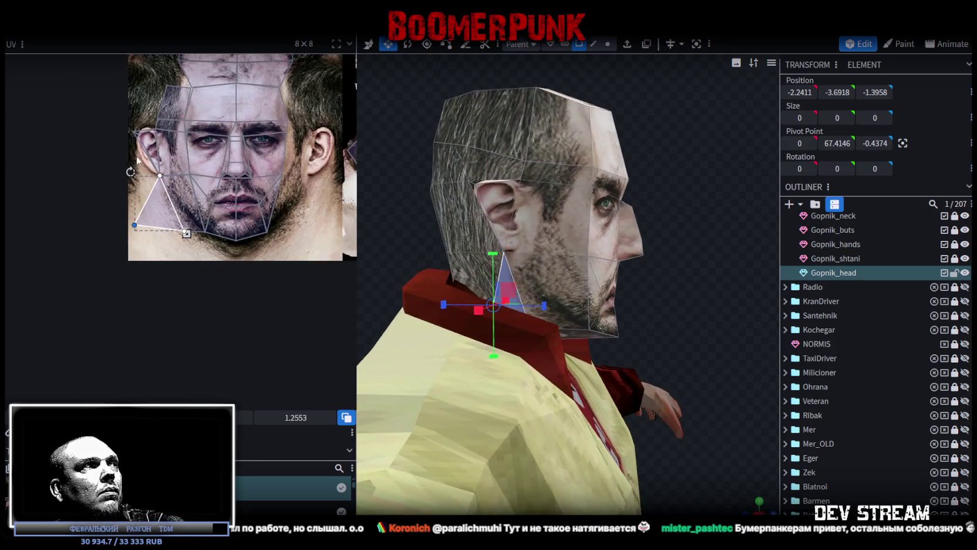
{"action": "left_click_drag", "start_coordinate": [147, 129], "coordinate": [180, 256]}
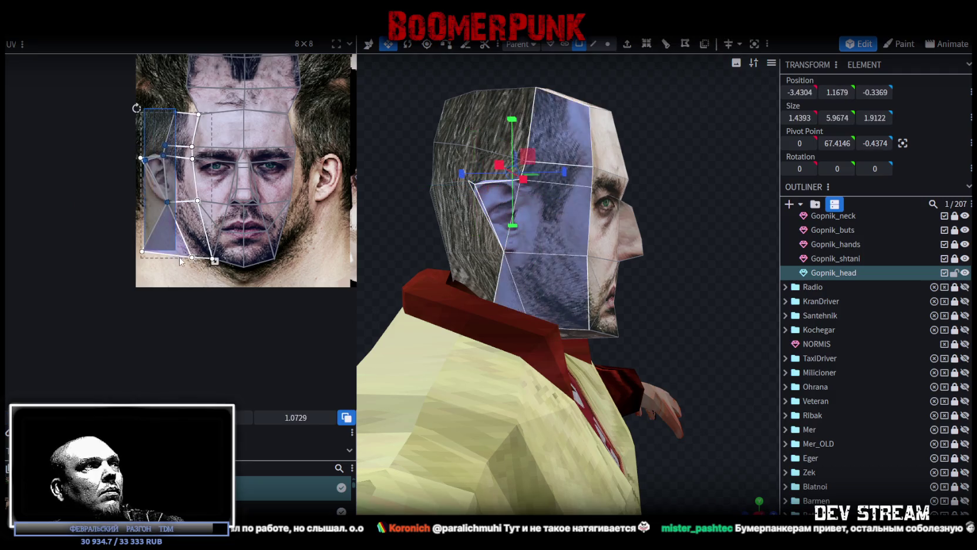
Step: Copy the eight side-of-head faces and paste their layout onto the UV faces only
{"action": "right_click", "coordinate": [180, 209]}
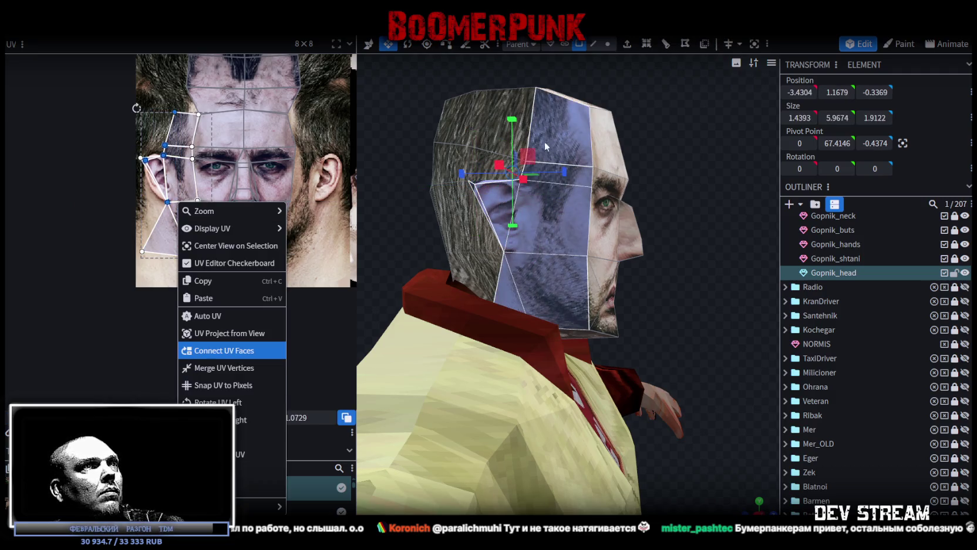
{"action": "left_click", "coordinate": [560, 127]}
{"action": "right_click", "coordinate": [559, 127]}
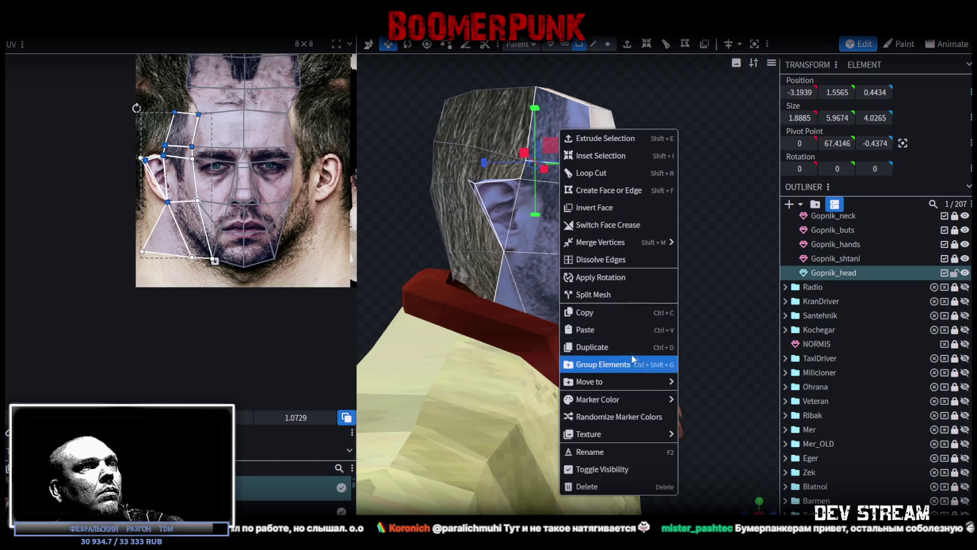
{"action": "left_click", "coordinate": [609, 312]}
{"action": "right_click", "coordinate": [555, 272]}
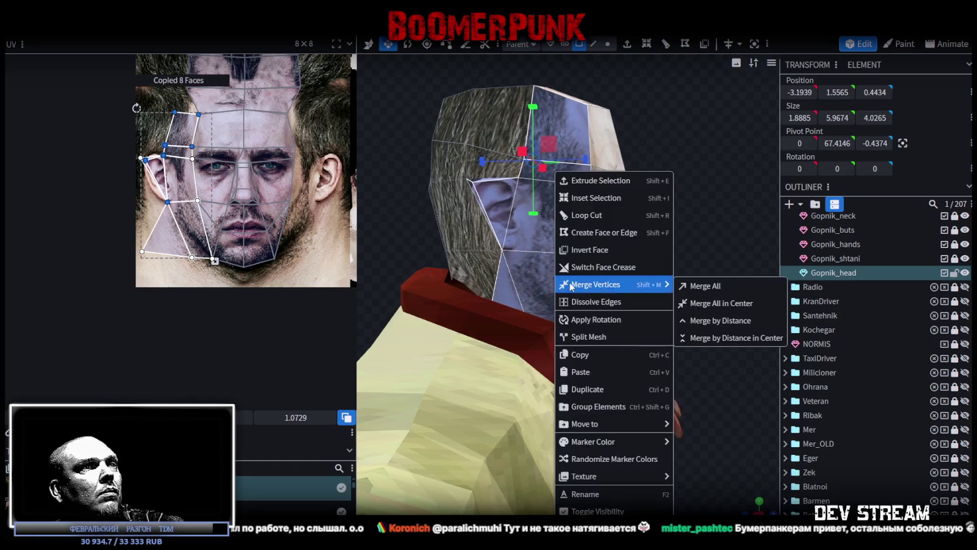
{"action": "left_click", "coordinate": [582, 373]}
{"action": "left_click", "coordinate": [623, 384]}
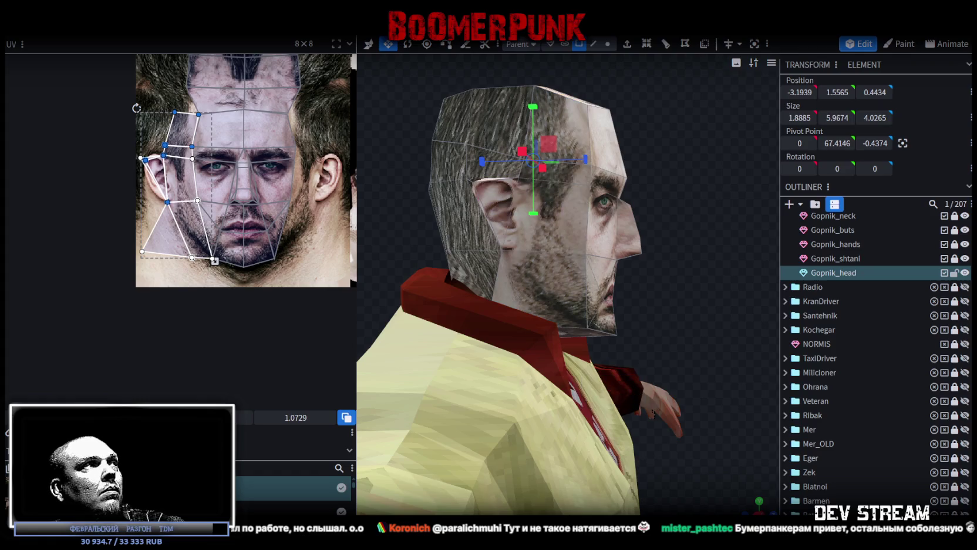
{"action": "right_click", "coordinate": [121, 37]}
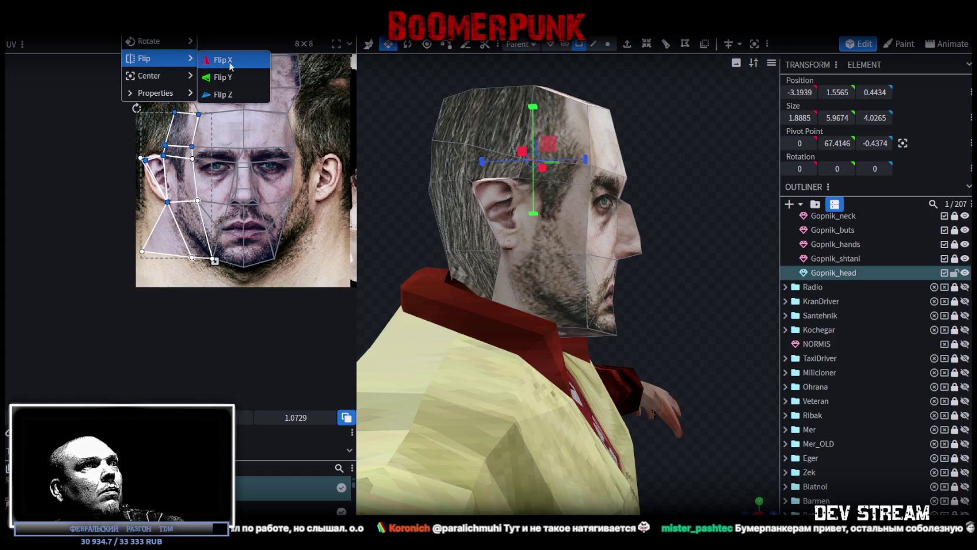
Step: Select forehead faces on the other side of the head
{"action": "mouse_move", "coordinate": [651, 214]}
{"action": "left_mouse_down"}
{"action": "mouse_move", "coordinate": [502, 230]}
{"action": "mouse_move", "coordinate": [452, 254]}
{"action": "mouse_move", "coordinate": [648, 260]}
{"action": "mouse_move", "coordinate": [664, 252]}
{"action": "left_mouse_up"}
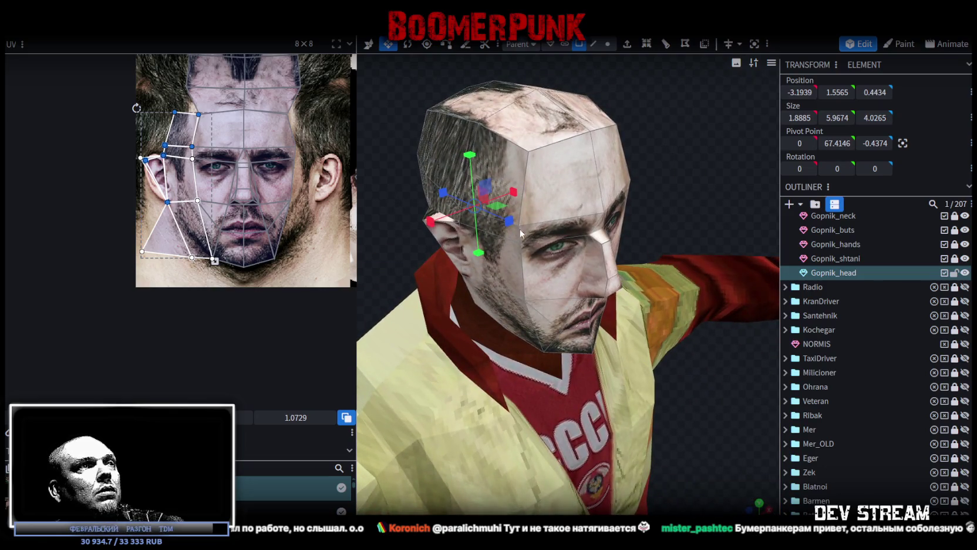
{"action": "left_click_drag", "start_coordinate": [522, 233], "coordinate": [557, 220]}
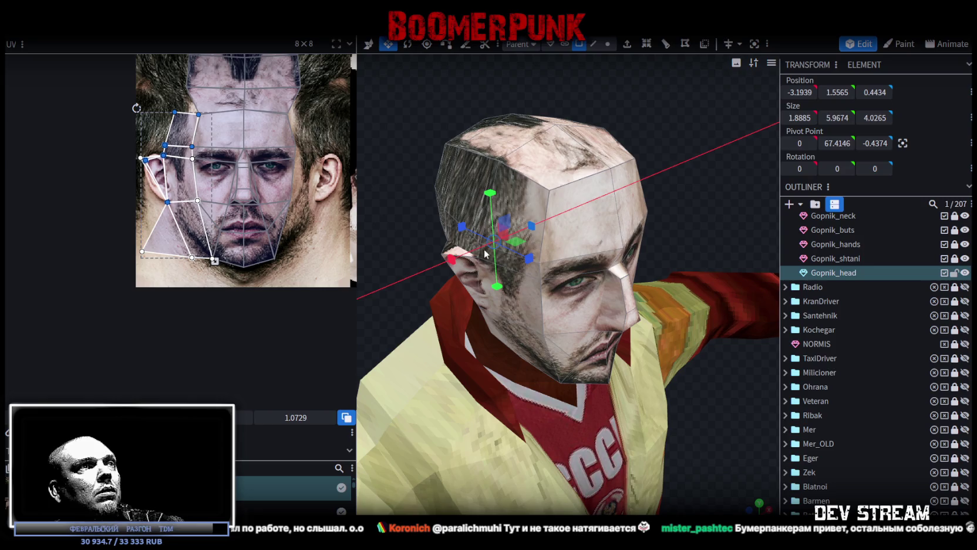
{"action": "left_click_drag", "start_coordinate": [523, 252], "coordinate": [526, 249]}
{"action": "left_click_drag", "start_coordinate": [714, 226], "coordinate": [542, 242]}
{"action": "left_click", "coordinate": [541, 242]}
{"action": "mouse_move", "coordinate": [710, 241]}
{"action": "left_mouse_down"}
{"action": "mouse_move", "coordinate": [561, 236]}
{"action": "mouse_move", "coordinate": [591, 231]}
{"action": "left_mouse_up"}
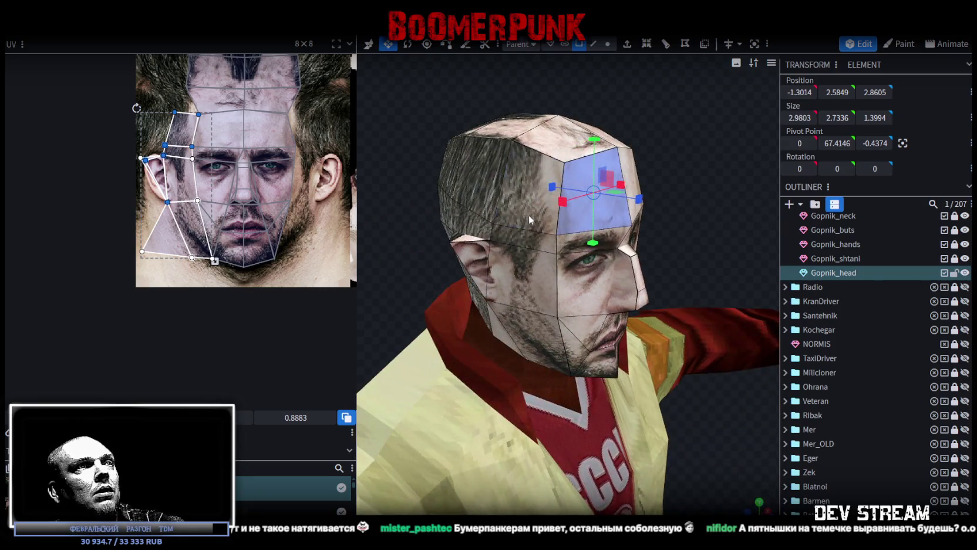
{"action": "left_click", "coordinate": [528, 214]}
Step: Select the whole head mesh and lower it slightly along its height
{"action": "scroll", "coordinate": [867, 311], "scroll_direction": "up", "scroll_amount": 2}
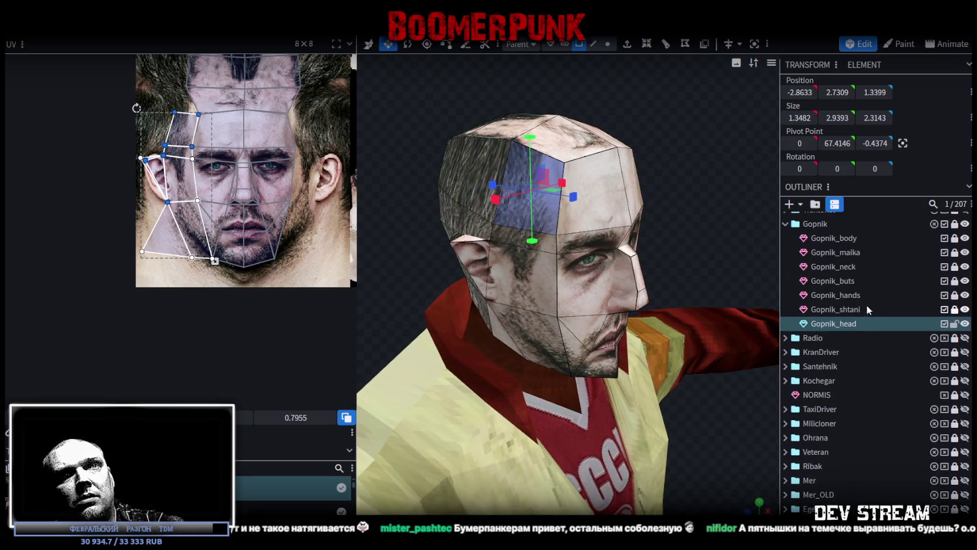
{"action": "key", "text": "ctrl+a"}
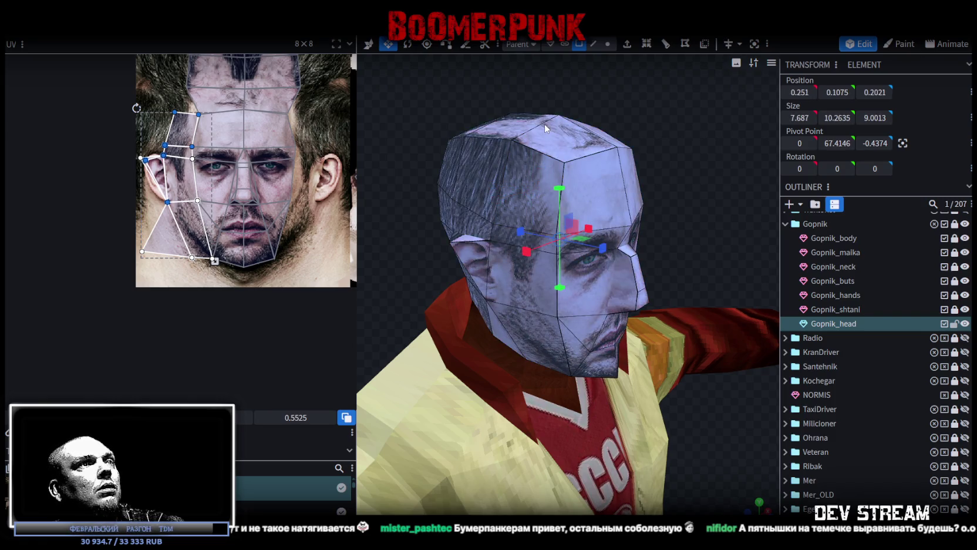
{"action": "key", "text": "Escape"}
{"action": "double_click", "coordinate": [557, 133]}
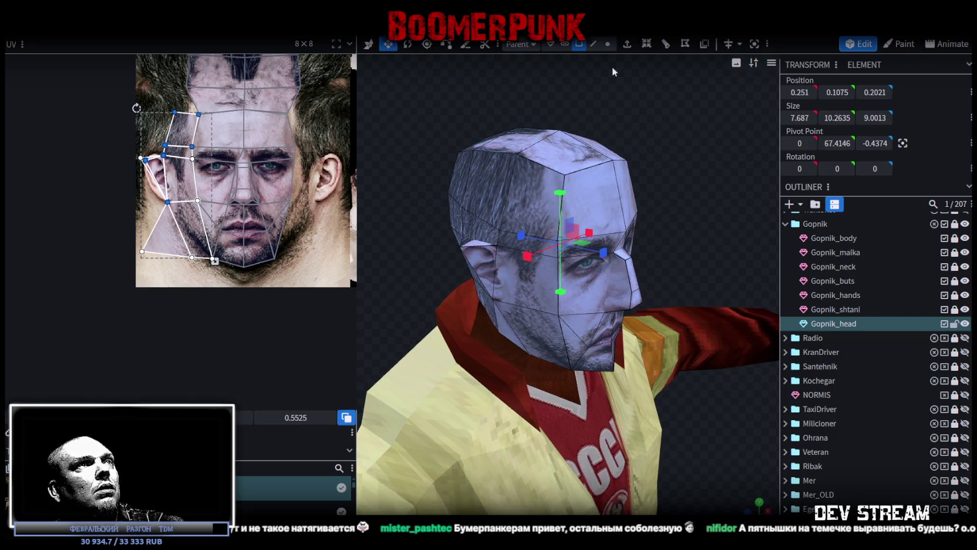
{"action": "left_click_drag", "start_coordinate": [675, 159], "coordinate": [561, 213]}
{"action": "left_click", "coordinate": [562, 213]}
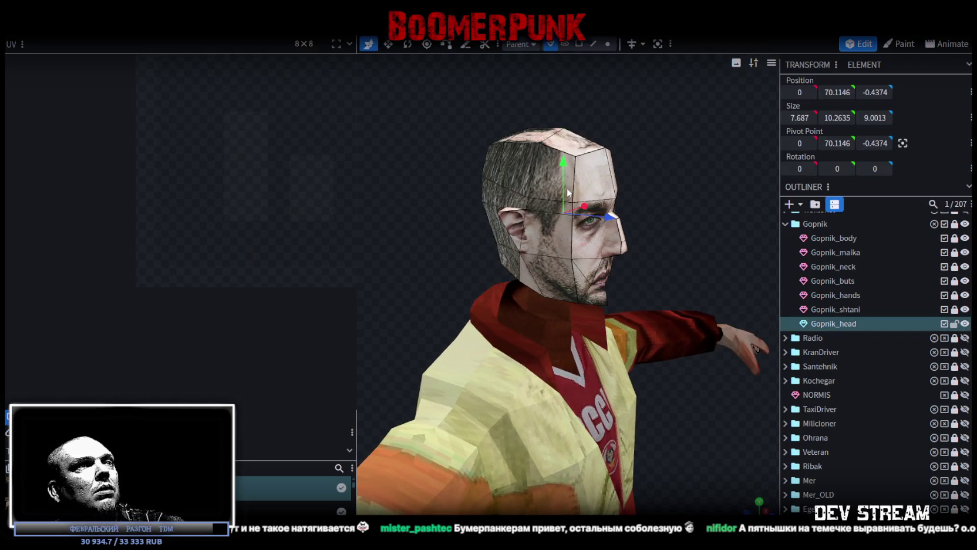
{"action": "mouse_move", "coordinate": [567, 191]}
{"action": "left_mouse_down"}
{"action": "mouse_move", "coordinate": [606, 209]}
{"action": "mouse_move", "coordinate": [615, 202]}
{"action": "mouse_move", "coordinate": [482, 195]}
{"action": "mouse_move", "coordinate": [699, 190]}
{"action": "mouse_move", "coordinate": [599, 55]}
{"action": "left_mouse_up"}
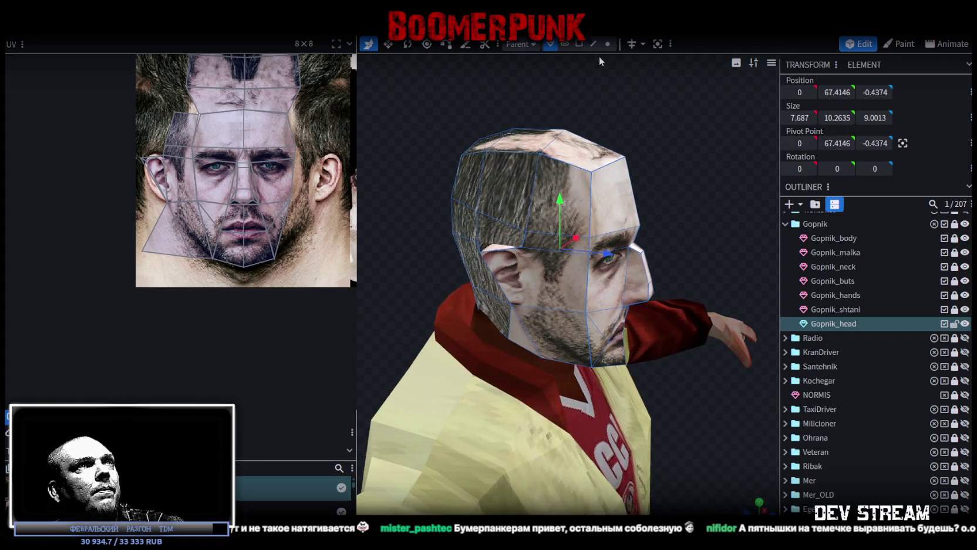
Step: Copy the eight cheek, ear, jaw and temple faces and paste them as new mesh geometry
{"action": "left_click", "coordinate": [537, 201]}
{"action": "left_click", "coordinate": [510, 200], "text": "shift"}
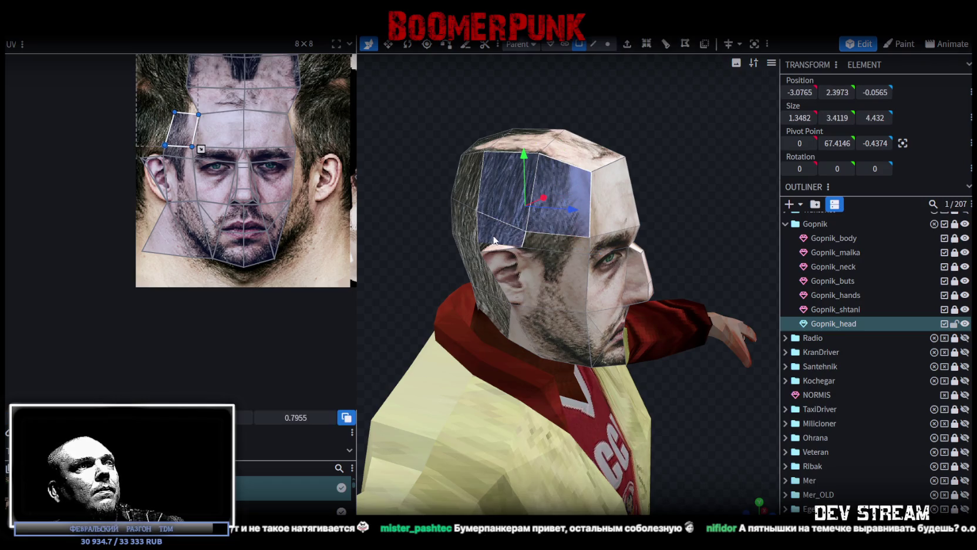
{"action": "left_click", "coordinate": [179, 176]}
{"action": "left_click", "coordinate": [173, 234], "text": "shift"}
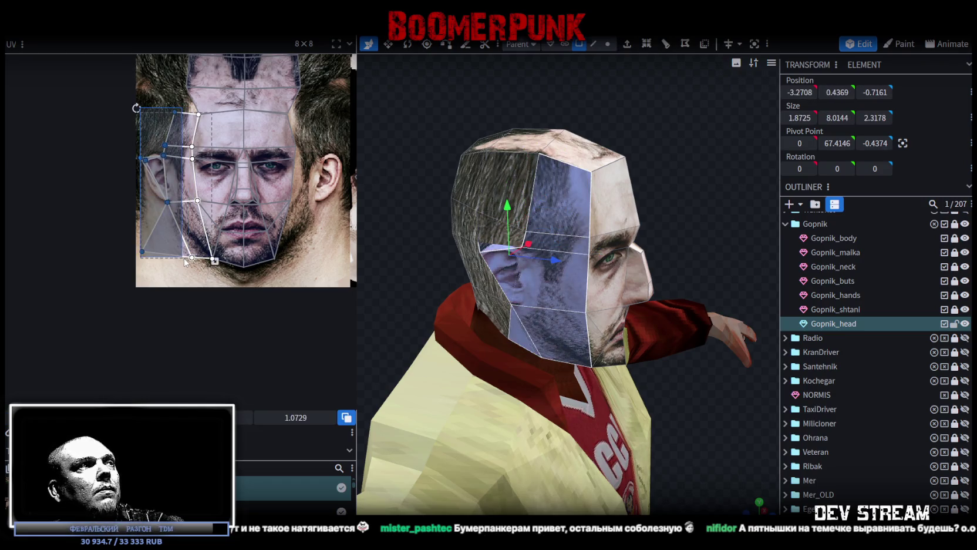
{"action": "left_click", "coordinate": [561, 189], "text": "shift"}
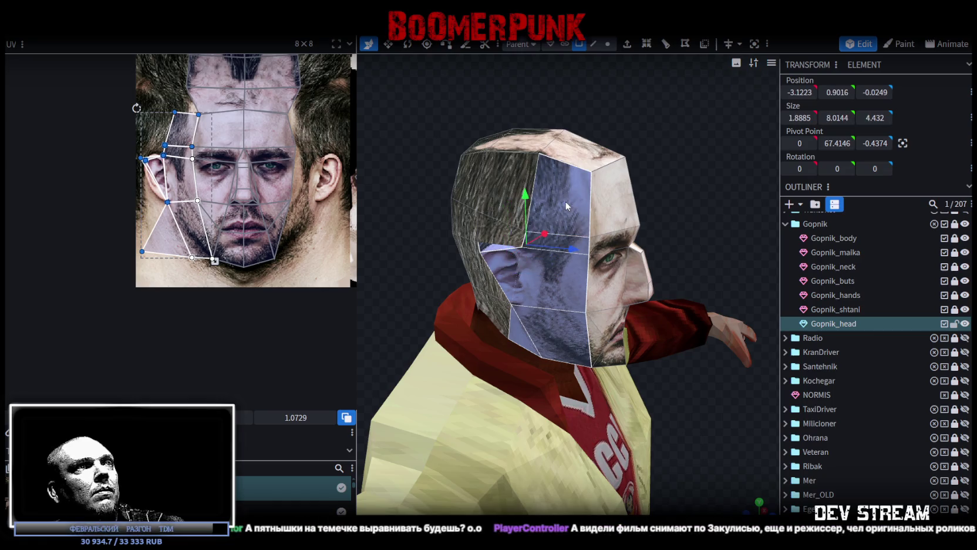
{"action": "right_click", "coordinate": [598, 204]}
{"action": "left_click", "coordinate": [609, 354]}
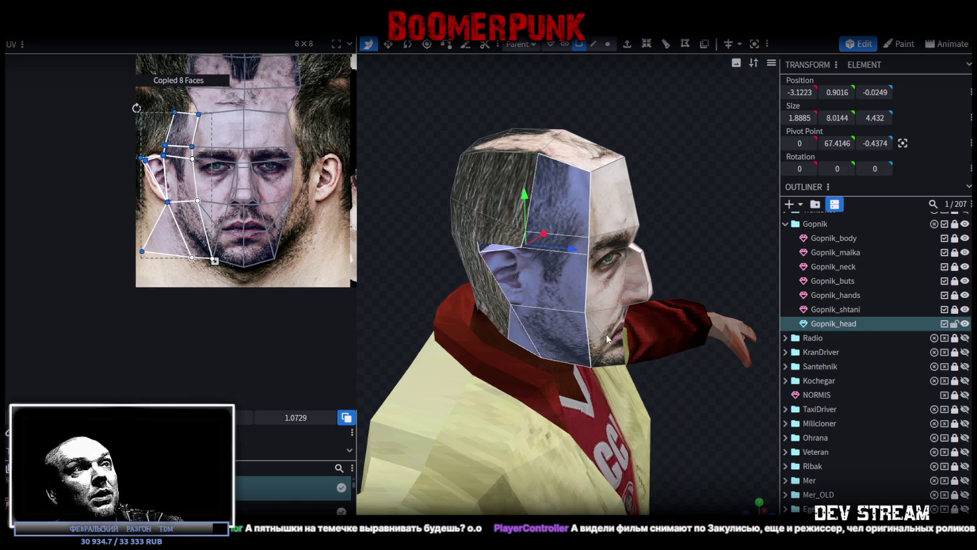
{"action": "right_click", "coordinate": [607, 339]}
{"action": "left_click", "coordinate": [572, 372]}
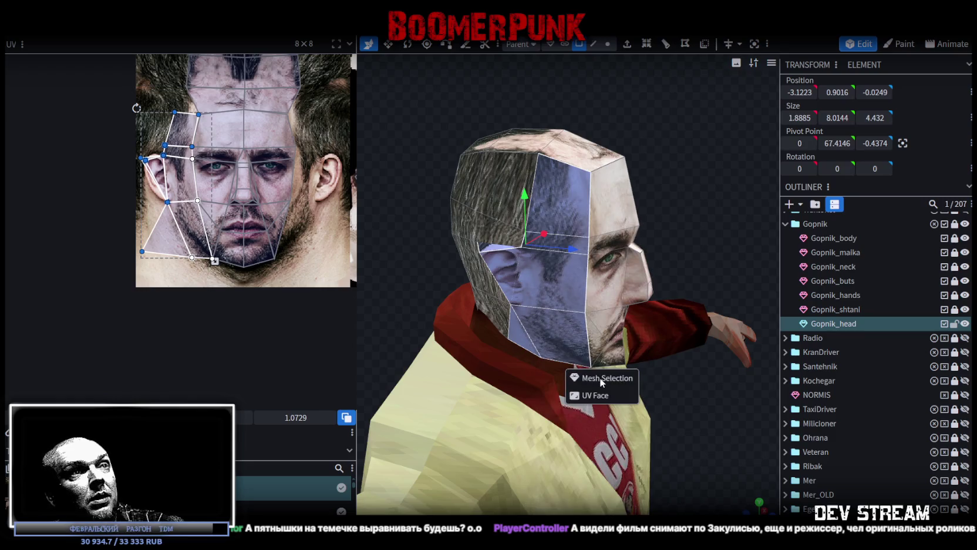
{"action": "left_click", "coordinate": [601, 381]}
Step: Slide the pasted faces along X, then select all vertices and frame the front view
{"action": "left_click_drag", "start_coordinate": [765, 226], "coordinate": [491, 257]}
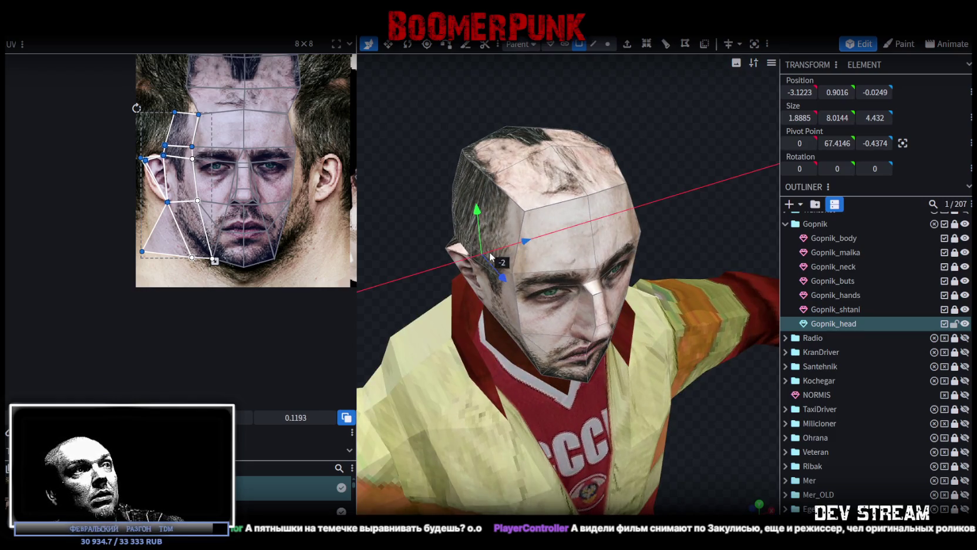
{"action": "mouse_move", "coordinate": [747, 180]}
{"action": "left_mouse_down"}
{"action": "mouse_move", "coordinate": [654, 241]}
{"action": "mouse_move", "coordinate": [696, 206]}
{"action": "mouse_move", "coordinate": [687, 217]}
{"action": "mouse_move", "coordinate": [653, 158]}
{"action": "left_mouse_up"}
{"action": "left_click", "coordinate": [606, 45]}
{"action": "key", "text": "ctrl+a"}
{"action": "key", "text": "KP_1"}
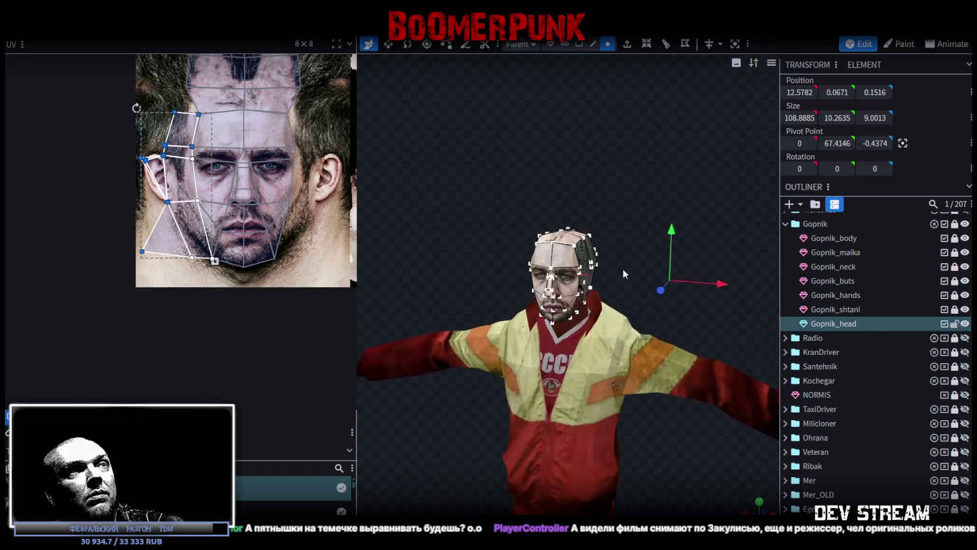
Step: Cancel the Alt+F4 close at the Unsaved Work prompt, keeping the model open
{"action": "left_click_drag", "start_coordinate": [636, 259], "coordinate": [640, 205]}
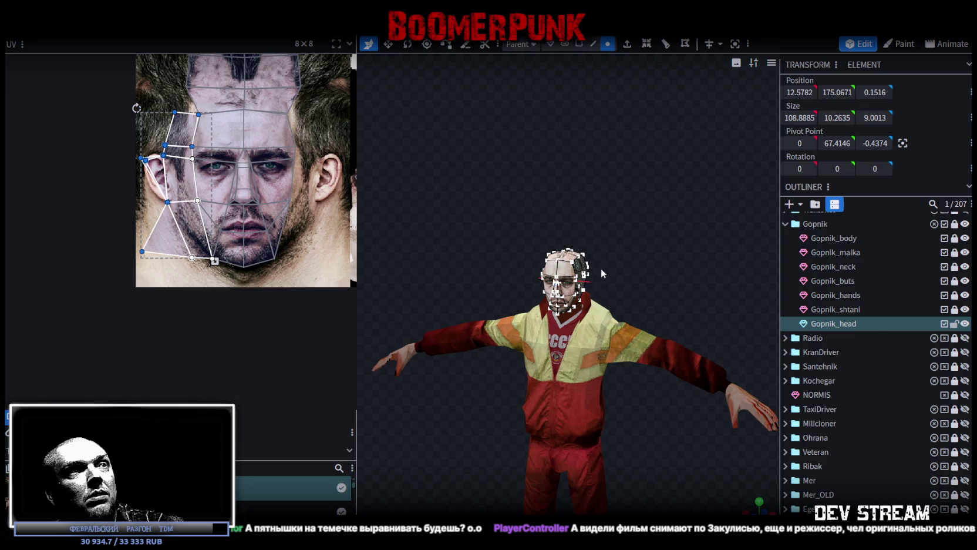
{"action": "scroll", "coordinate": [601, 267], "scroll_direction": "up", "scroll_amount": 8}
{"action": "mouse_move", "coordinate": [461, 206]}
{"action": "left_mouse_down"}
{"action": "mouse_move", "coordinate": [552, 283]}
{"action": "mouse_move", "coordinate": [601, 186]}
{"action": "mouse_move", "coordinate": [686, 208]}
{"action": "mouse_move", "coordinate": [517, 187]}
{"action": "left_mouse_up"}
{"action": "scroll", "coordinate": [552, 283], "scroll_direction": "up", "scroll_amount": 3}
{"action": "scroll", "coordinate": [551, 283], "scroll_direction": "down", "scroll_amount": 3}
{"action": "scroll", "coordinate": [517, 187], "scroll_direction": "down", "scroll_amount": 2}
{"action": "scroll", "coordinate": [544, 319], "scroll_direction": "down", "scroll_amount": 3}
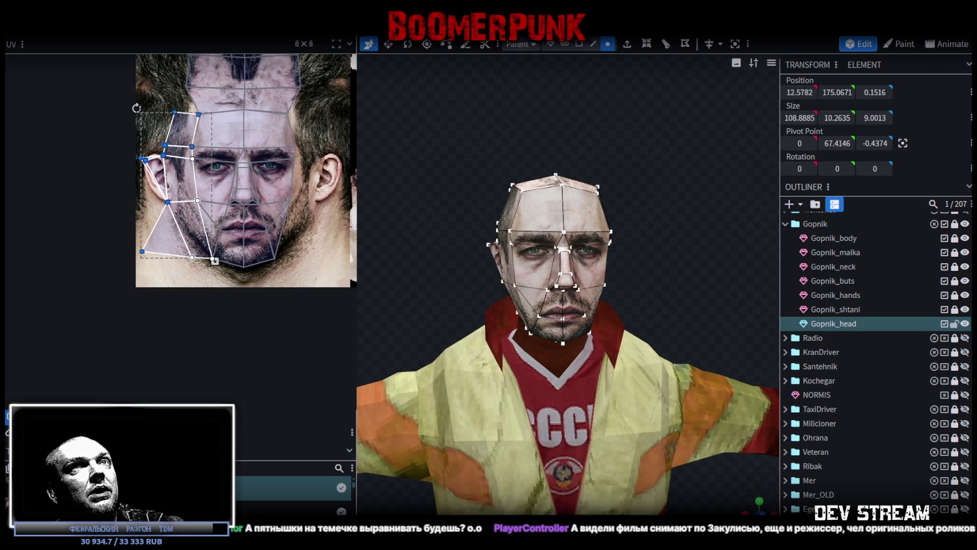
{"action": "key", "text": "alt+F4"}
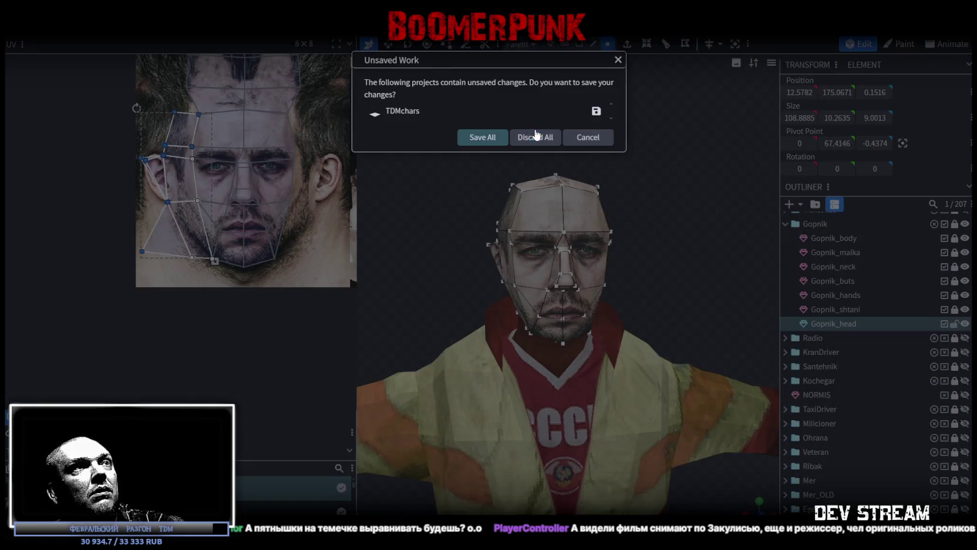
{"action": "left_click", "coordinate": [590, 140]}
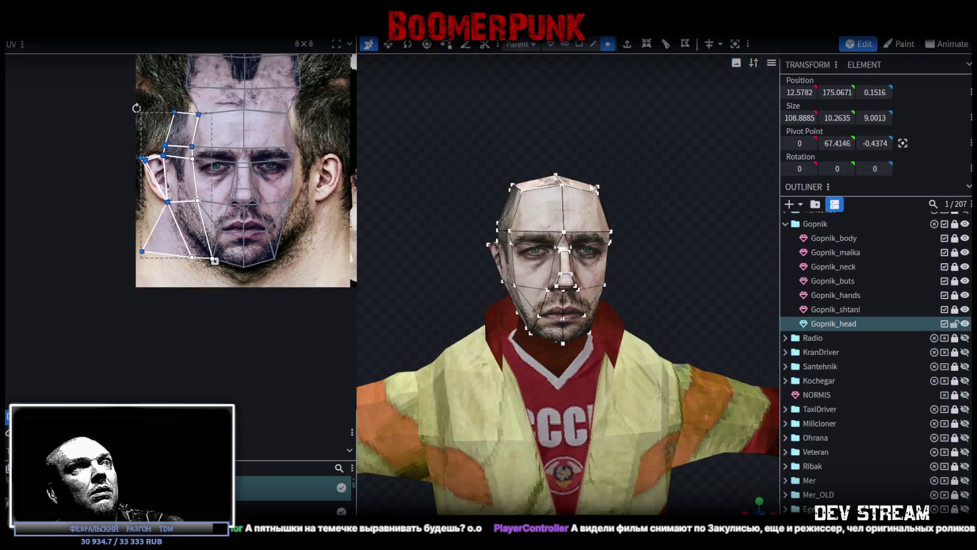
{"action": "scroll", "coordinate": [520, 246], "scroll_direction": "down", "scroll_amount": 1}
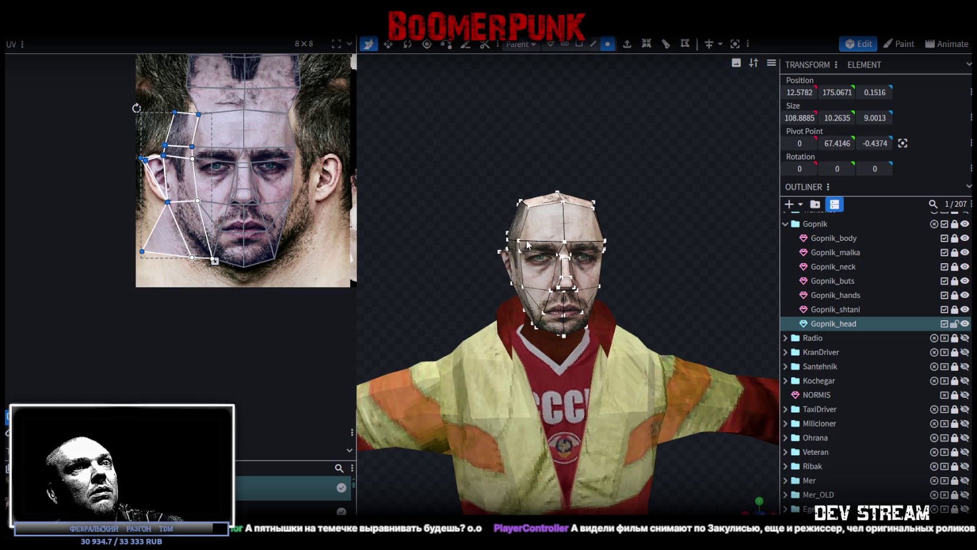
{"action": "left_click_drag", "start_coordinate": [524, 211], "coordinate": [565, 202]}
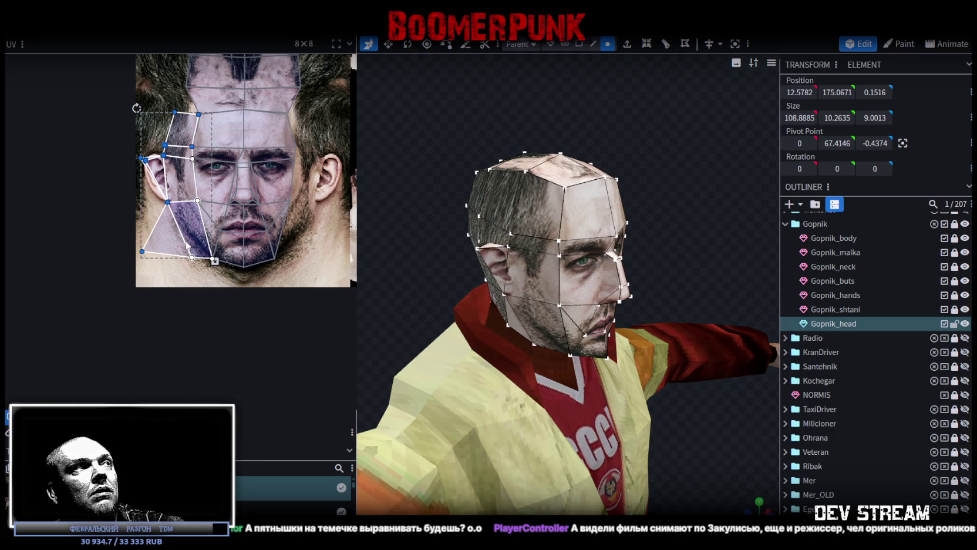
Step: Try the resize tool, return to plain selecting, and switch to the Paint workspace
{"action": "left_click", "coordinate": [389, 47]}
{"action": "left_click", "coordinate": [368, 46]}
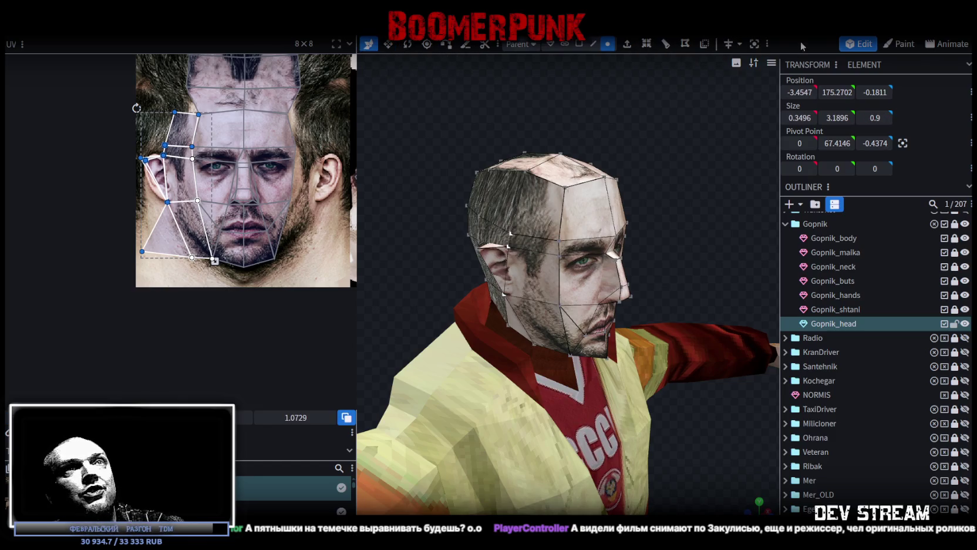
{"action": "left_click", "coordinate": [896, 47]}
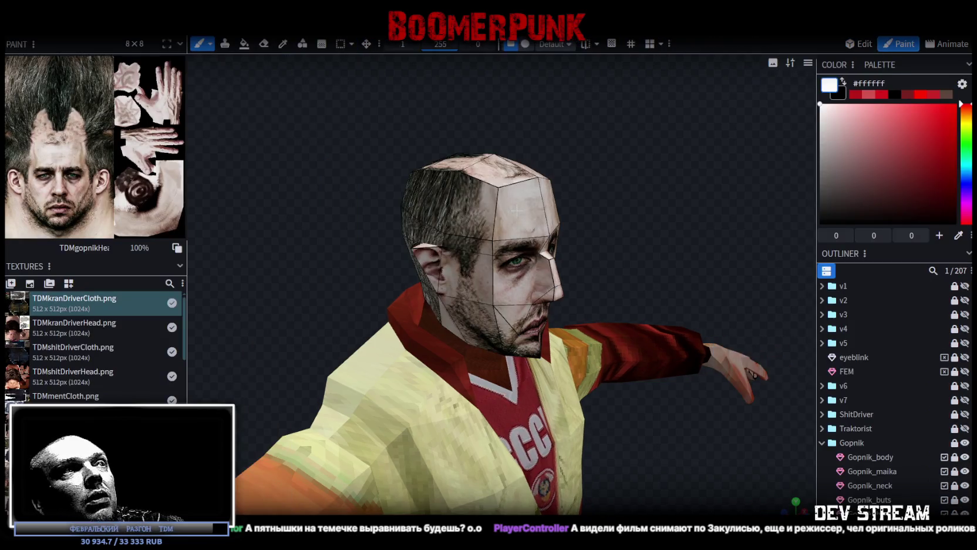
Step: Pick the colour picker tool with C, then return to the Edit tab
{"action": "scroll", "coordinate": [602, 214], "scroll_direction": "up", "scroll_amount": 5}
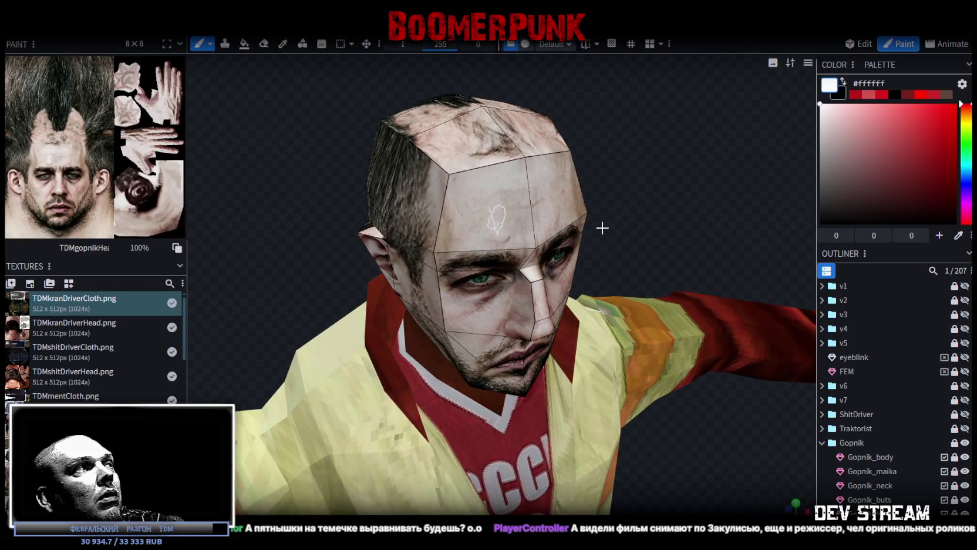
{"action": "left_click_drag", "start_coordinate": [618, 212], "coordinate": [659, 168]}
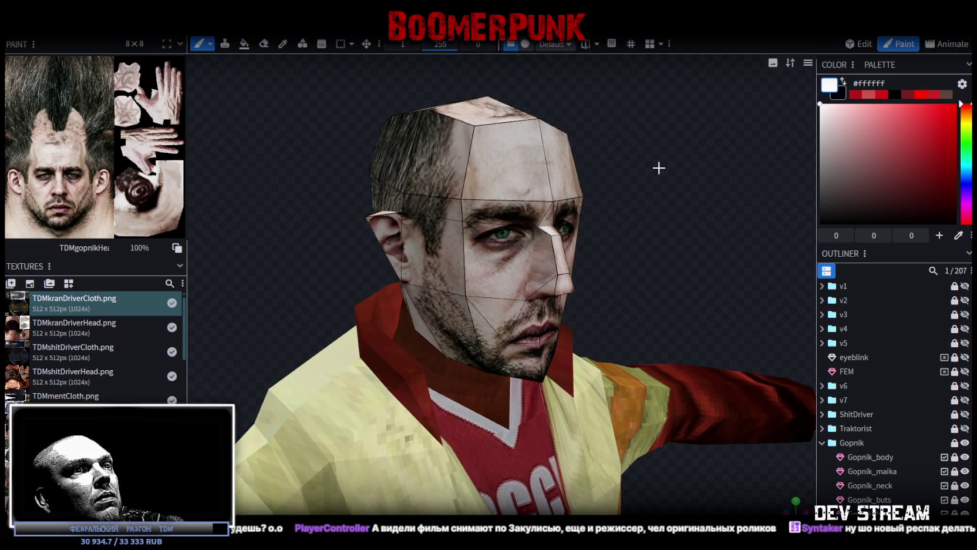
{"action": "key", "text": "c"}
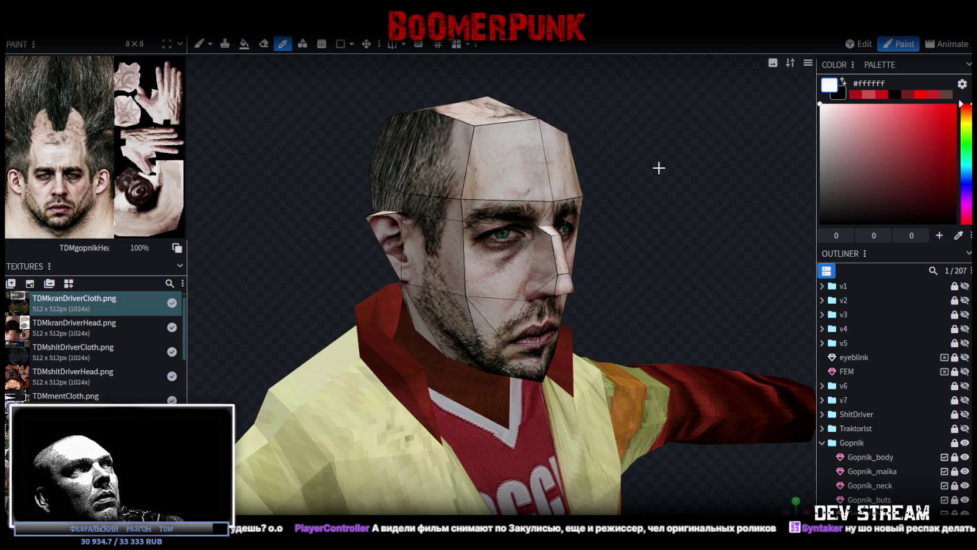
{"action": "left_click", "coordinate": [875, 44]}
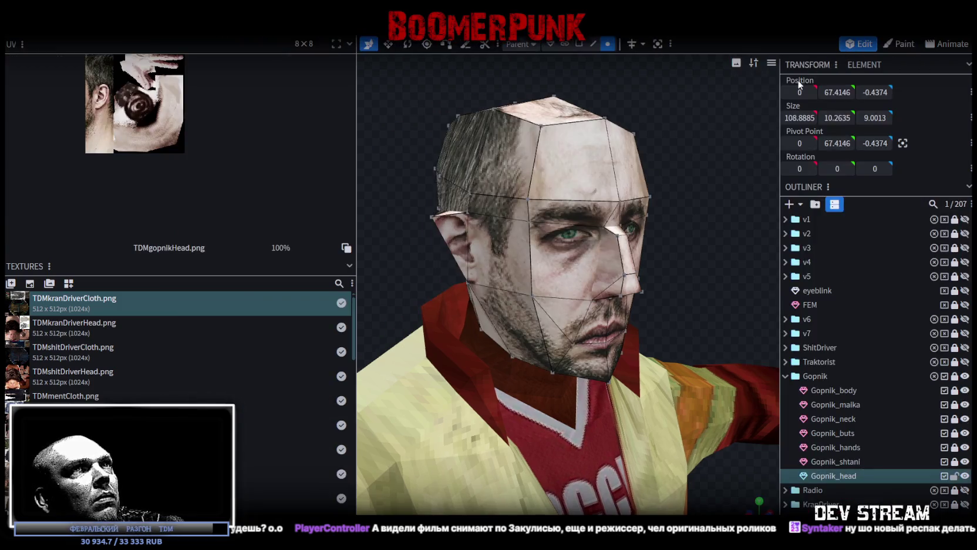
Step: Narrow the texture panel twice to widen the 3D viewport
{"action": "left_click_drag", "start_coordinate": [493, 194], "coordinate": [449, 236]}
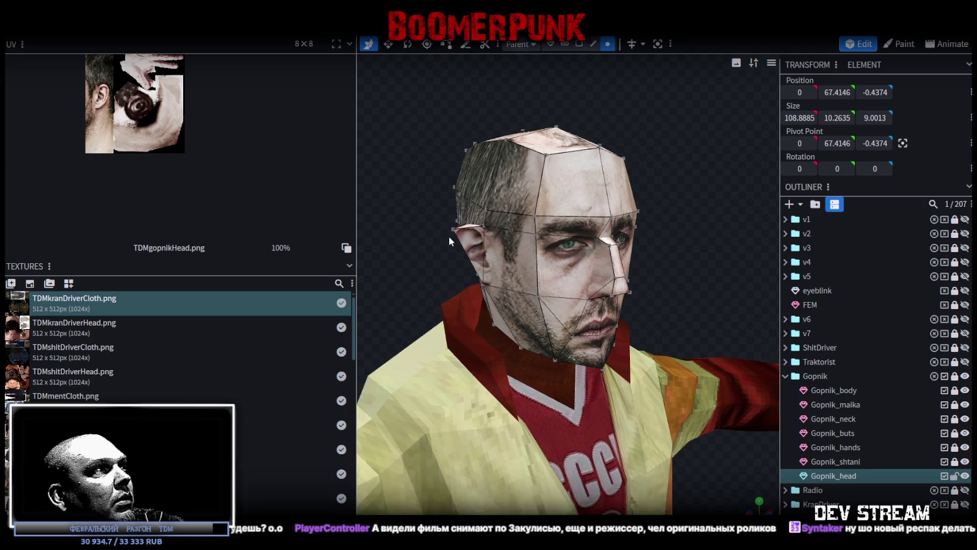
{"action": "scroll", "coordinate": [236, 345], "scroll_direction": "down", "scroll_amount": 5}
{"action": "scroll", "coordinate": [237, 344], "scroll_direction": "down", "scroll_amount": 2}
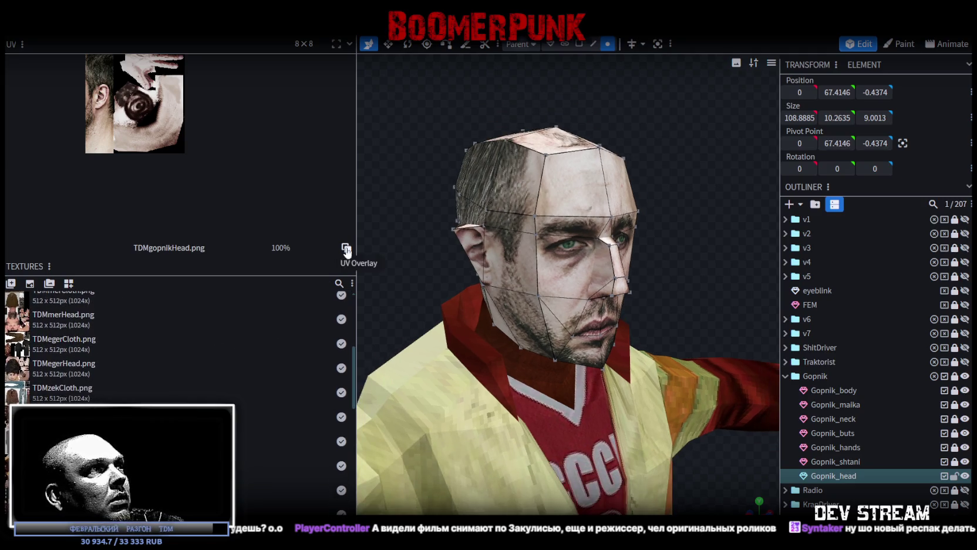
{"action": "left_click_drag", "start_coordinate": [357, 226], "coordinate": [162, 243]}
{"action": "mouse_move", "coordinate": [269, 187]}
{"action": "left_mouse_down"}
{"action": "mouse_move", "coordinate": [509, 242]}
{"action": "mouse_move", "coordinate": [565, 241]}
{"action": "mouse_move", "coordinate": [521, 222]}
{"action": "mouse_move", "coordinate": [372, 207]}
{"action": "left_mouse_up"}
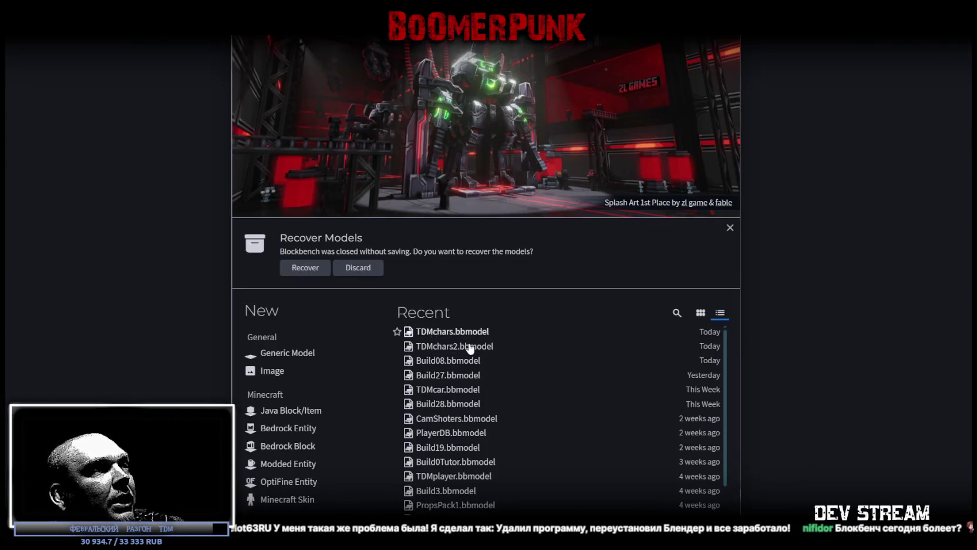
Step: Reopen the character model from the Recent list and select the whole head mesh
{"action": "left_click", "coordinate": [470, 346]}
{"action": "mouse_move", "coordinate": [289, 171]}
{"action": "left_mouse_down"}
{"action": "mouse_move", "coordinate": [581, 283]}
{"action": "mouse_move", "coordinate": [591, 272]}
{"action": "left_mouse_up"}
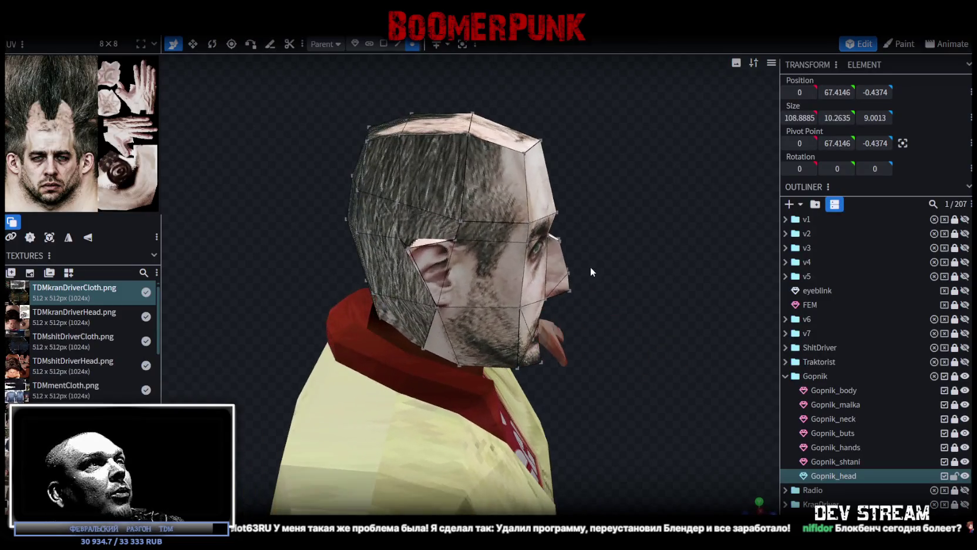
{"action": "left_click", "coordinate": [499, 204]}
{"action": "left_click_drag", "start_coordinate": [499, 204], "coordinate": [566, 283]}
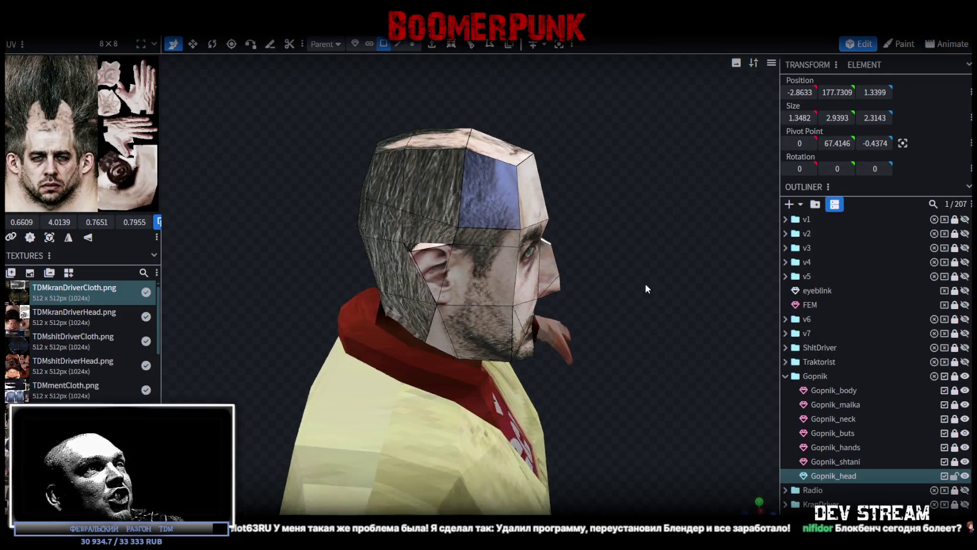
{"action": "double_click", "coordinate": [526, 240]}
{"action": "mouse_move", "coordinate": [597, 246]}
{"action": "left_mouse_down"}
{"action": "mouse_move", "coordinate": [454, 227]}
{"action": "mouse_move", "coordinate": [364, 237]}
{"action": "mouse_move", "coordinate": [404, 263]}
{"action": "mouse_move", "coordinate": [485, 245]}
{"action": "mouse_move", "coordinate": [428, 219]}
{"action": "mouse_move", "coordinate": [424, 239]}
{"action": "left_mouse_up"}
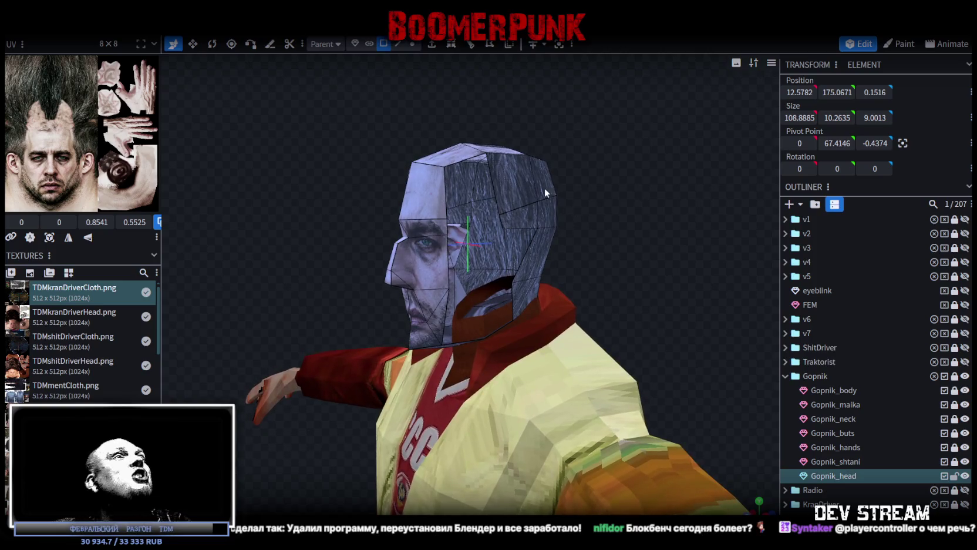
Step: In vertex mode, select single head vertices while viewing the head from several sides
{"action": "left_click", "coordinate": [412, 43]}
{"action": "left_click_drag", "start_coordinate": [499, 101], "coordinate": [519, 266]}
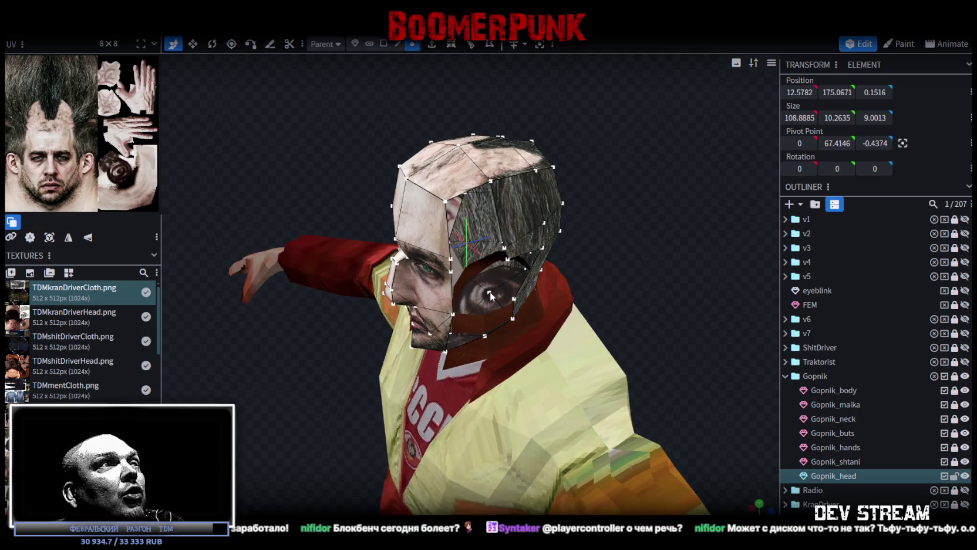
{"action": "left_click", "coordinate": [514, 298]}
{"action": "mouse_move", "coordinate": [488, 291]}
{"action": "left_mouse_down"}
{"action": "mouse_move", "coordinate": [633, 291]}
{"action": "mouse_move", "coordinate": [546, 271]}
{"action": "mouse_move", "coordinate": [573, 249]}
{"action": "mouse_move", "coordinate": [554, 200]}
{"action": "mouse_move", "coordinate": [516, 214]}
{"action": "mouse_move", "coordinate": [636, 187]}
{"action": "mouse_move", "coordinate": [494, 260]}
{"action": "left_mouse_up"}
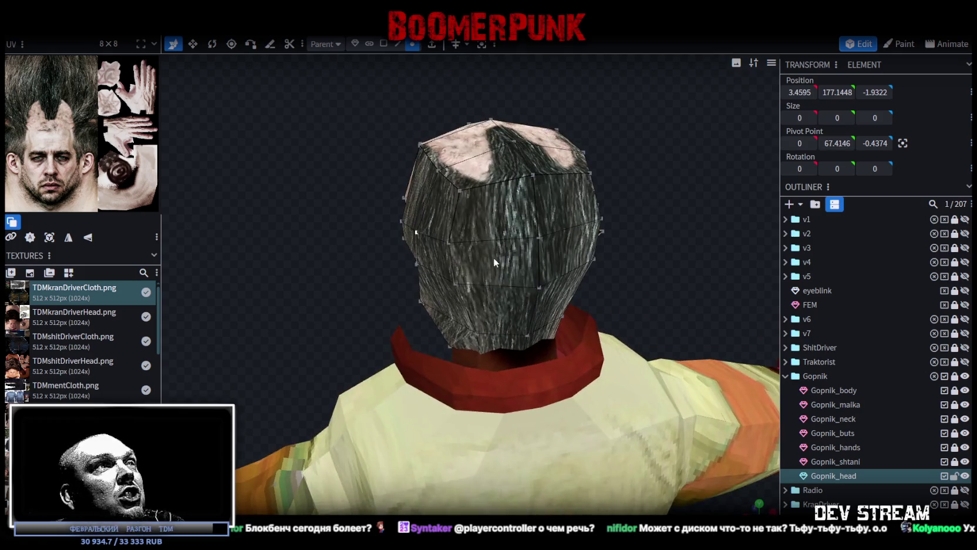
{"action": "left_click", "coordinate": [540, 237]}
{"action": "mouse_move", "coordinate": [660, 215]}
{"action": "left_mouse_down"}
{"action": "mouse_move", "coordinate": [458, 216]}
{"action": "mouse_move", "coordinate": [366, 164]}
{"action": "mouse_move", "coordinate": [377, 150]}
{"action": "mouse_move", "coordinate": [366, 144]}
{"action": "left_mouse_up"}
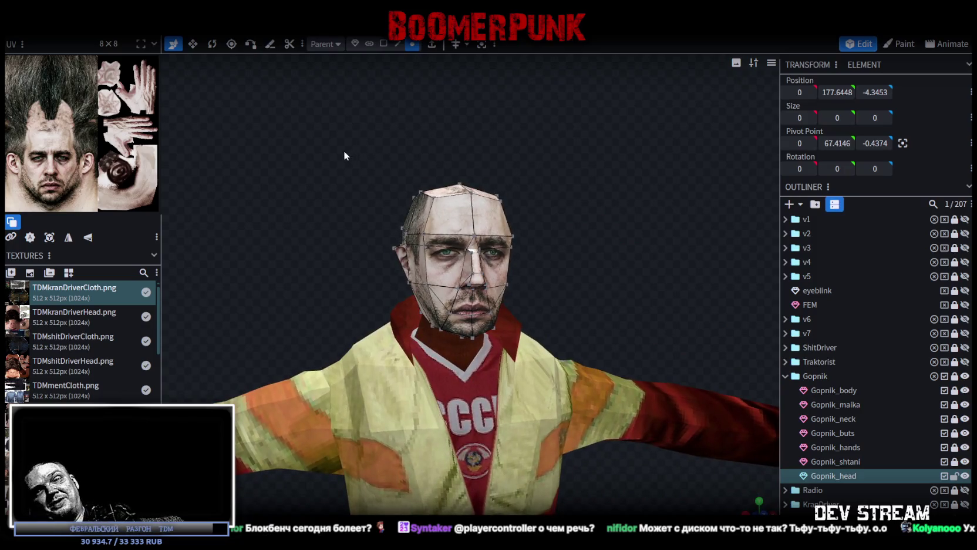